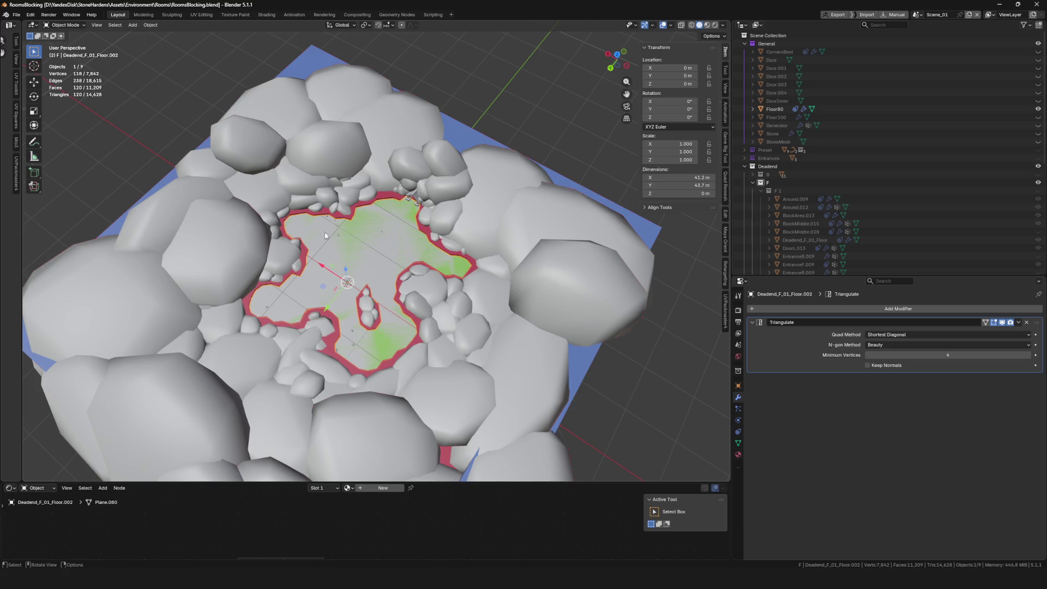
Step: Zoom and orbit around the rock-ringed floor, then save the RoomsBlocking file
scroll(413, 176, "down", 5)
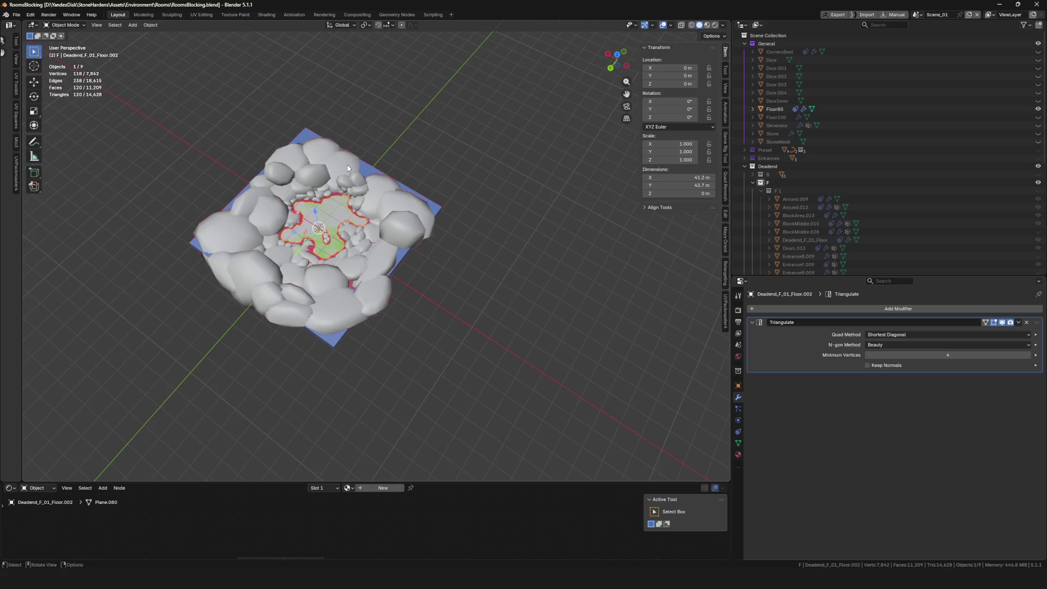
scroll(349, 167, "up", 1)
scroll(350, 164, "down", 5)
scroll(352, 158, "up", 8)
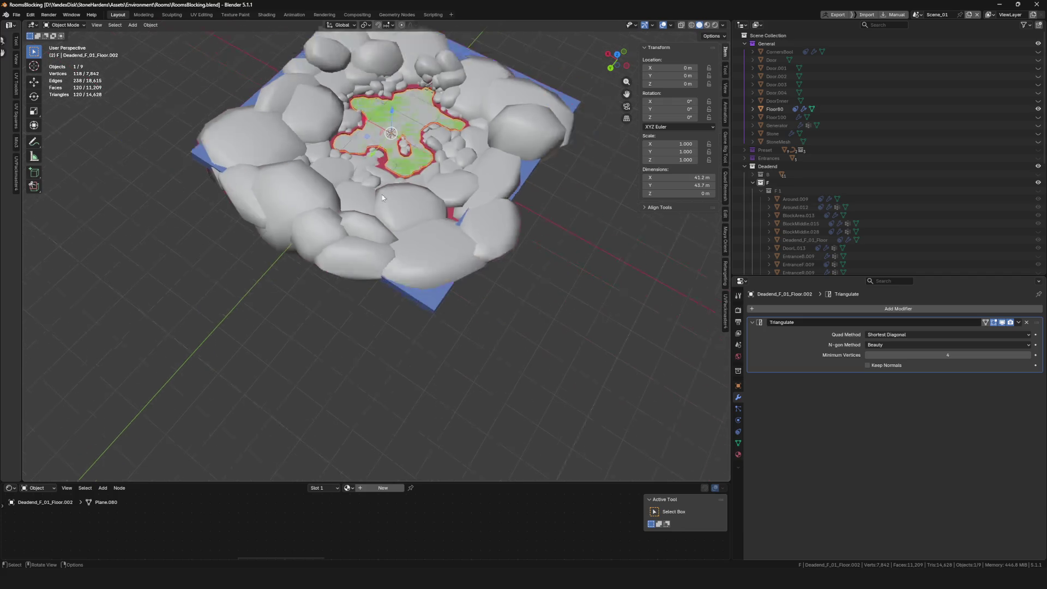
scroll(354, 152, "down", 2)
mouse_move(355, 153)
left_mouse_down()
mouse_move(379, 328)
mouse_move(402, 295)
mouse_move(513, 330)
mouse_move(451, 347)
left_mouse_up()
key("ctrl+s")
Step: View the floor from top-down and low oblique angles, then select the Floor80 scatter object
scroll(450, 347, "up", 5)
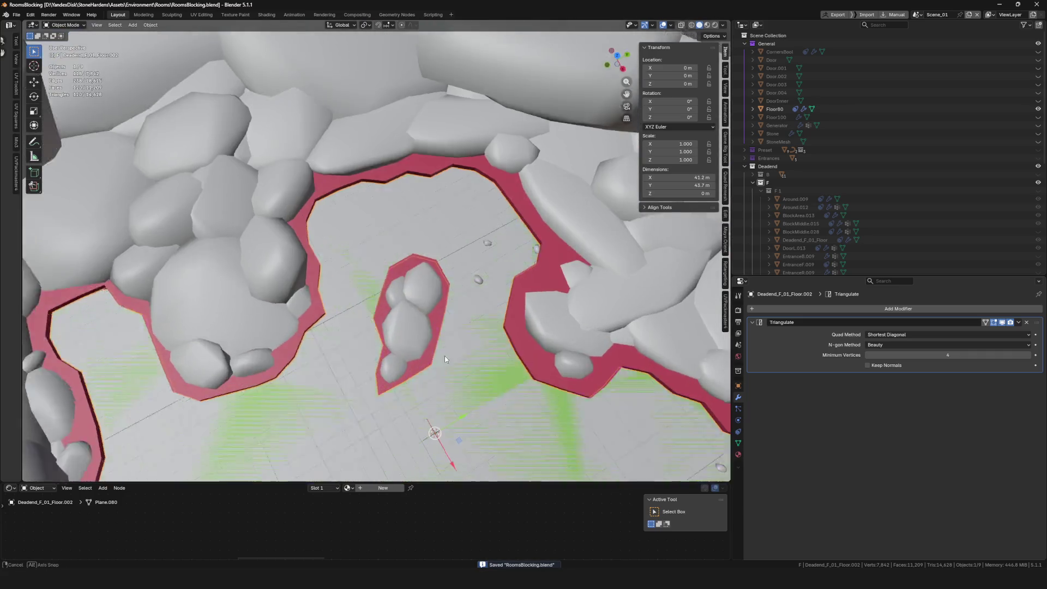
scroll(444, 356, "down", 4)
mouse_move(391, 321)
left_mouse_down()
mouse_move(446, 284)
mouse_move(462, 156)
left_mouse_up()
left_click(462, 156)
scroll(461, 156, "up", 5)
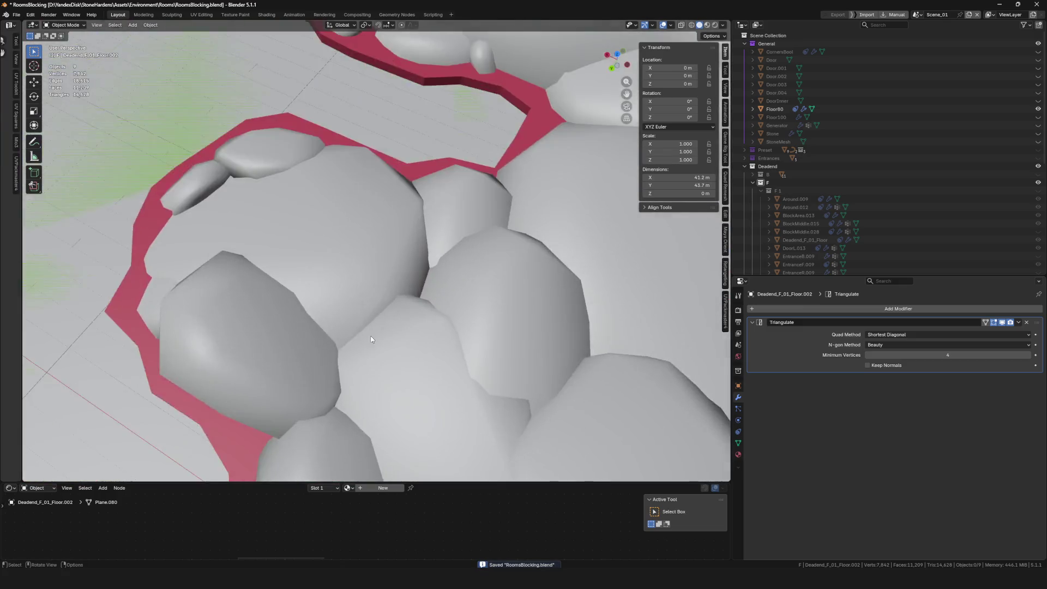
scroll(388, 335, "down", 2)
scroll(388, 335, "up", 5)
scroll(410, 253, "down", 4)
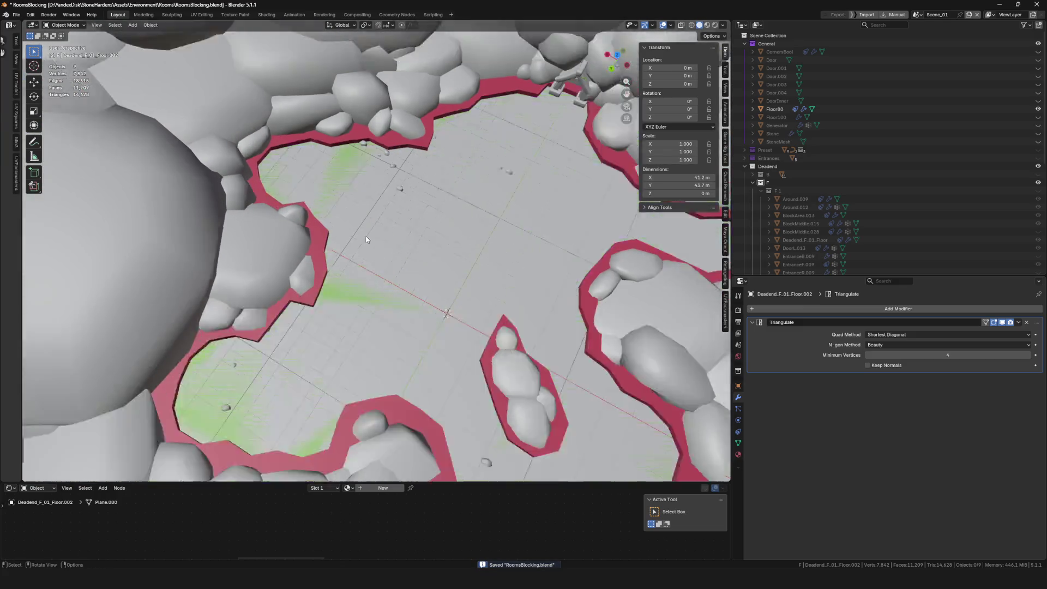
mouse_move(410, 253)
left_mouse_down()
mouse_move(495, 213)
mouse_move(336, 245)
mouse_move(404, 201)
left_mouse_up()
left_click(403, 201)
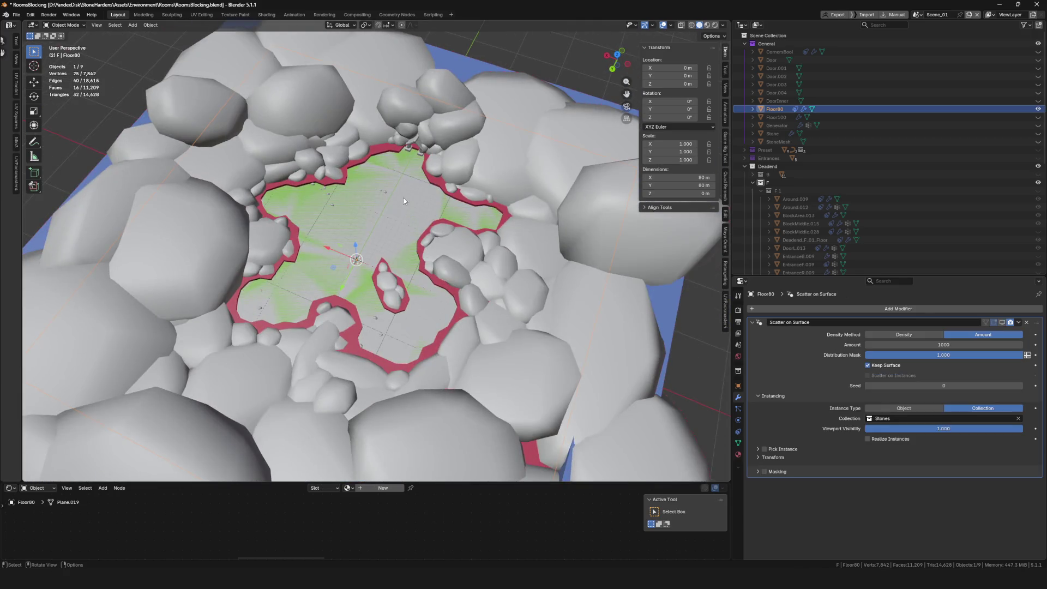
Step: Select Deadend_F_01_Floor.002 and inspect it isolated in Local View and in Edit Mode
left_click(382, 229)
key("KP_Divide")
key("KP_Divide")
scroll(836, 176, "down", 5)
scroll(836, 175, "down", 3)
left_click_drag(546, 327, 556, 278)
key("Tab")
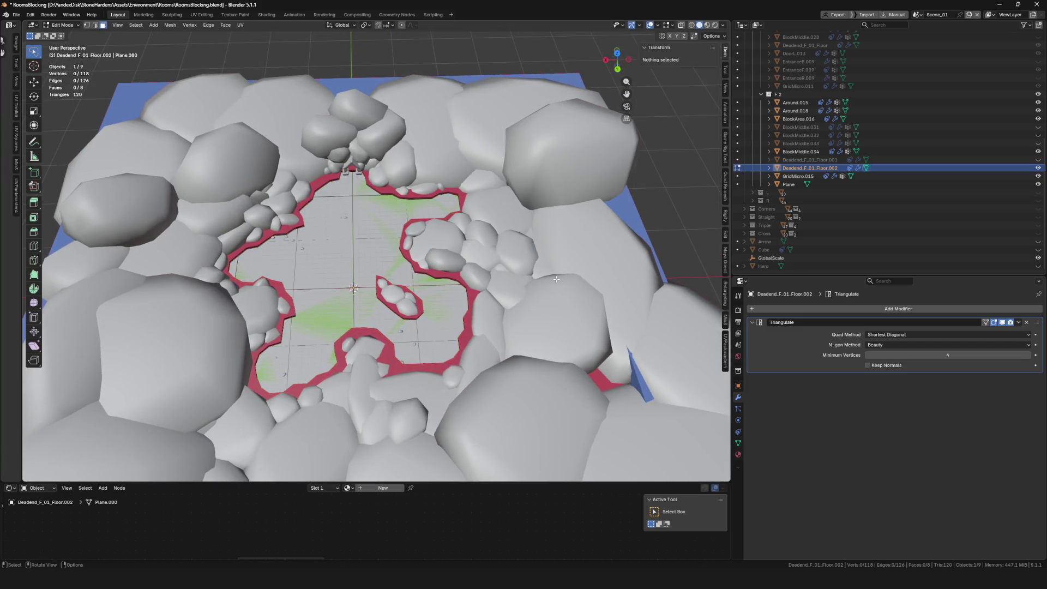
key("Tab")
key("KP_Divide")
key("KP_Divide")
mouse_move(440, 258)
left_mouse_down()
mouse_move(411, 267)
mouse_move(461, 256)
mouse_move(390, 288)
mouse_move(405, 275)
left_mouse_up()
Step: Save the blend file with Ctrl+S
key("ctrl+s")
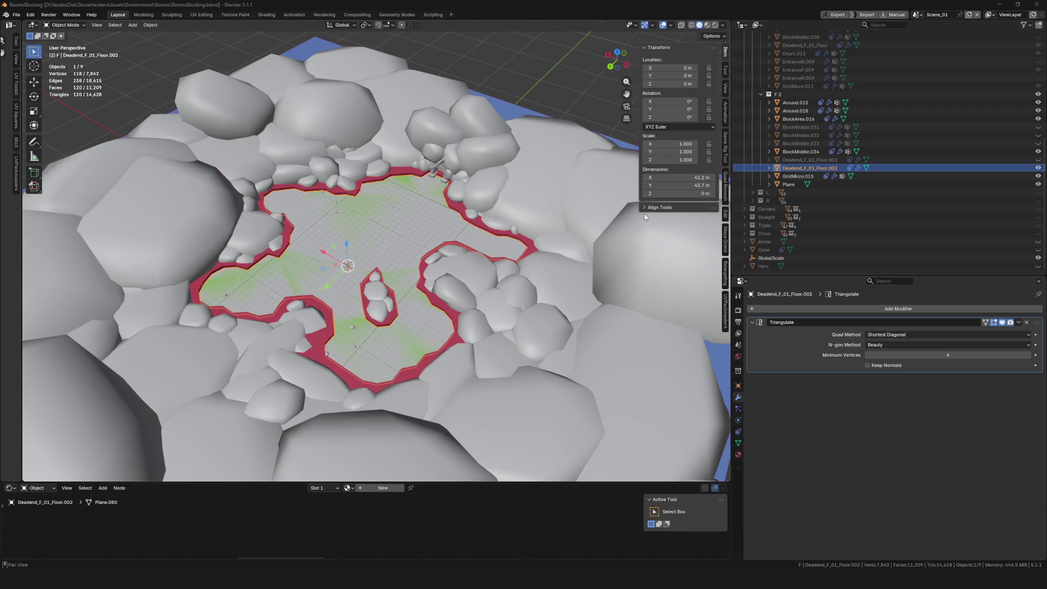
scroll(463, 227, "down", 6)
scroll(463, 227, "up", 6)
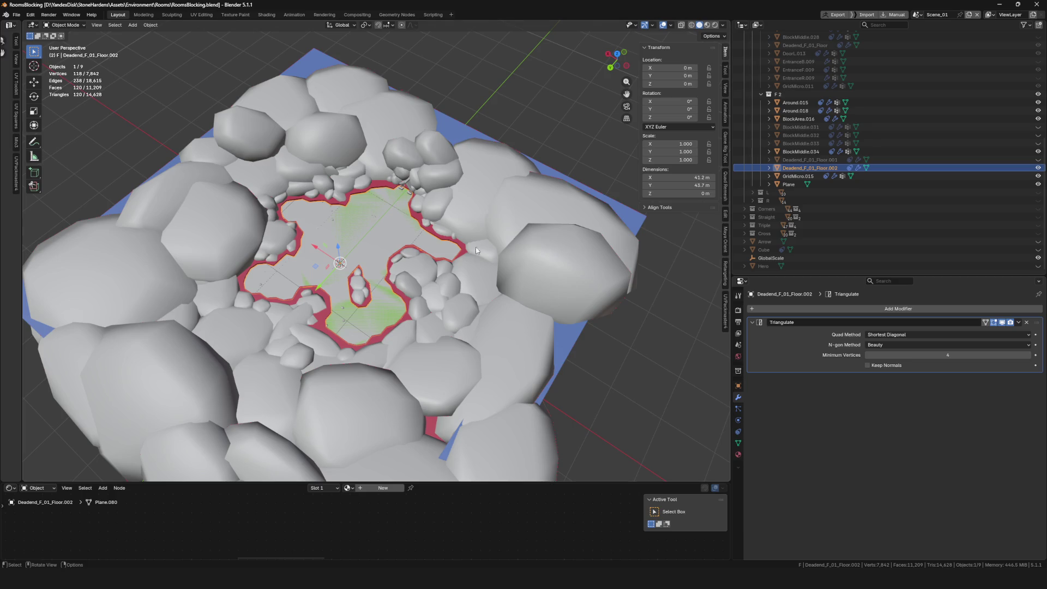
Step: Frame Deadend_F_01_Floor.002 alone, restore the full scene, and export the floor via File > Export > FBX
key("KP_Divide")
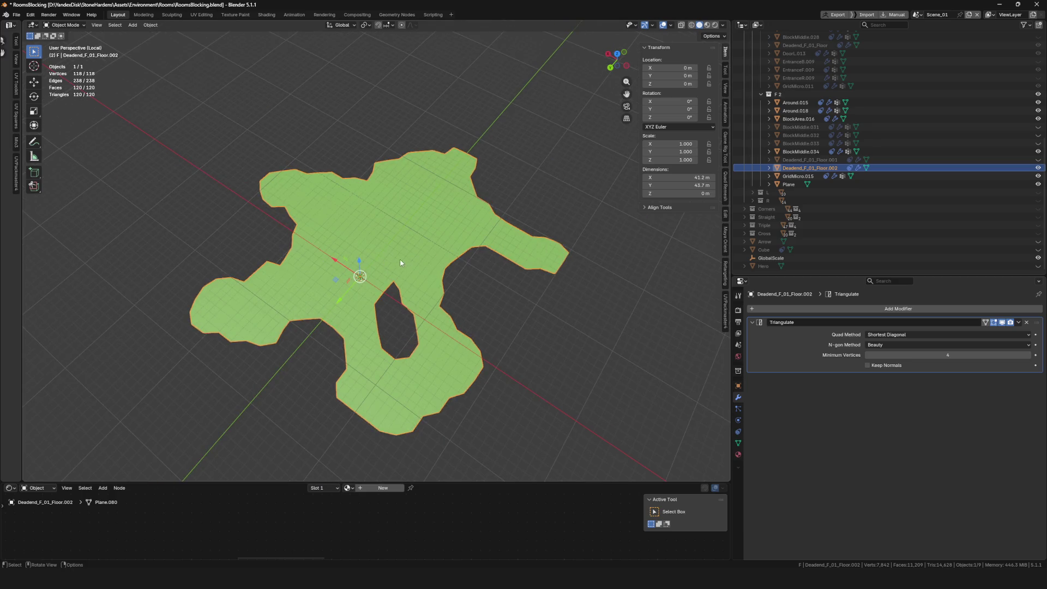
key("KP_Divide")
key("F4")
mouse_move(415, 307)
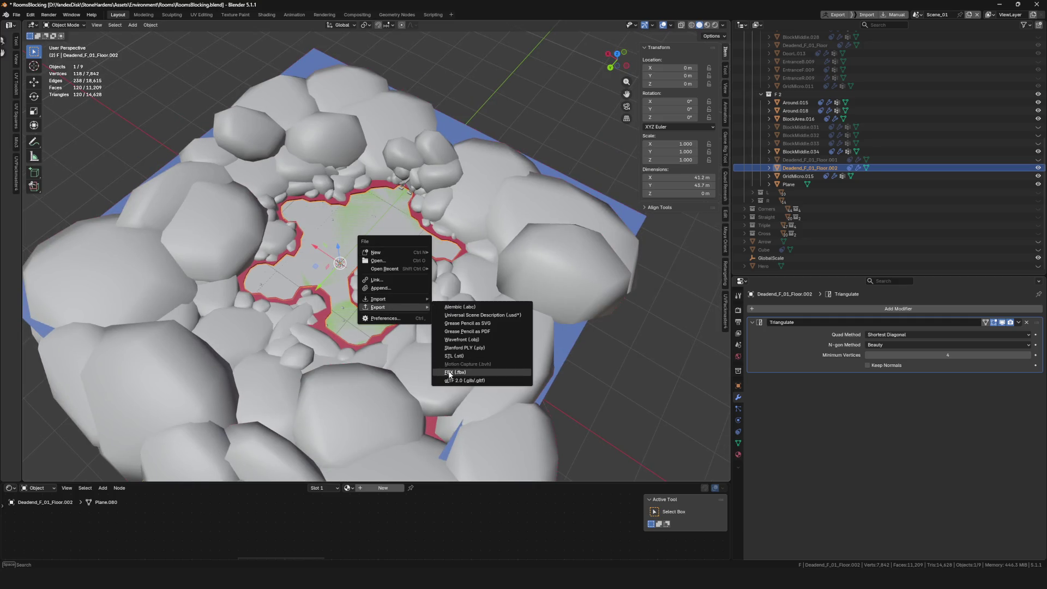
left_click(455, 373)
key("Escape")
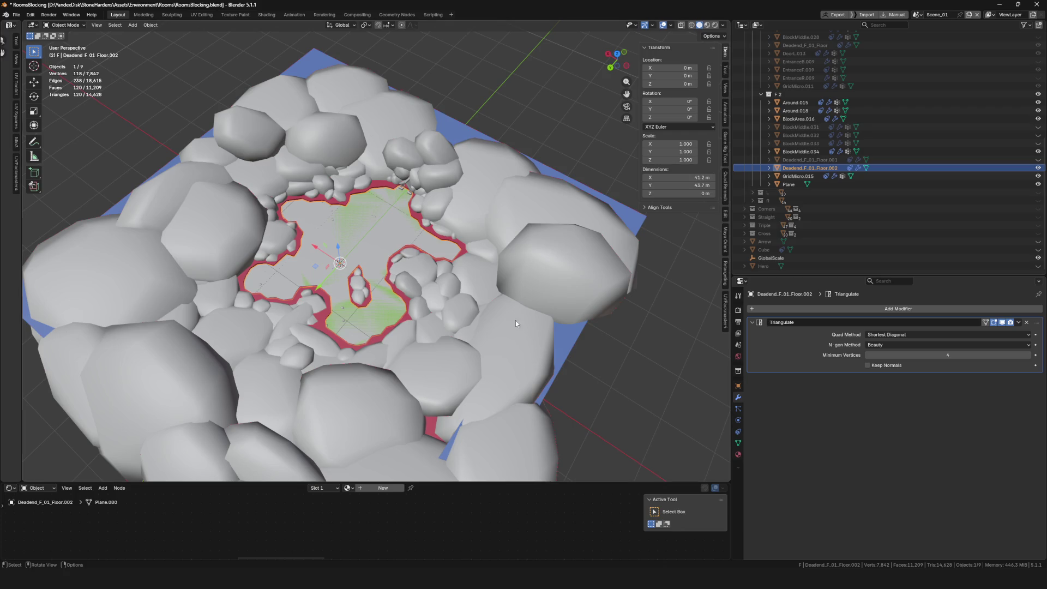
Step: Unhide and select BlockMiddle.033 in the Outliner and frame it on its own
scroll(473, 269, "up", 5)
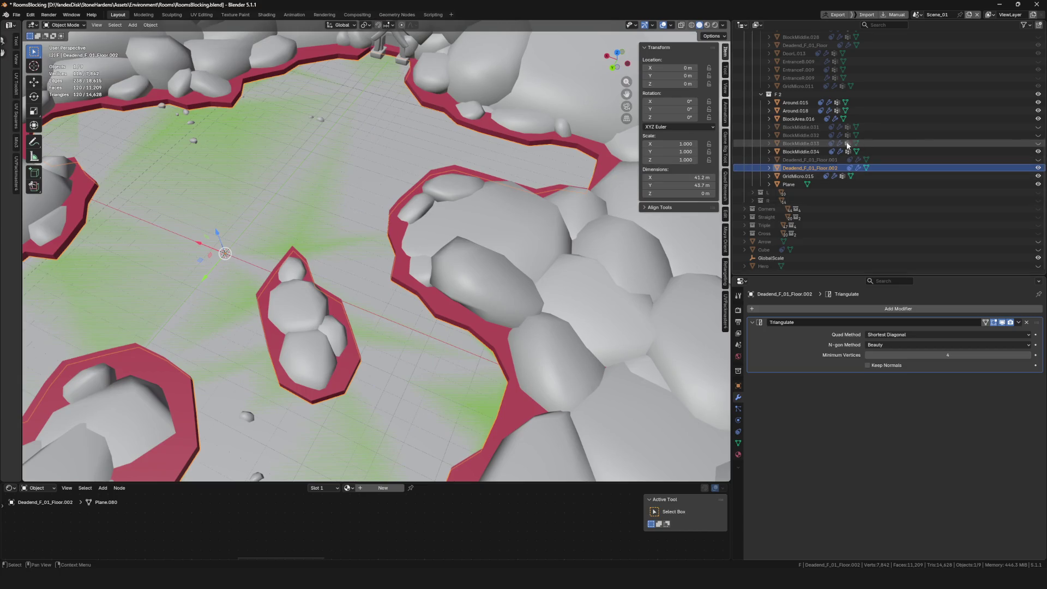
left_click(1037, 142)
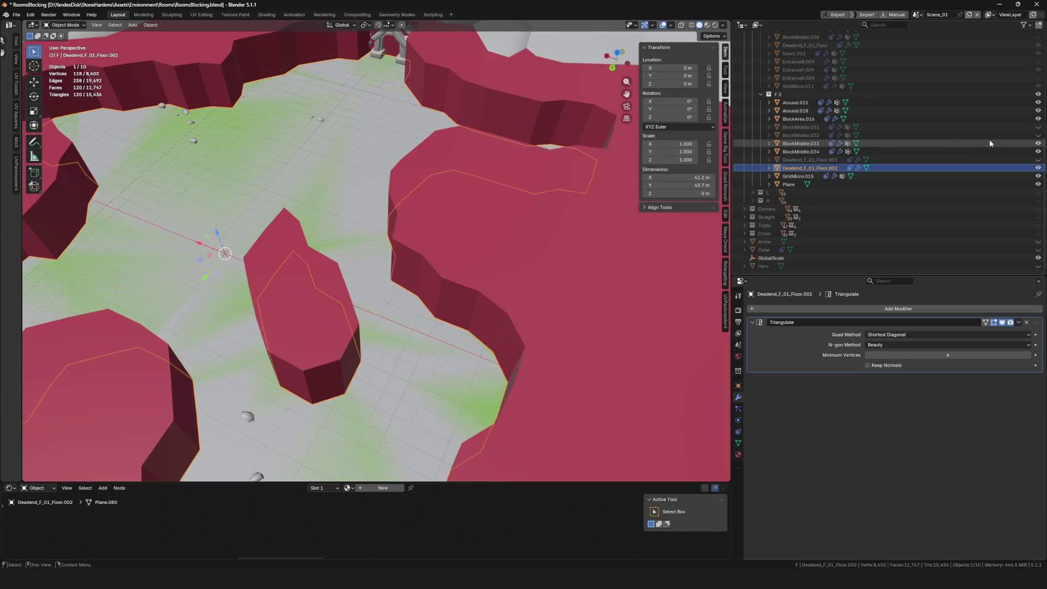
left_click(801, 144)
left_click(1037, 135)
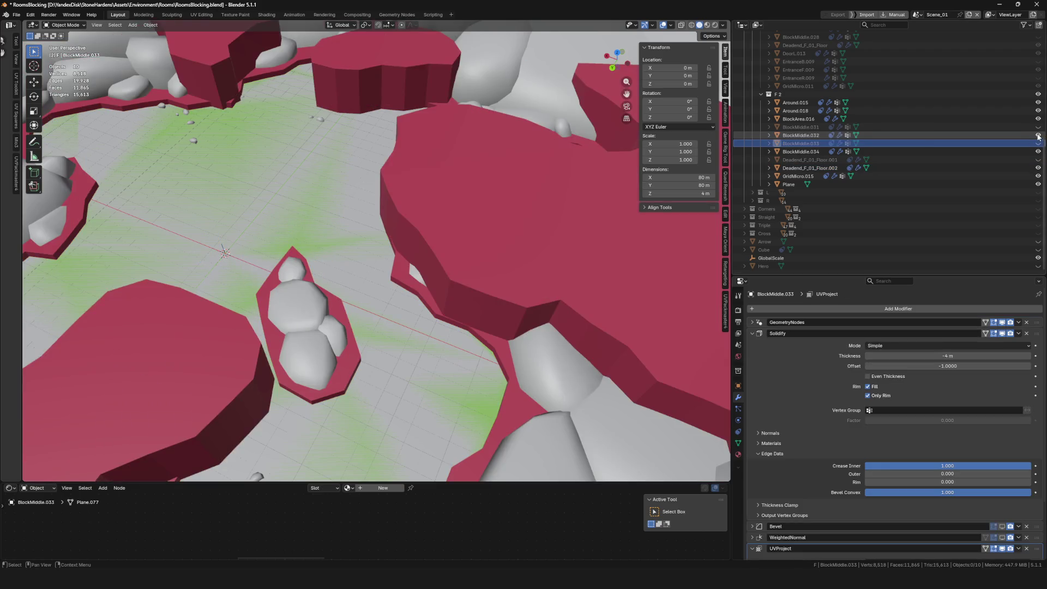
left_click(1038, 136)
left_click(1037, 143)
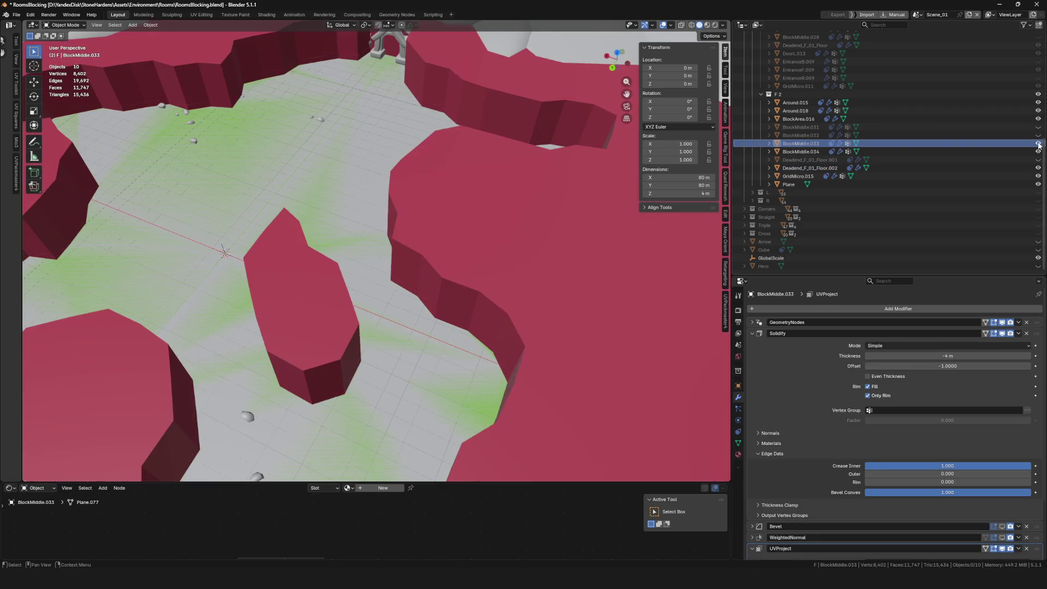
key("KP_Decimal")
Step: Export the BlockMiddle.033 wall block as an FBX file
scroll(445, 317, "up", 5)
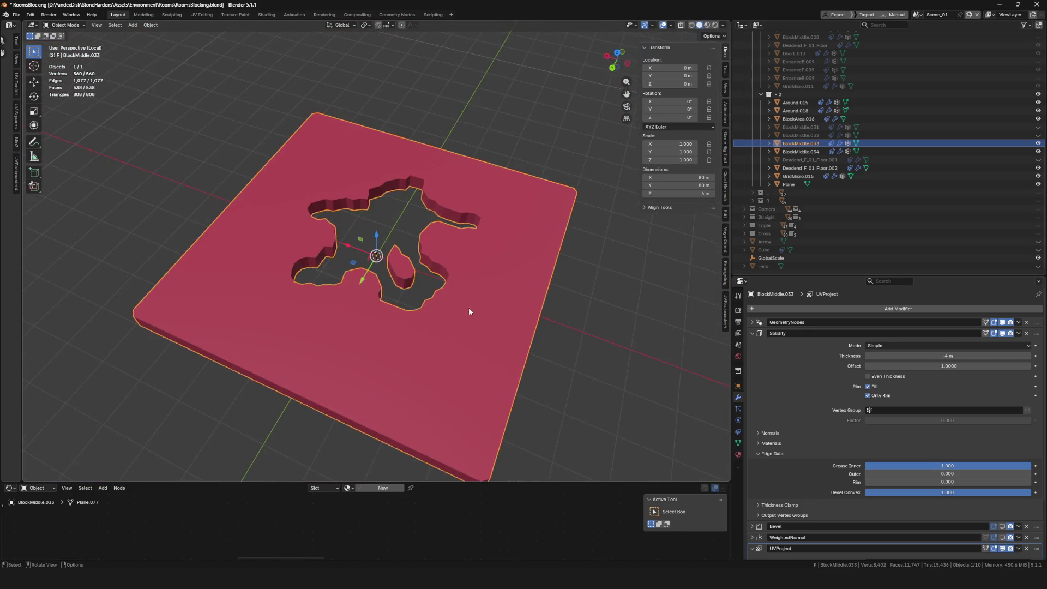
key("F4")
mouse_move(454, 303)
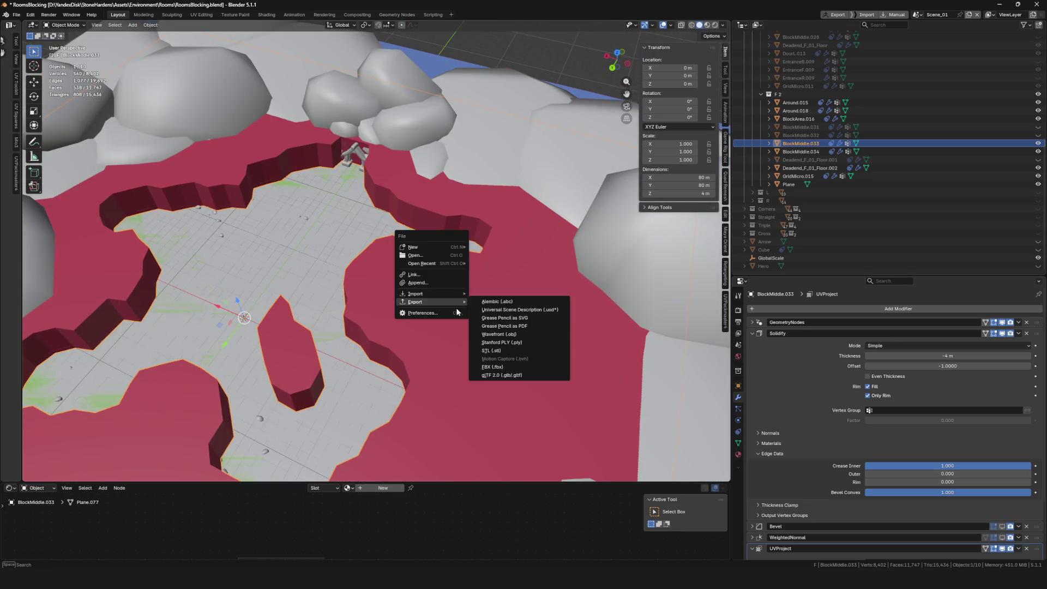
left_click(493, 366)
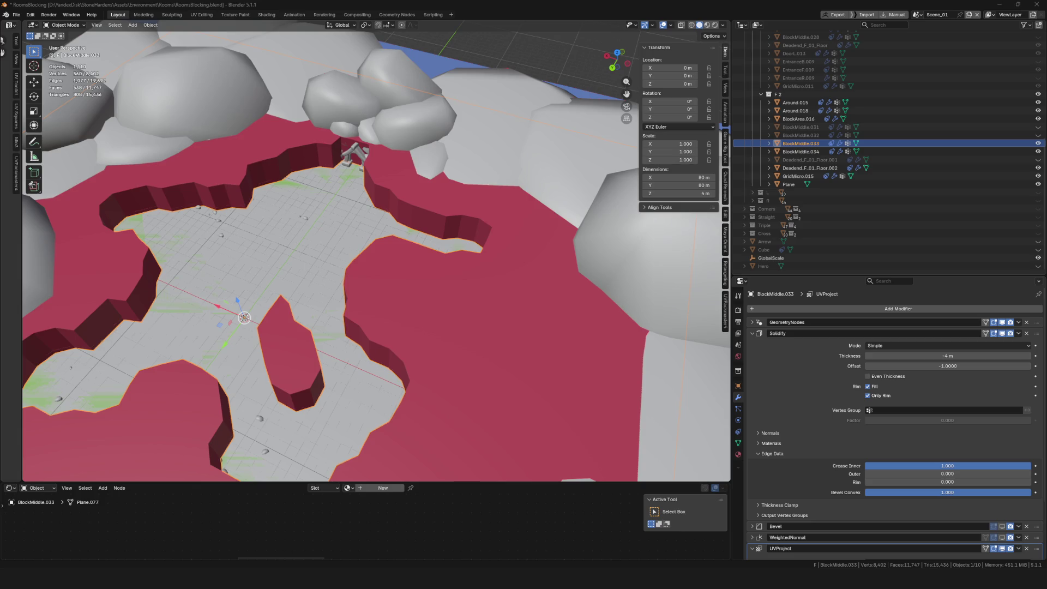
scroll(374, 223, "down", 8)
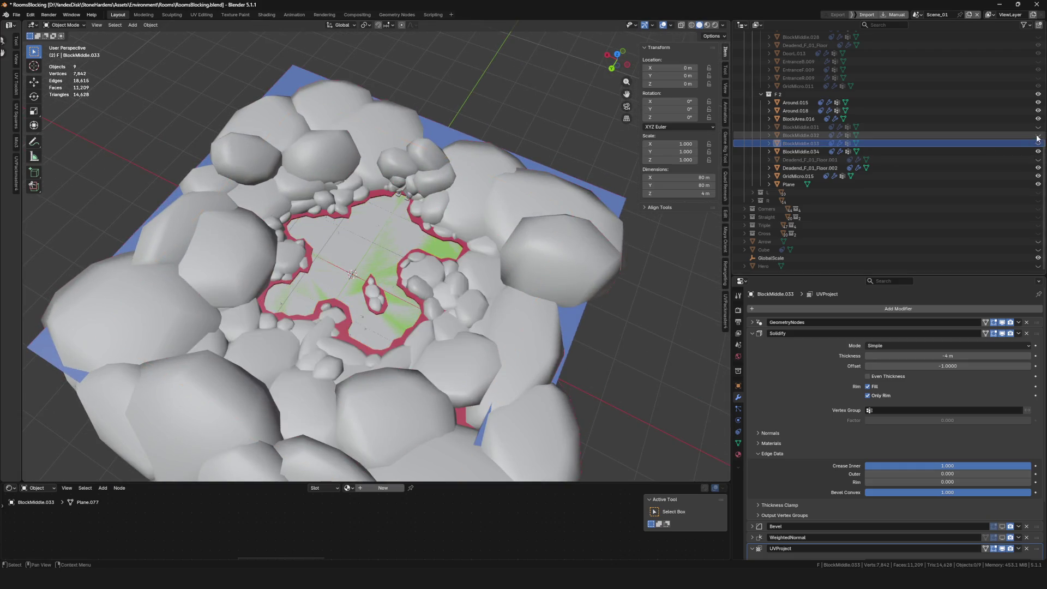
Step: Delete BlockMiddle.032, briefly show and frame BlockMiddle.031, hide it again, and save the file
left_click(797, 136)
key("Delete")
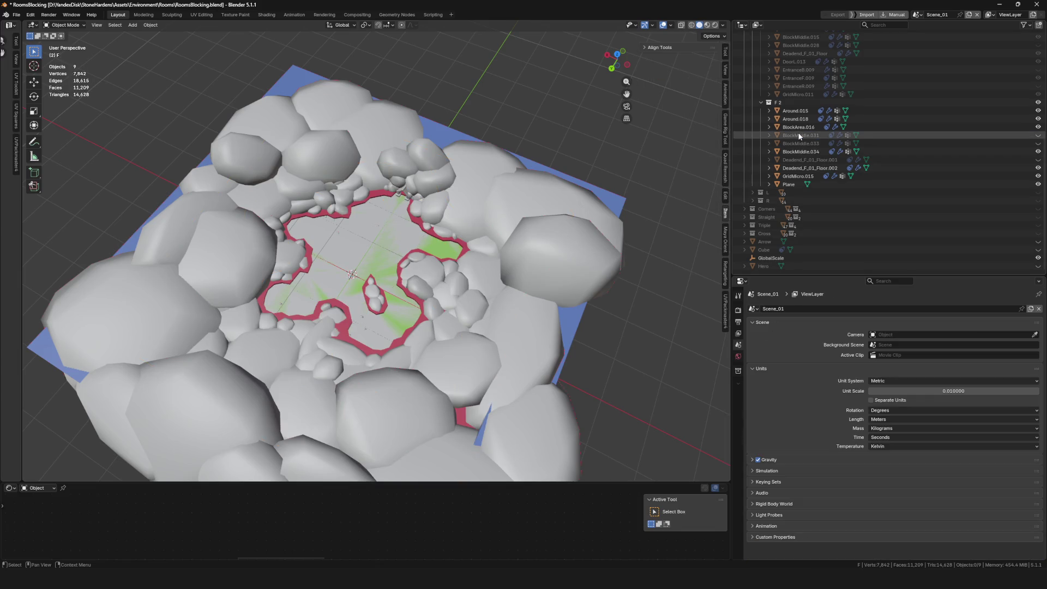
left_click(806, 133)
left_click(1038, 135)
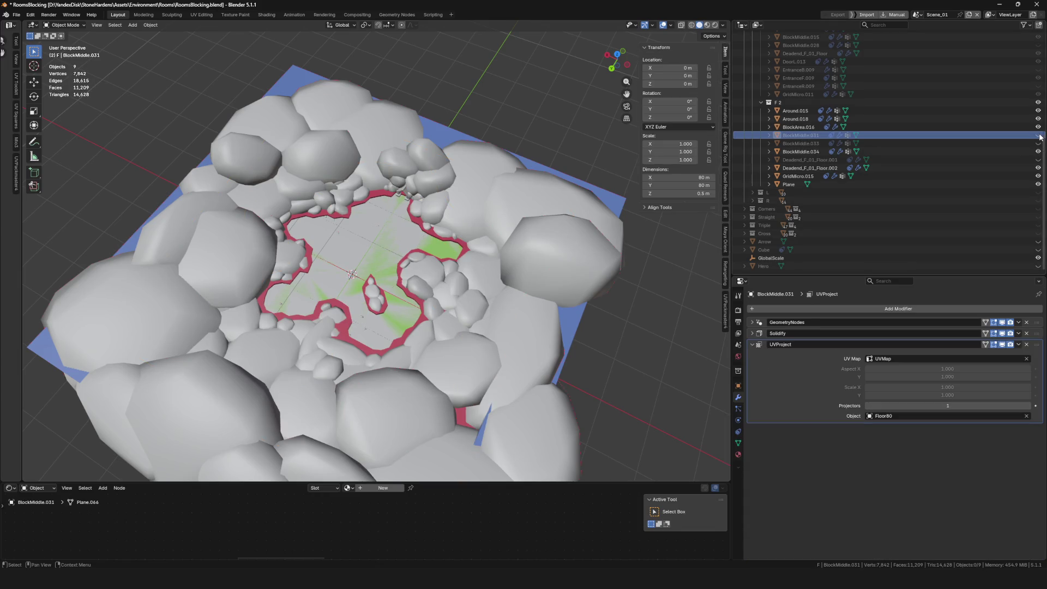
left_click(816, 138)
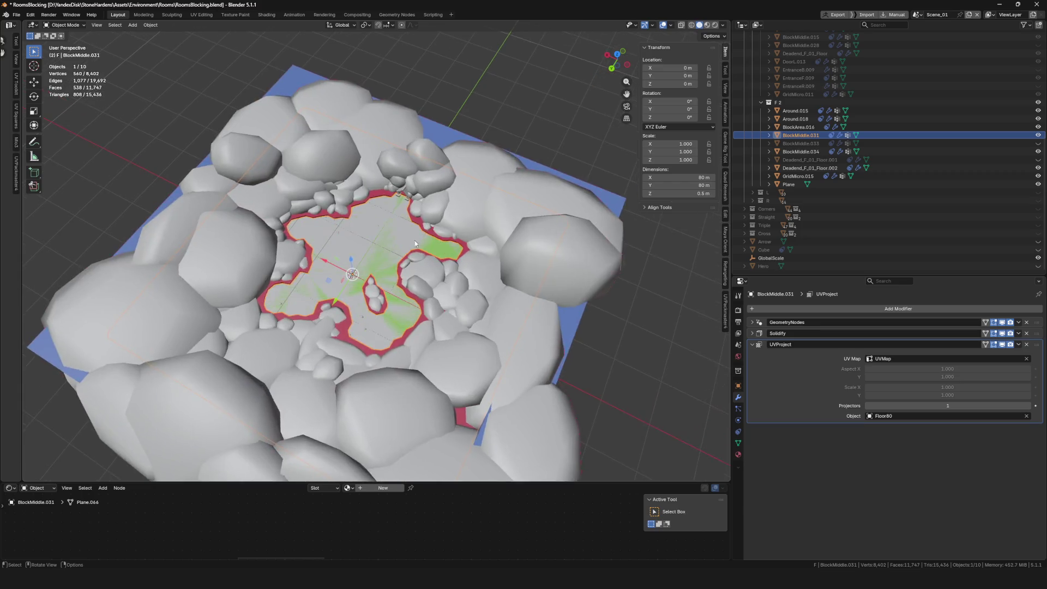
key("KP_Decimal")
left_click(1037, 135)
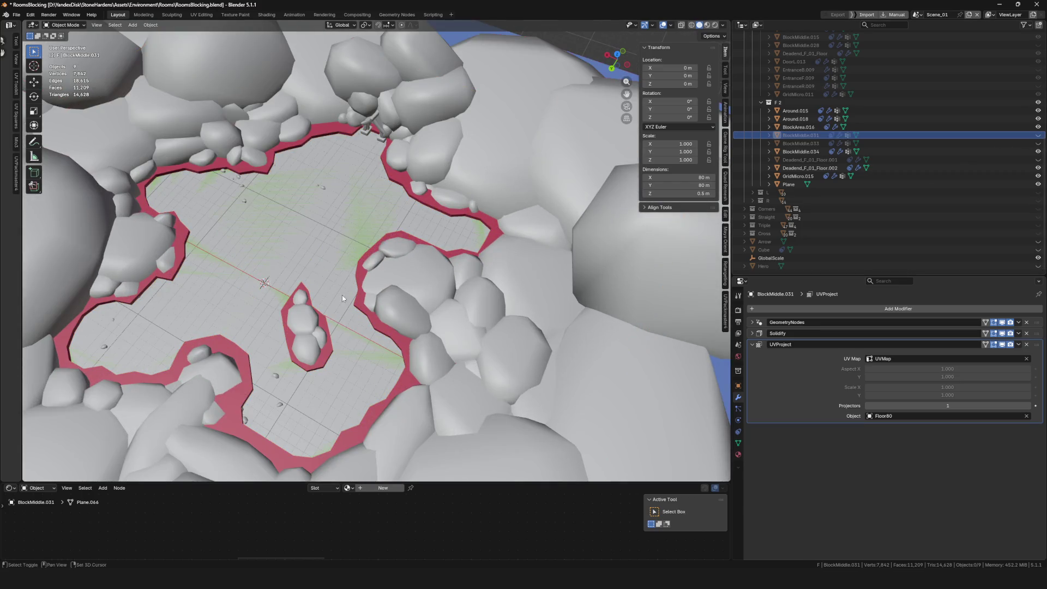
scroll(425, 267, "down", 5)
key("ctrl+s")
scroll(424, 266, "up", 4)
scroll(425, 266, "up", 2)
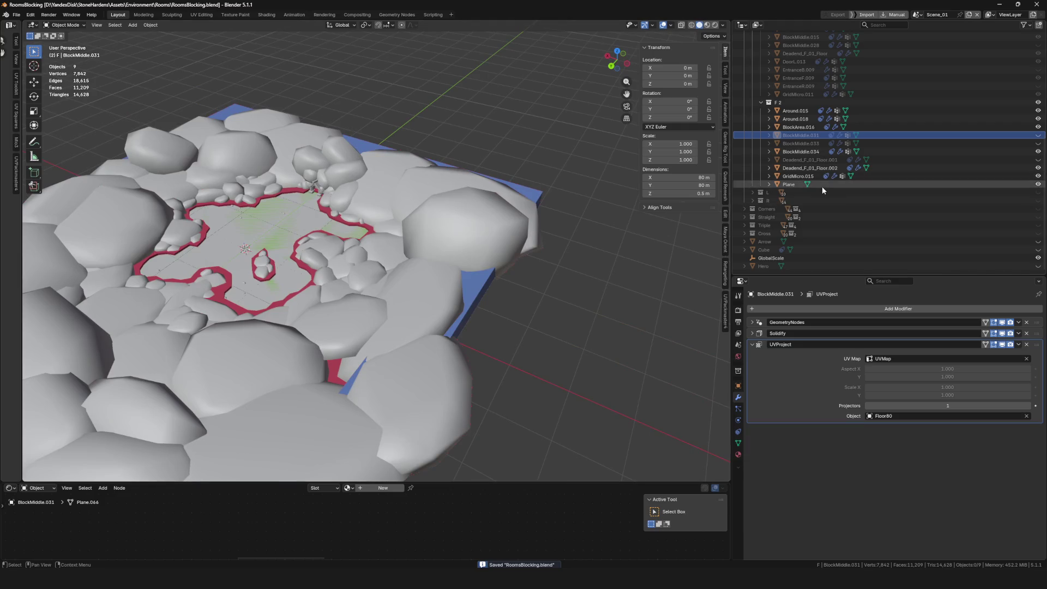
Step: Isolate BlockMiddle.034 and collapse its Solidify modifier settings
left_click(800, 152)
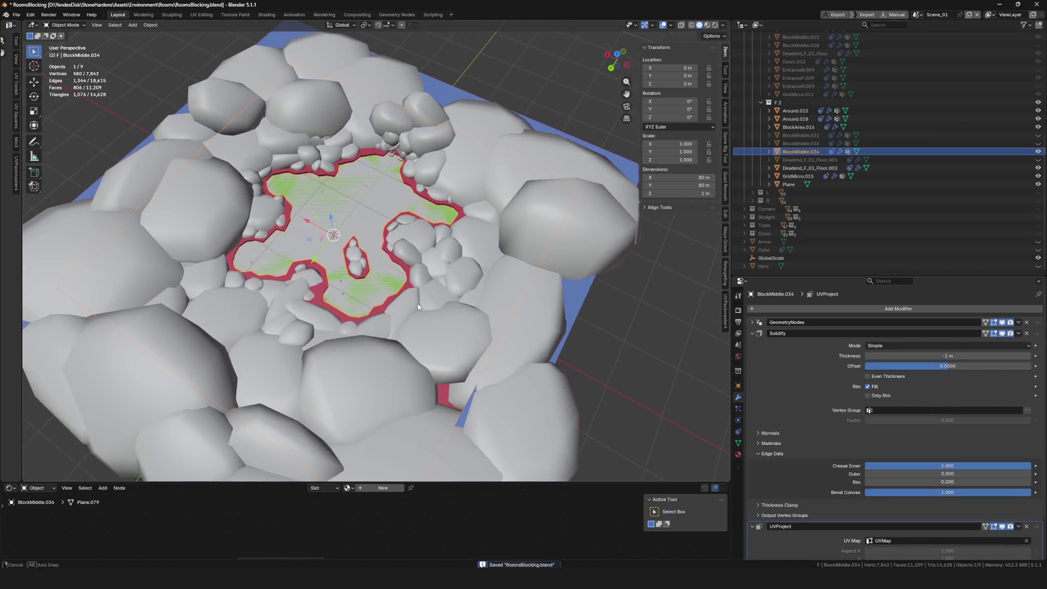
key("KP_Divide")
key("KP_Divide")
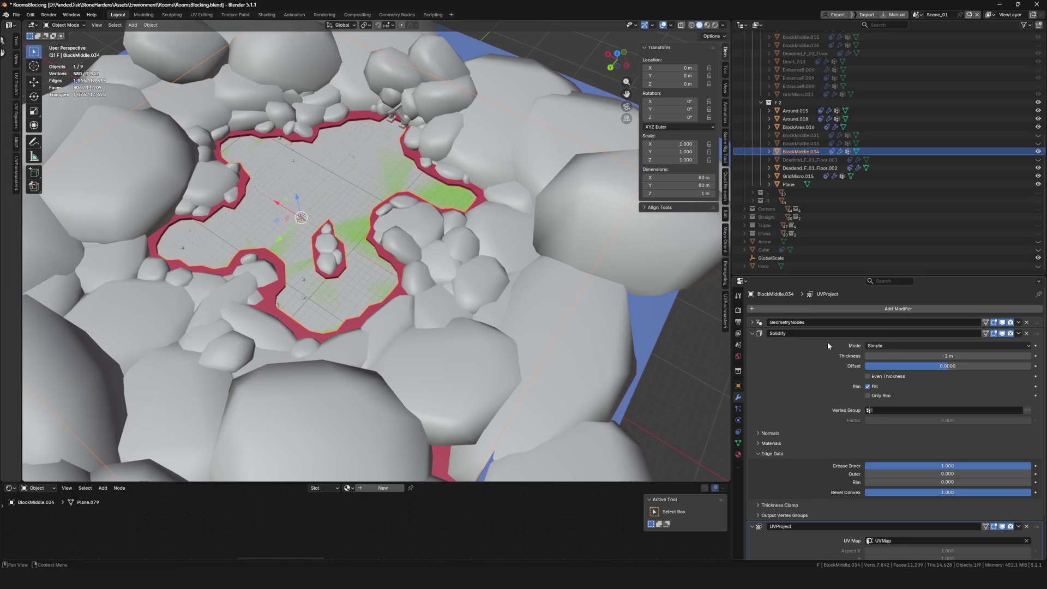
left_click(753, 333)
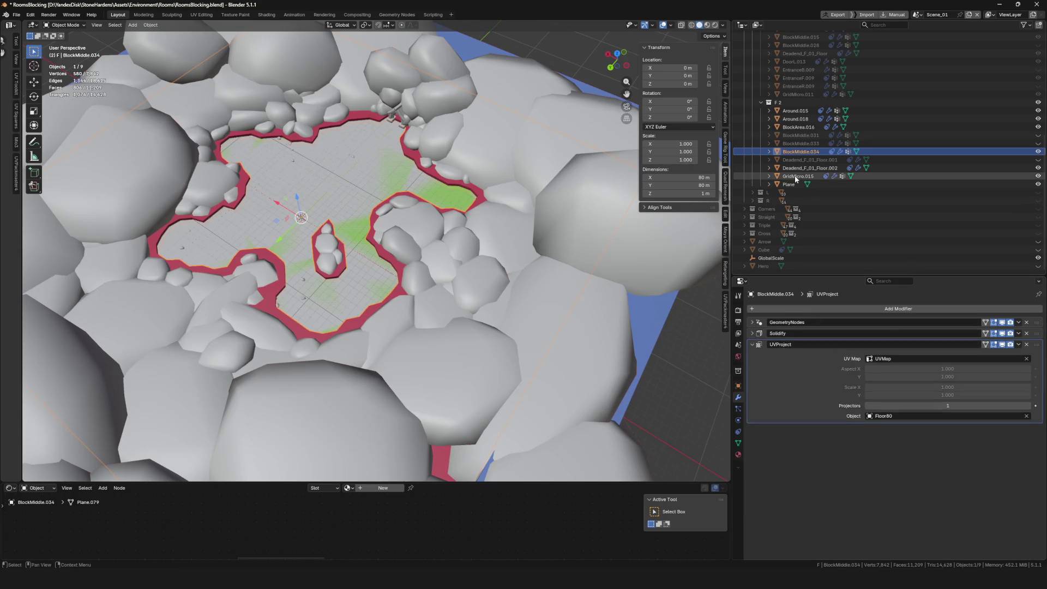
scroll(442, 223, "down", 5)
scroll(442, 223, "up", 3)
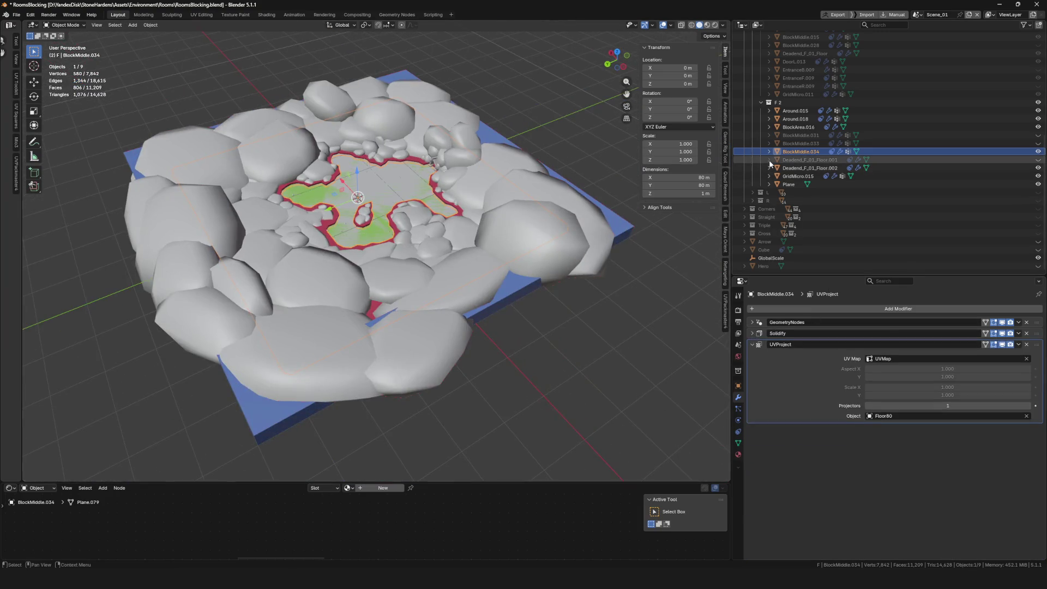
Step: Inspect BlockArea.016, frame the Floor80 floor, and select Deadend_F_01_Floor.002
left_click(792, 125)
key("KP_Divide")
key("KP_Divide")
left_click(783, 160)
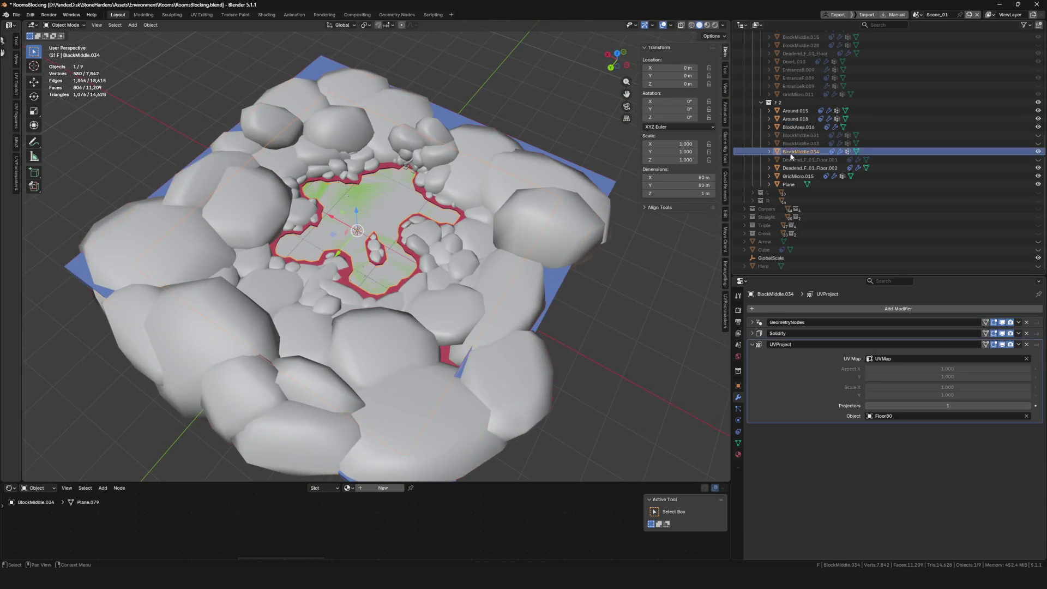
key("KP_Decimal")
left_click(426, 206)
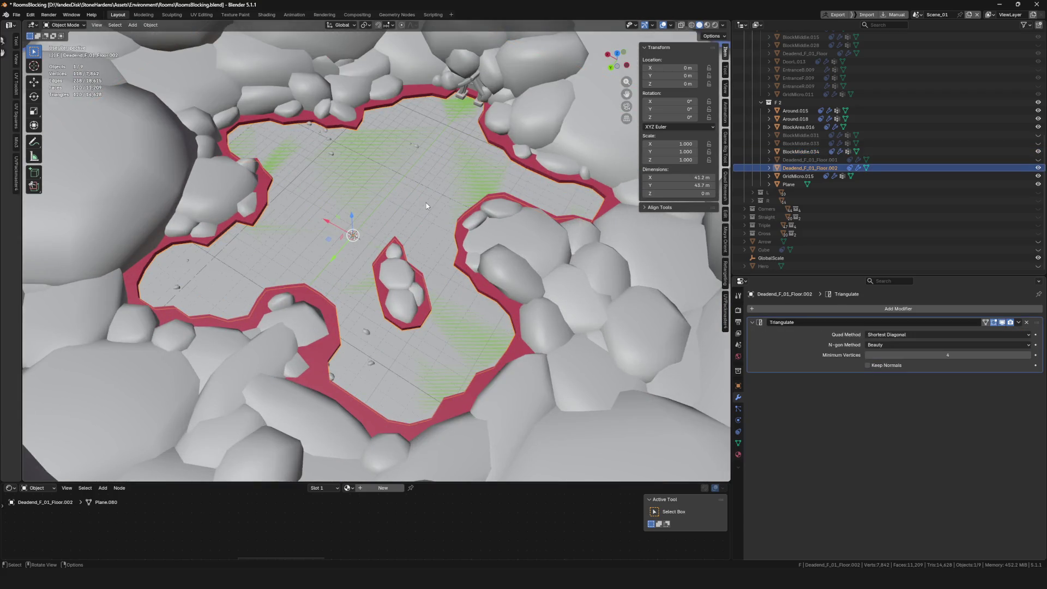
Step: Hide the duplicate Deadend_F_01_Floor.002 floor and select Floor80
key("h")
scroll(424, 203, "down", 5)
scroll(402, 238, "up", 3)
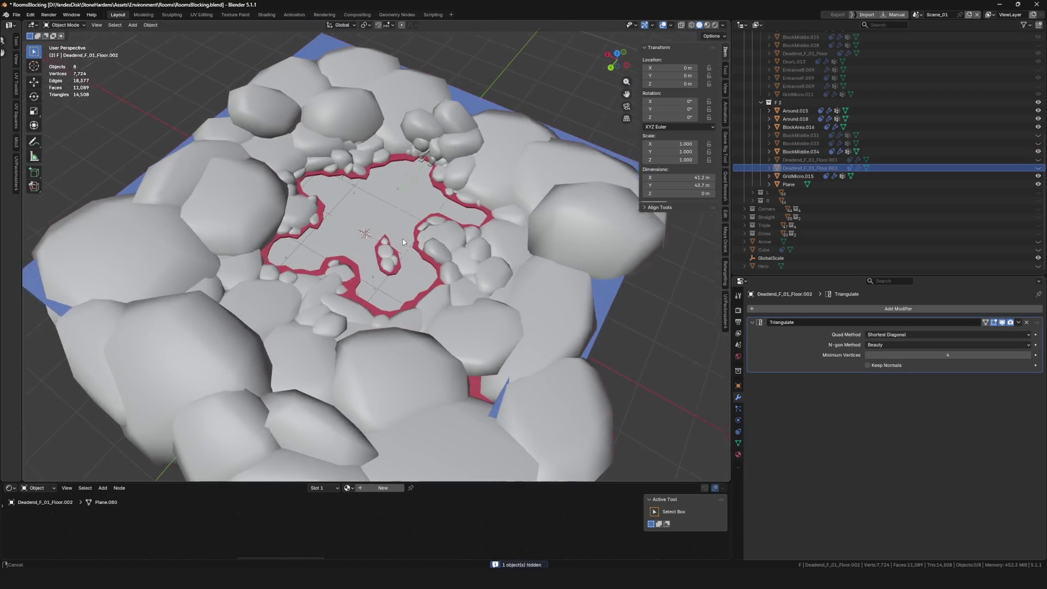
scroll(406, 220, "down", 5)
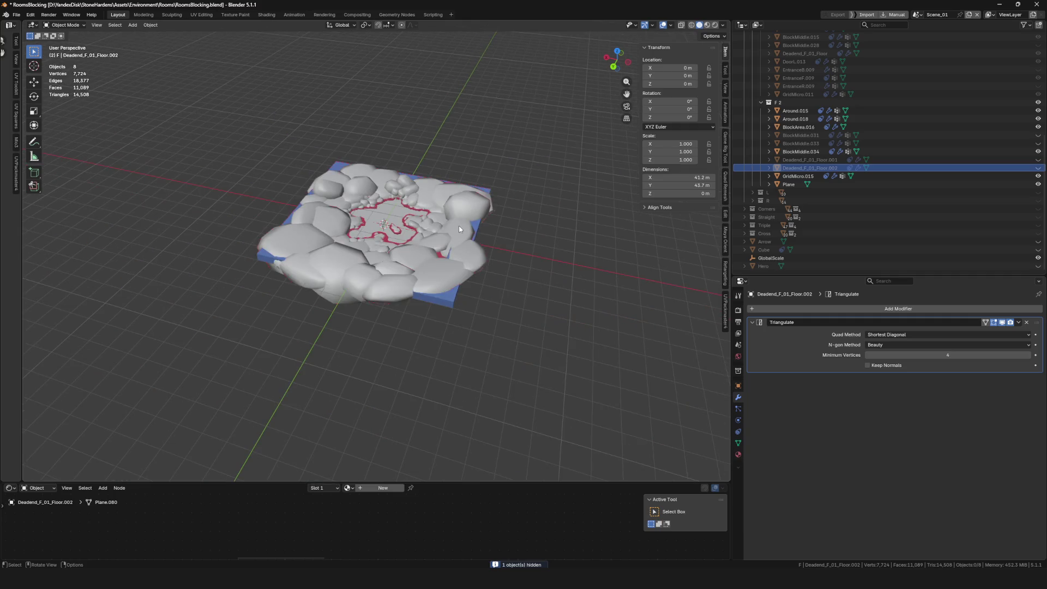
scroll(431, 225, "up", 5)
left_click(397, 215)
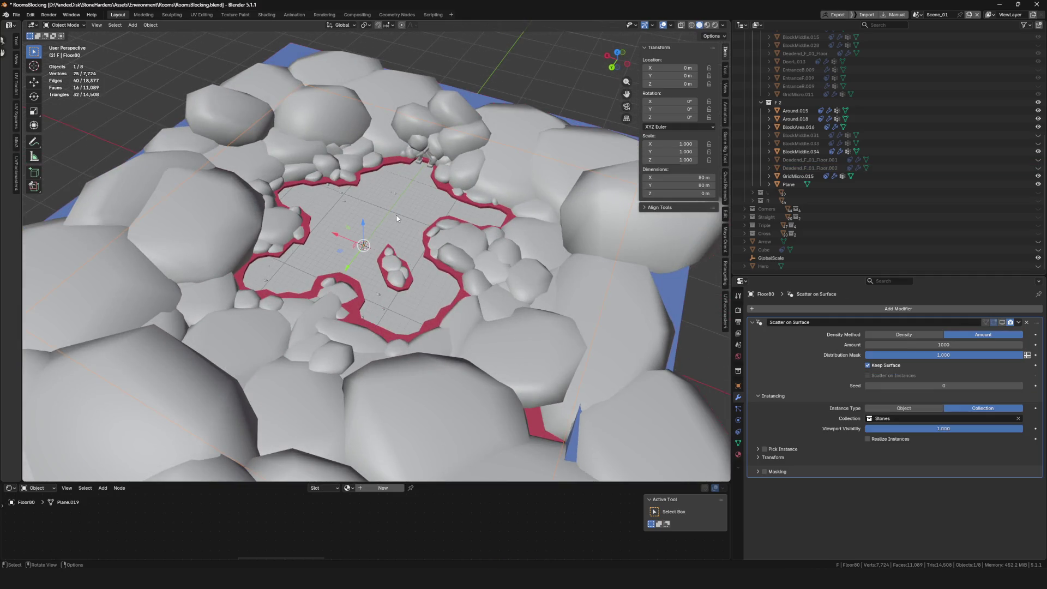
scroll(420, 230, "down", 3)
scroll(419, 231, "up", 3)
Step: Select the room objects from Around.015 down to Plane and isolate them in Local View
left_click(794, 111)
left_click(788, 184, "shift")
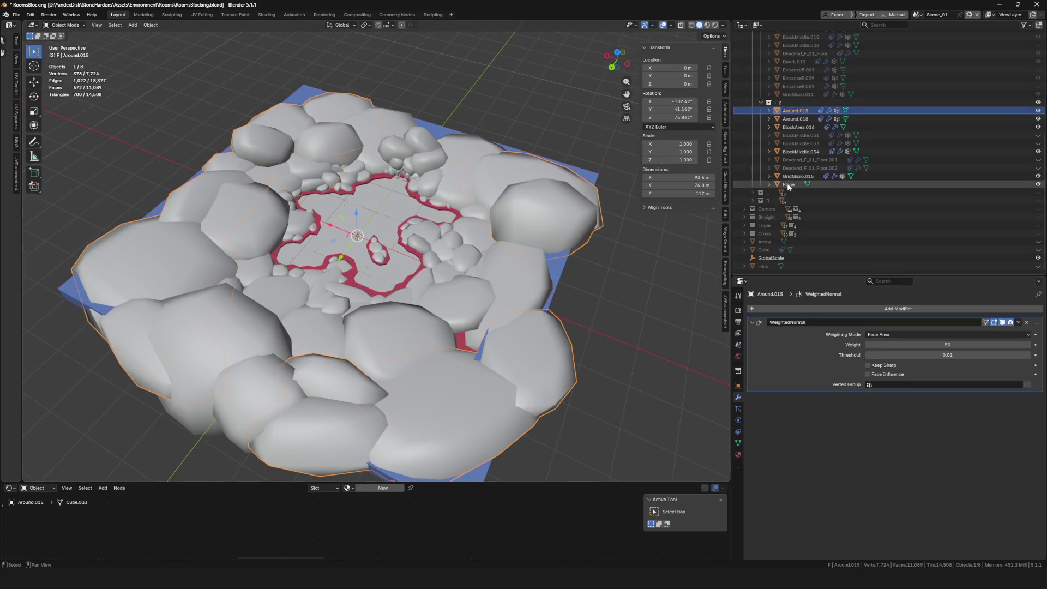
key("KP_Divide")
scroll(403, 229, "up", 6)
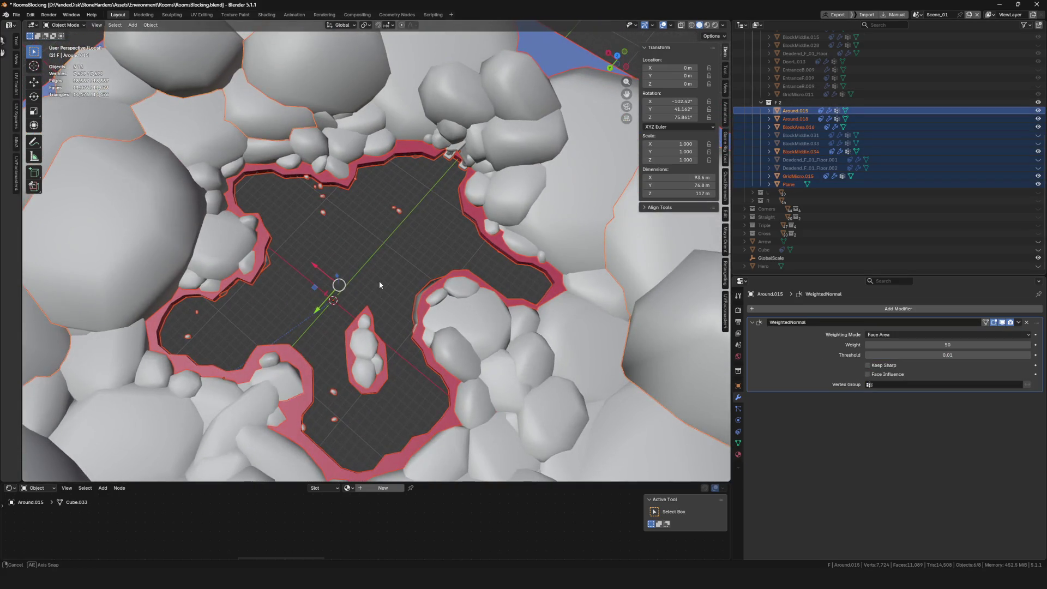
scroll(384, 266, "down", 2)
scroll(409, 257, "up", 5)
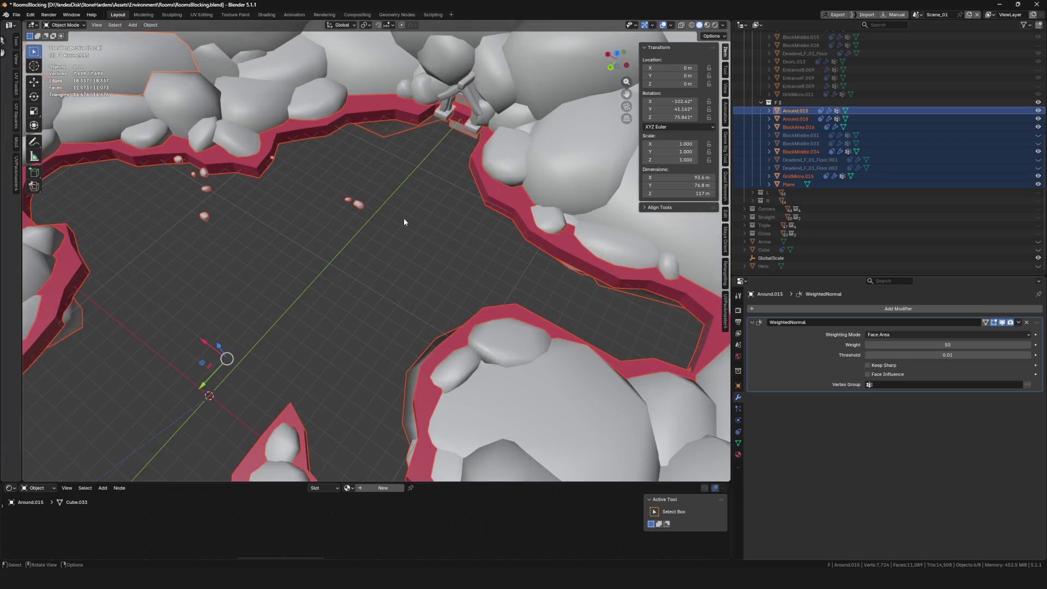
scroll(404, 218, "down", 3)
scroll(404, 218, "down", 4)
Step: Export the selected room objects as glTF 2.0
key("F4")
mouse_move(396, 238)
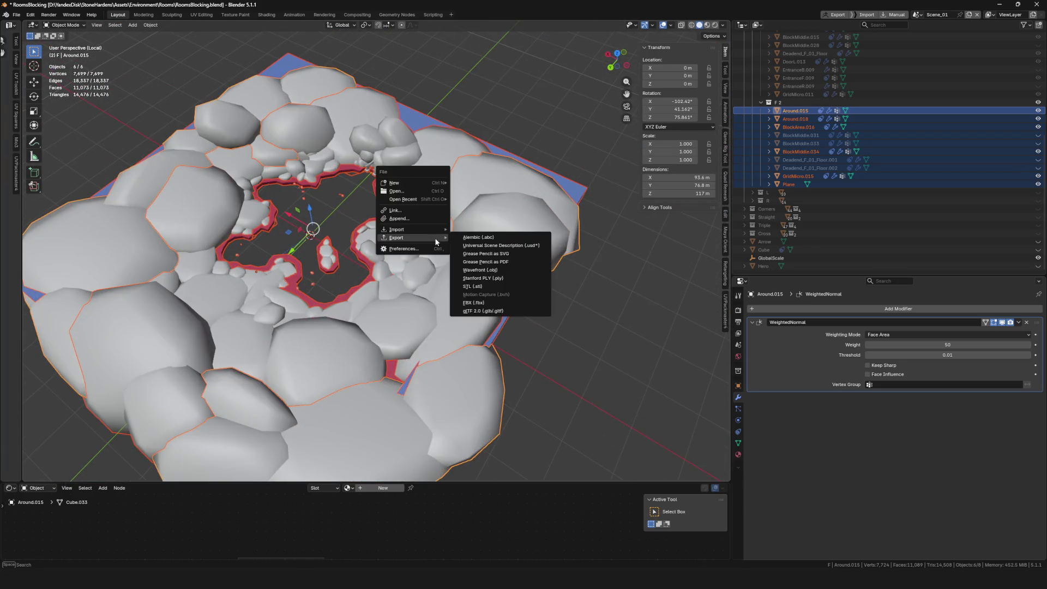
left_click(480, 311)
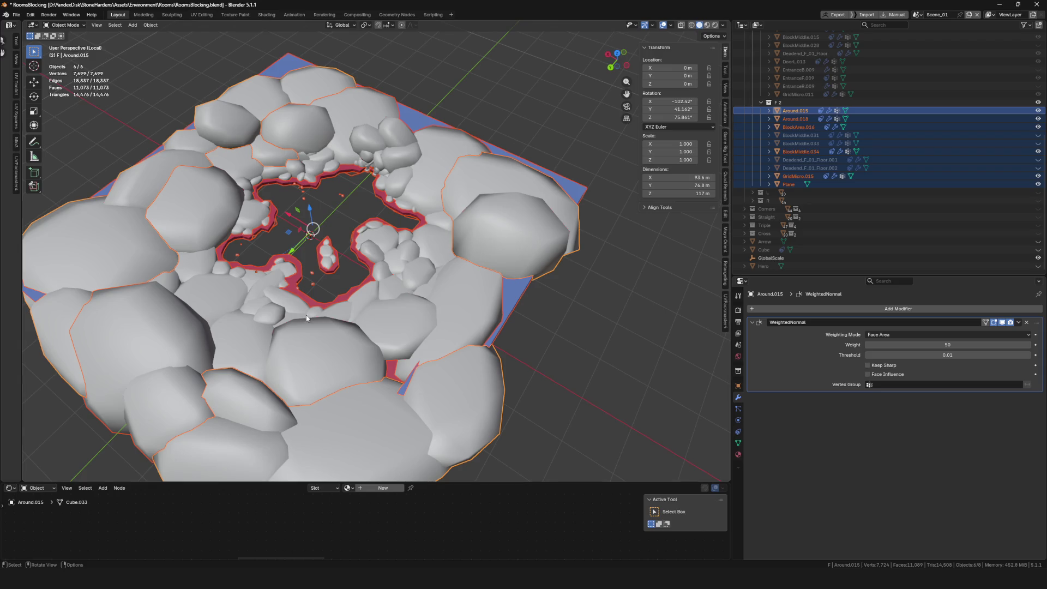
scroll(499, 253, "down", 10)
scroll(499, 253, "up", 10)
Step: Save RoomsBlocking.blend and return to the full scene view
key("ctrl+s")
key("KP_Divide")
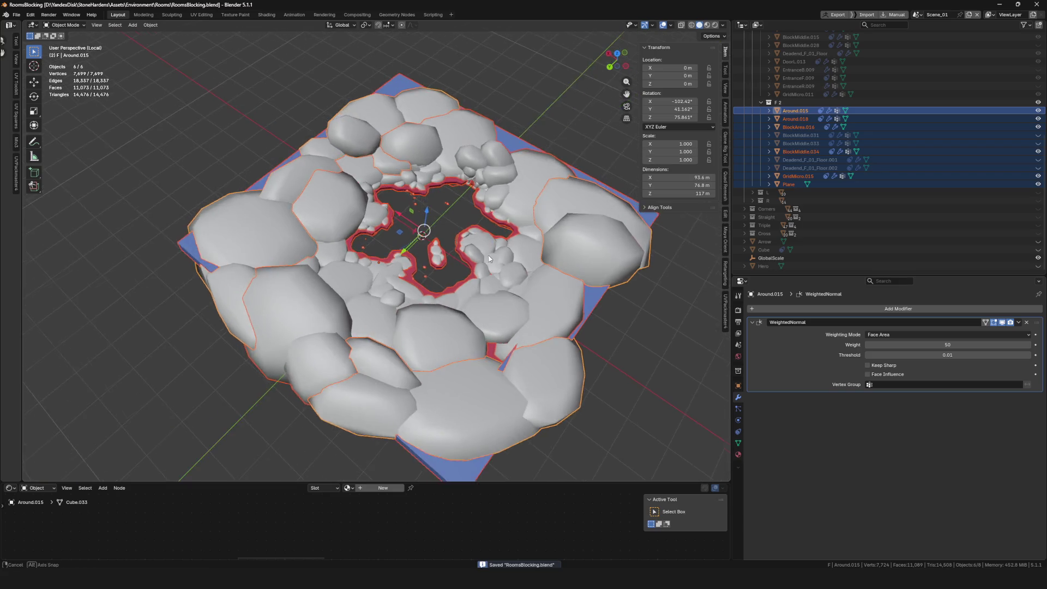
scroll(376, 256, "up", 5)
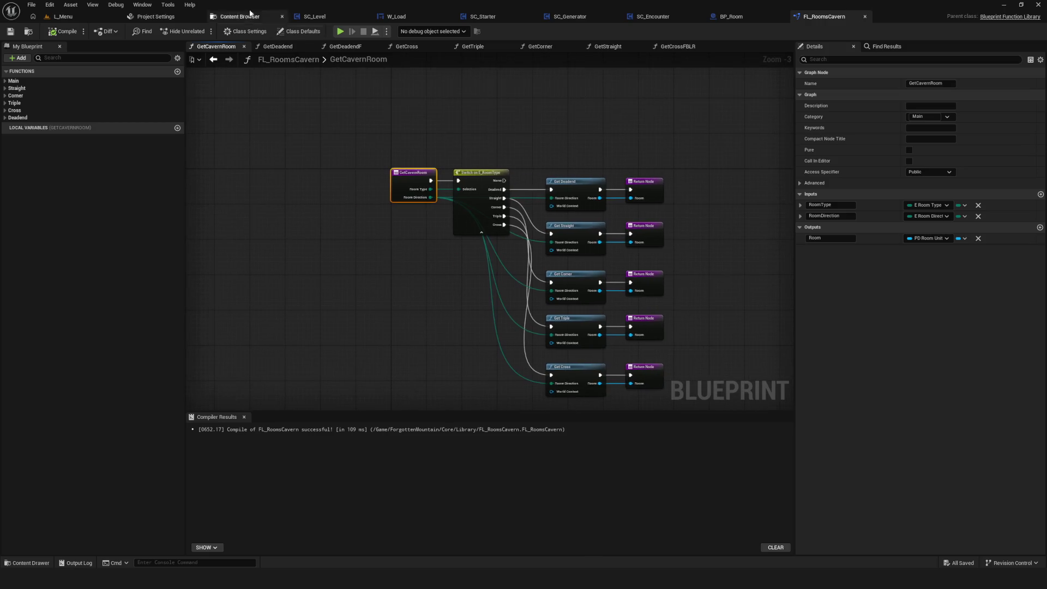
Step: In the Content Browser, expand Environment > Generator > Rooms > Cavern > Deadend > F
left_click(240, 16)
left_click(27, 176)
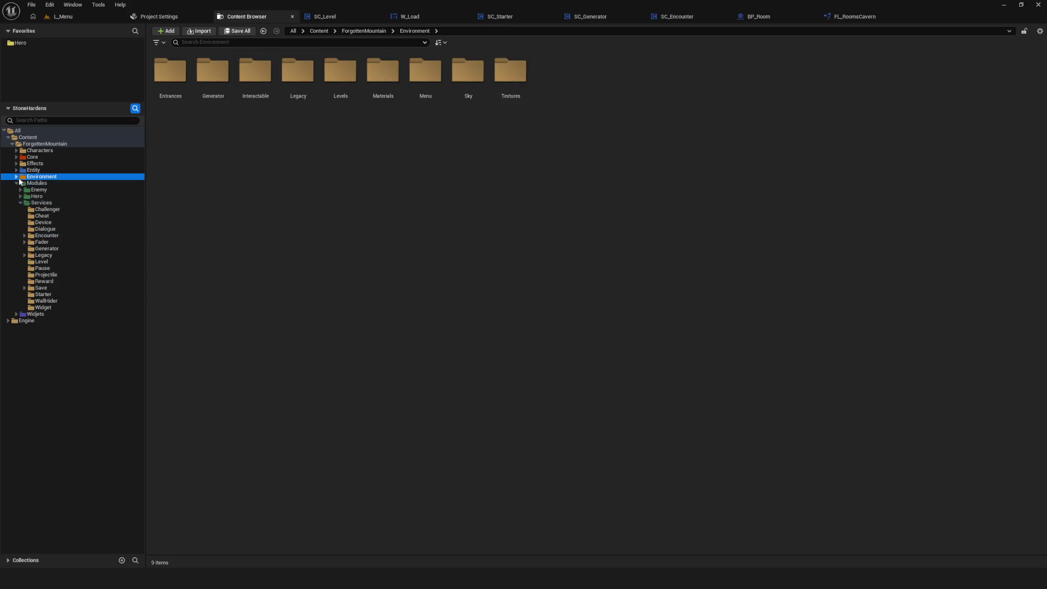
left_click(17, 177)
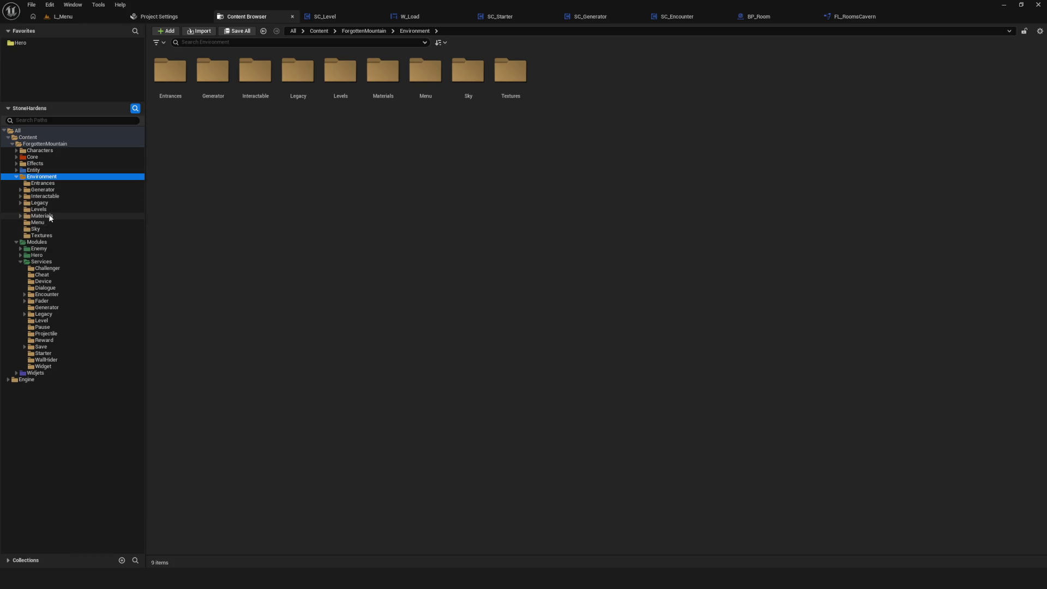
left_click(20, 189, "shift")
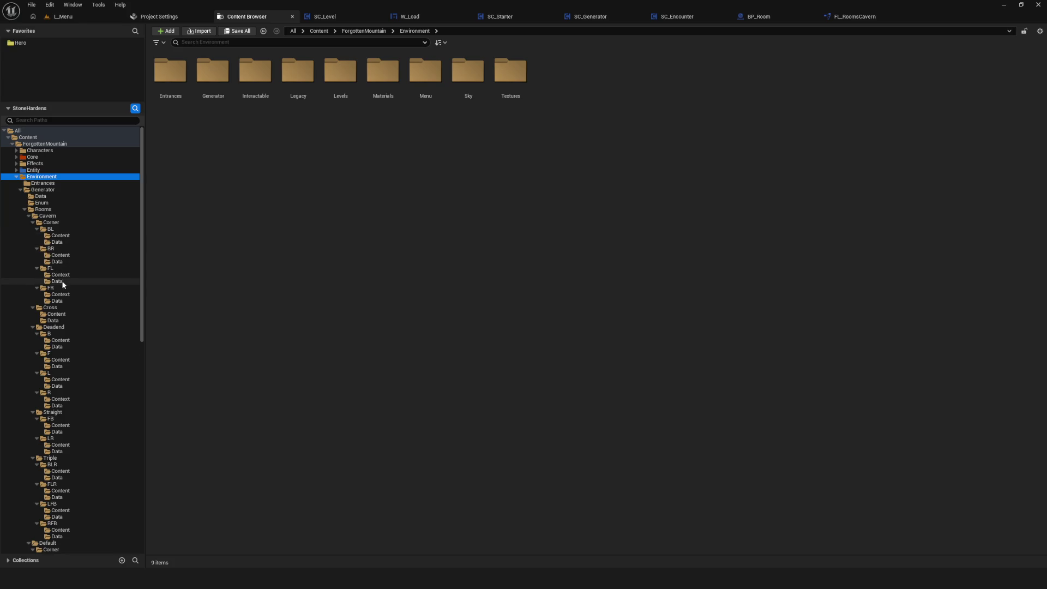
left_click(50, 357, "shift")
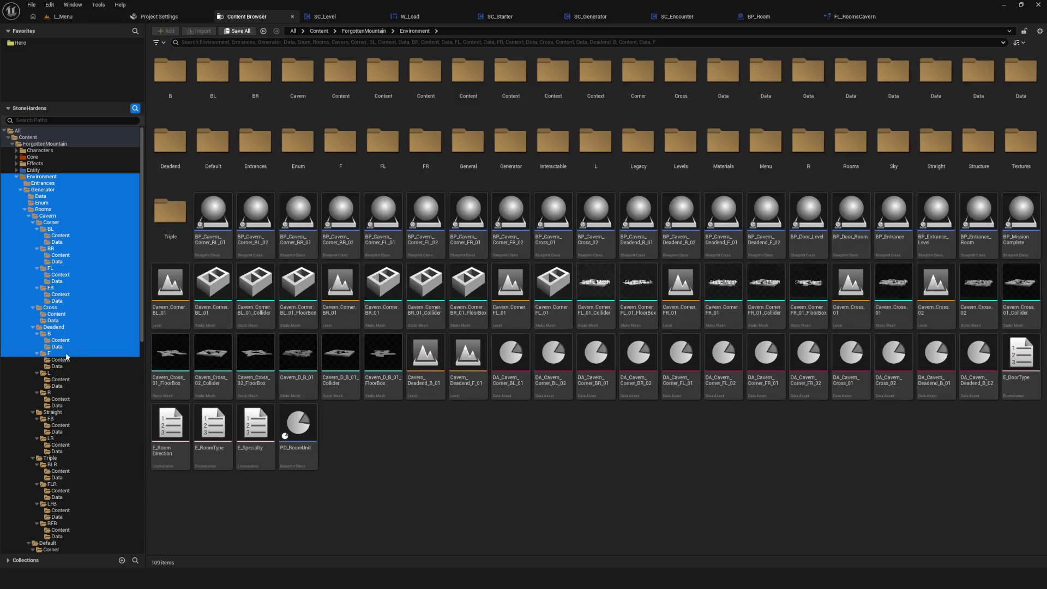
left_click(51, 354)
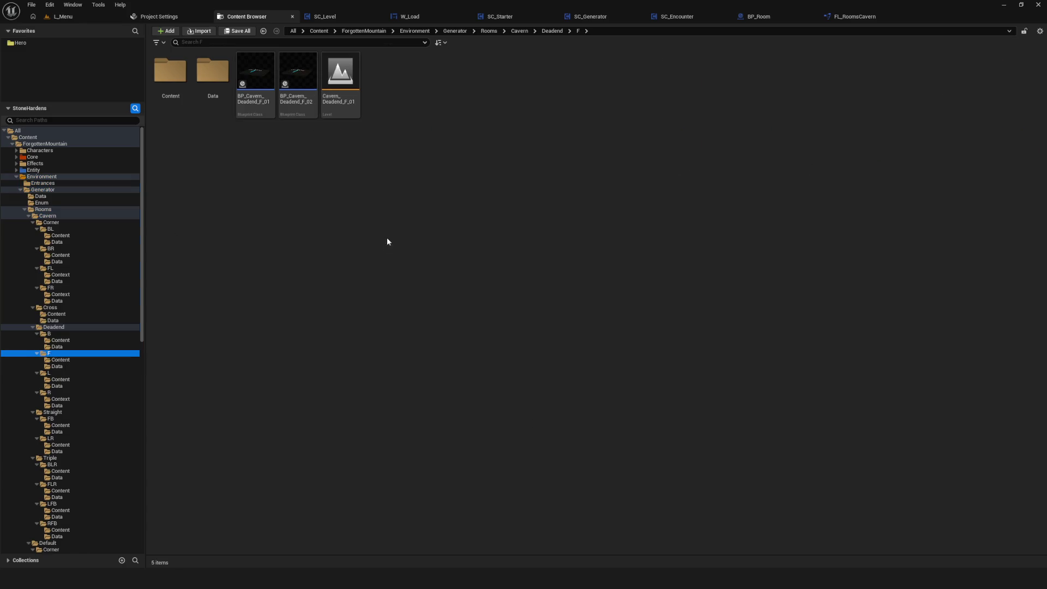
Step: Step through the F folder's assets and open BP_Cavern_Deadend_F_02
left_click(387, 173)
key("Left")
key("Left")
key("Left")
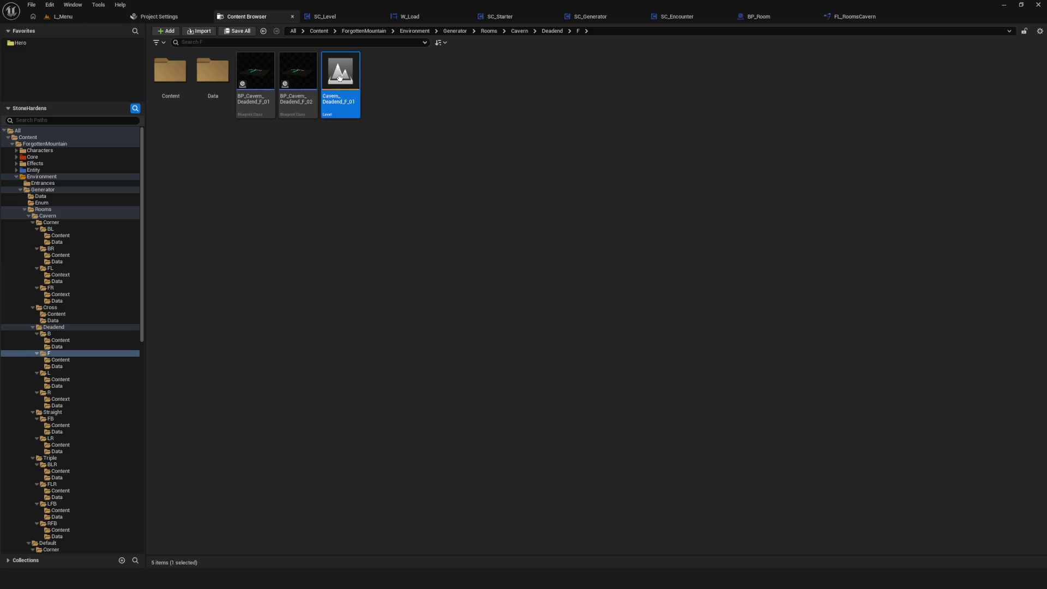
key("Right")
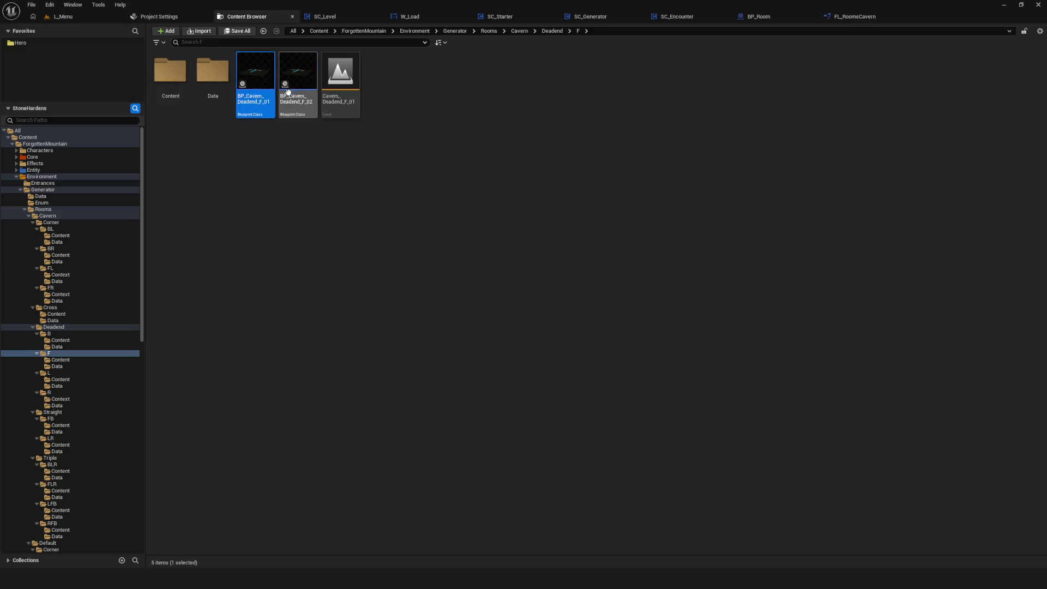
key("Right")
left_click(386, 176)
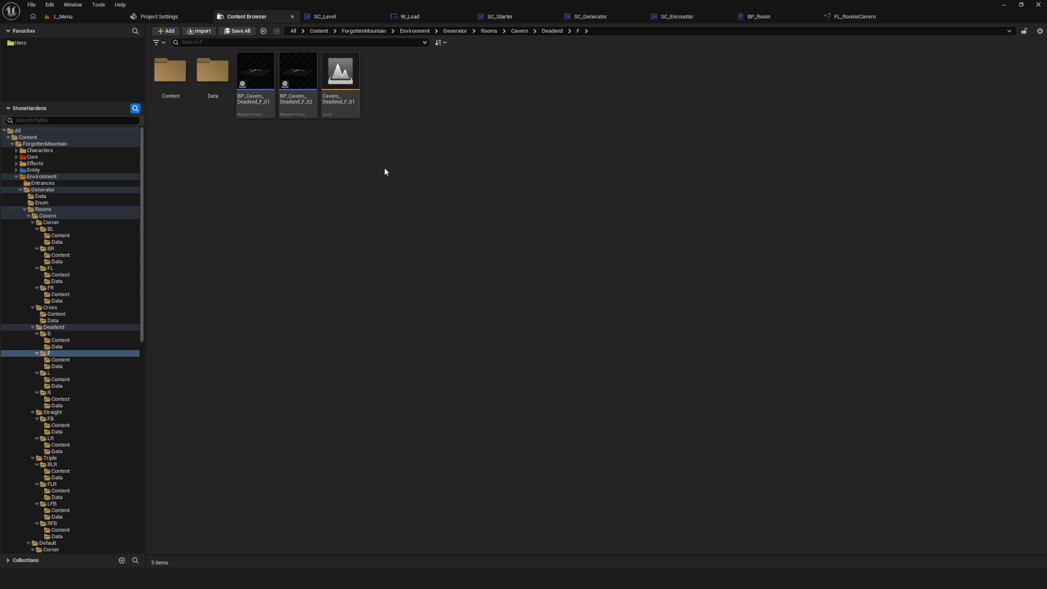
double_click(293, 76)
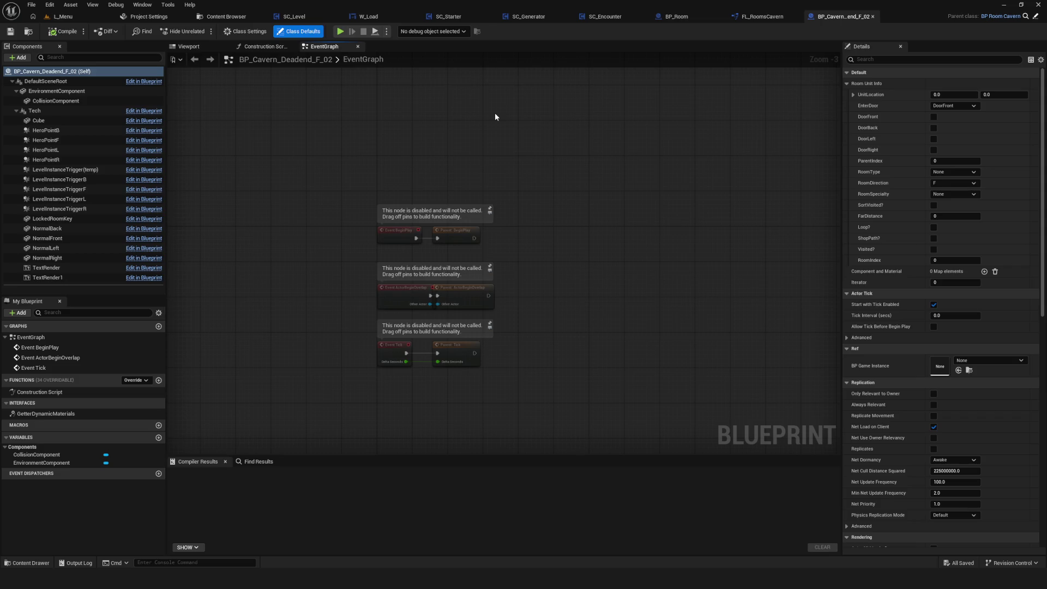
Step: Reopen BP_Cavern_Deadend_F_02 and inspect its LevelInstanceTriggerL and HeroPointF components in the Viewport
left_click(234, 17)
left_click(323, 144)
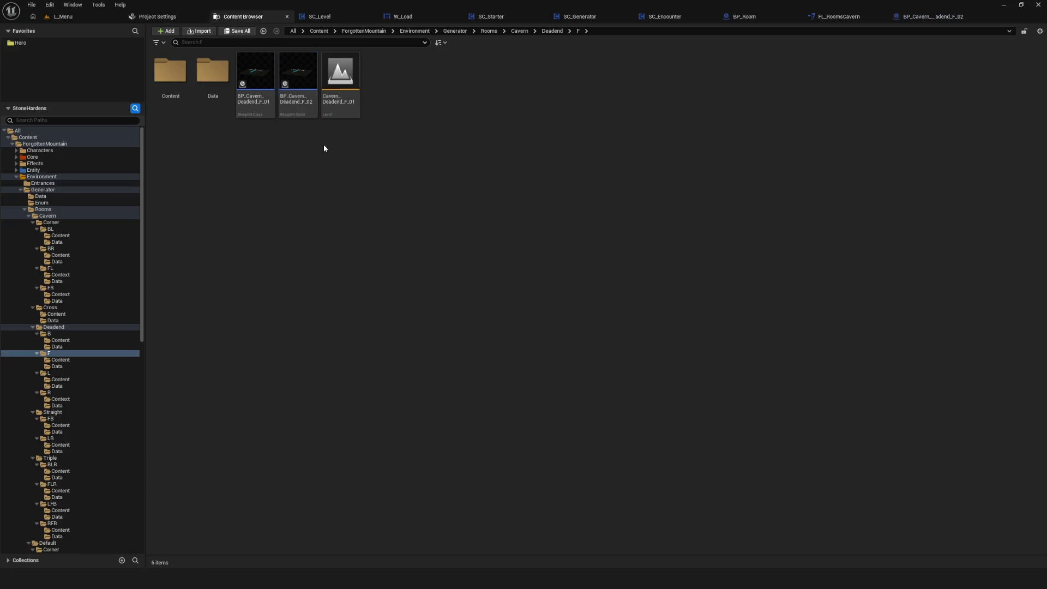
double_click(298, 76)
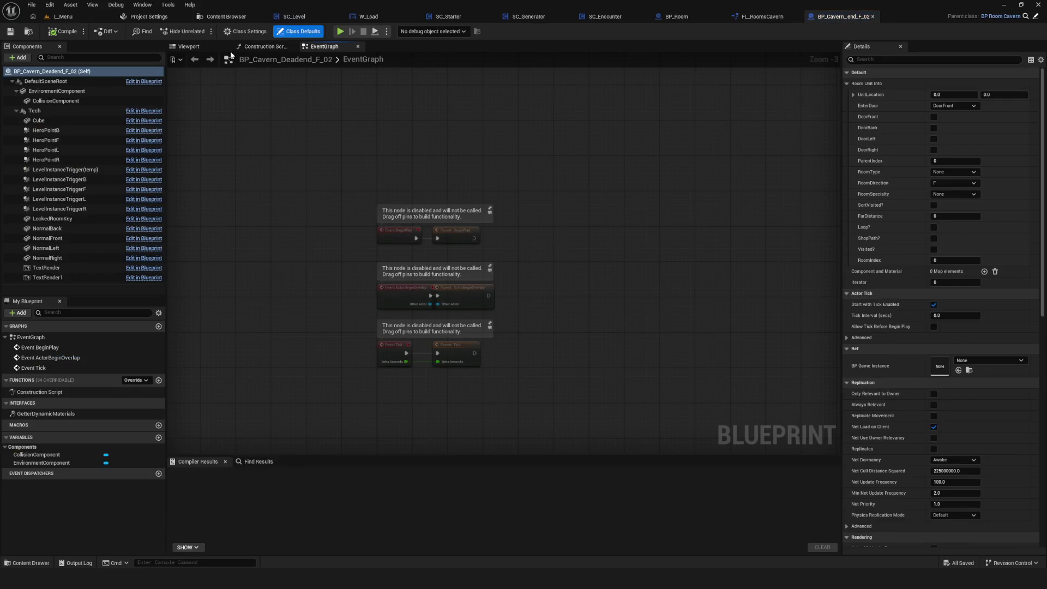
left_click(188, 47)
left_click_drag(256, 82, 255, 152)
left_click(429, 177)
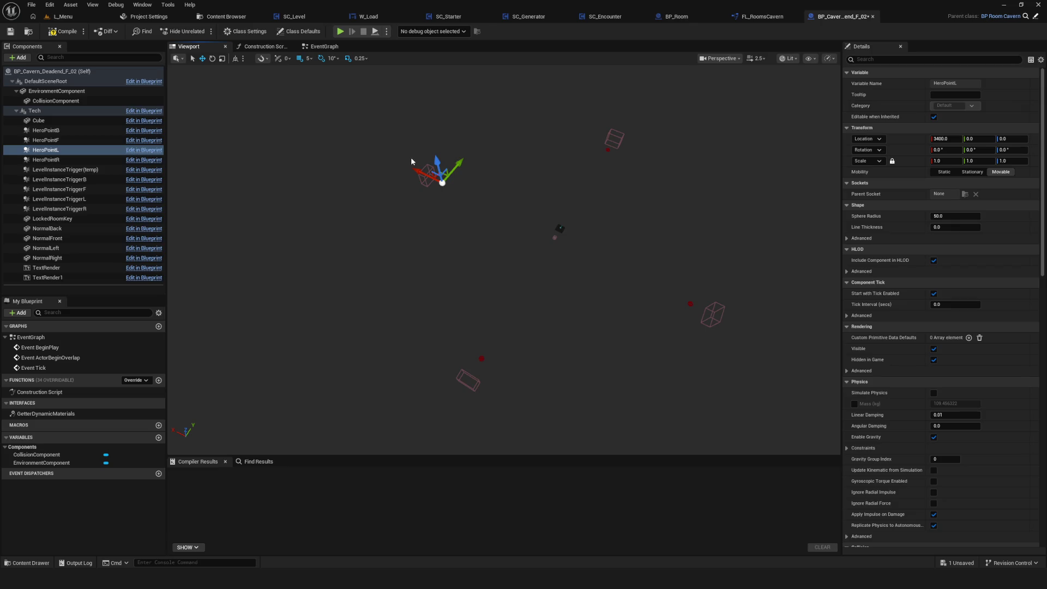
left_click(608, 148)
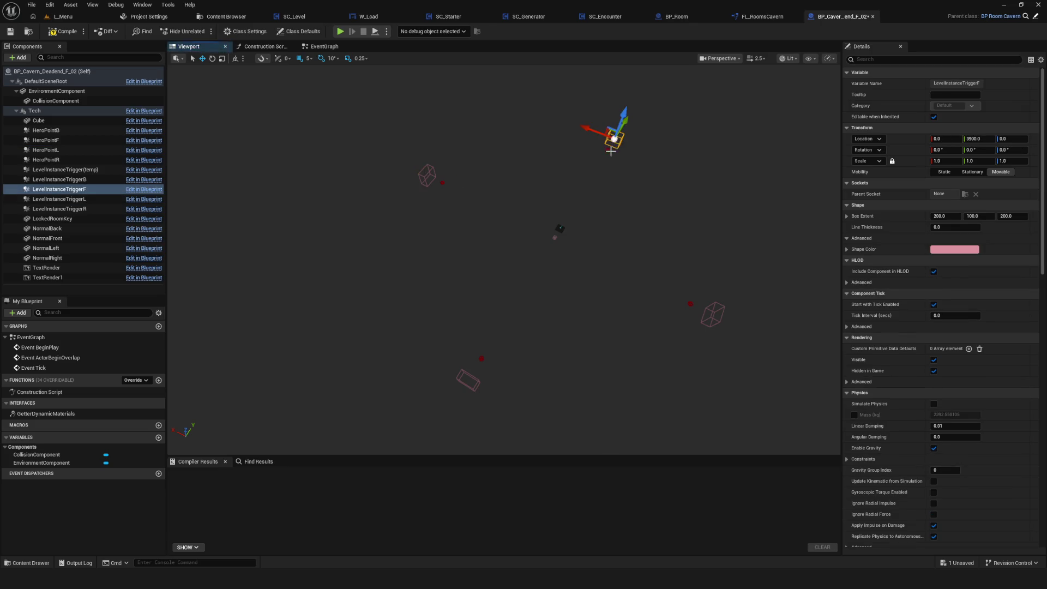
left_click(623, 176)
mouse_move(624, 176)
left_mouse_down()
mouse_move(624, 153)
mouse_move(604, 177)
left_mouse_up()
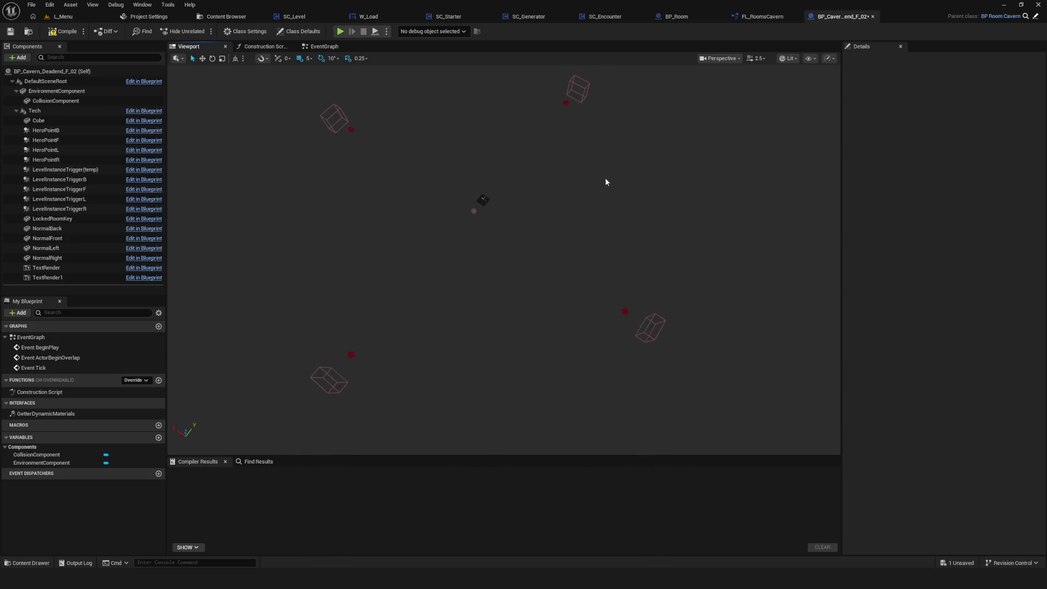
Step: Compile and save BP_Cavern_Deadend_F_02, then return to the Deadend F folder
left_click(63, 31)
left_click(12, 31)
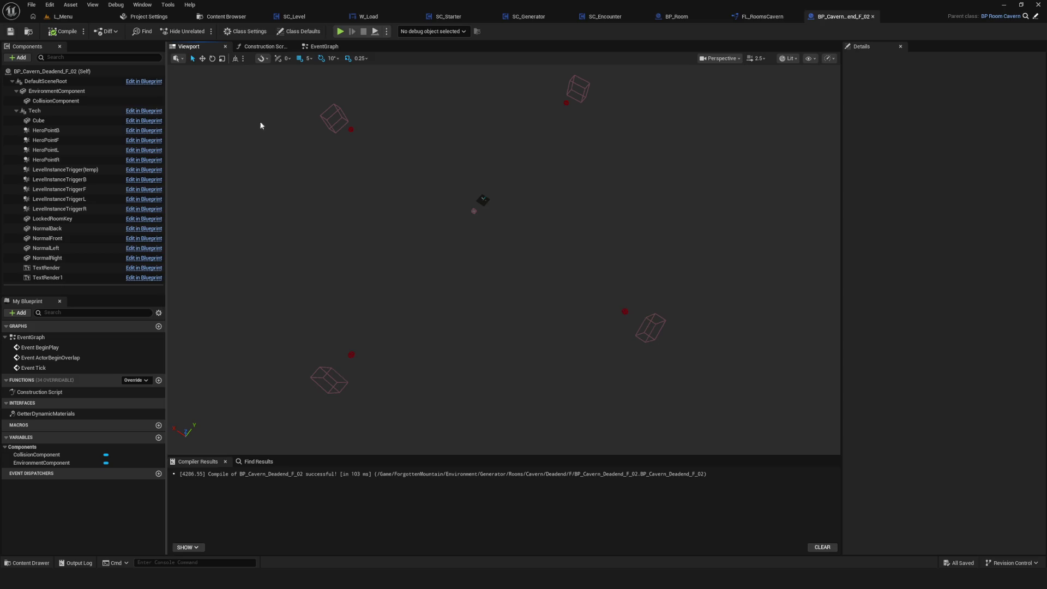
left_click_drag(571, 225, 554, 194)
left_click(241, 18)
left_click(429, 131)
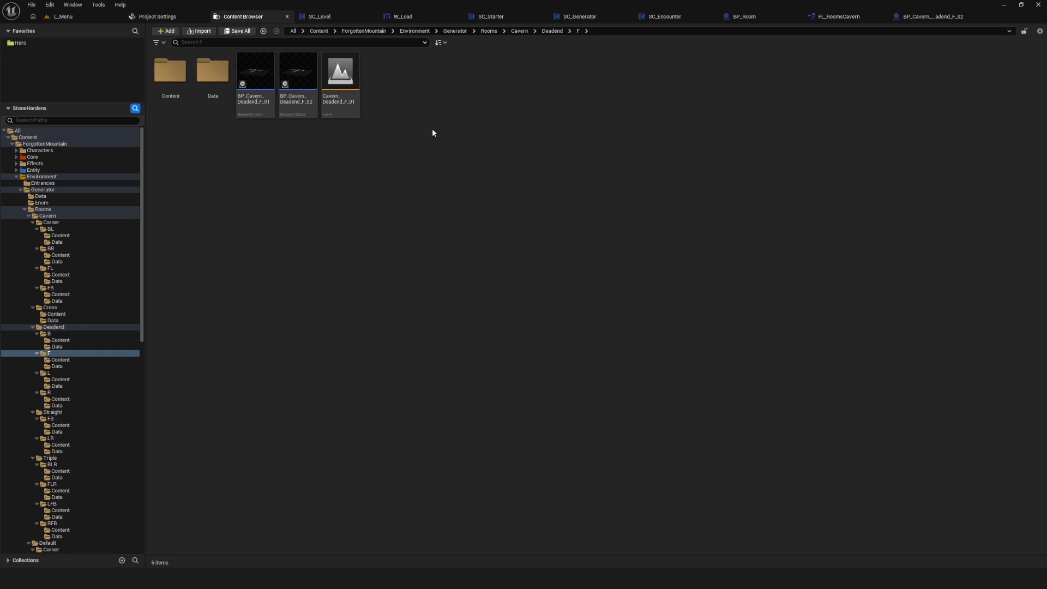
Step: Open F's Content subfolder, import the FBX meshes into it, and confirm with Import All
double_click(170, 71)
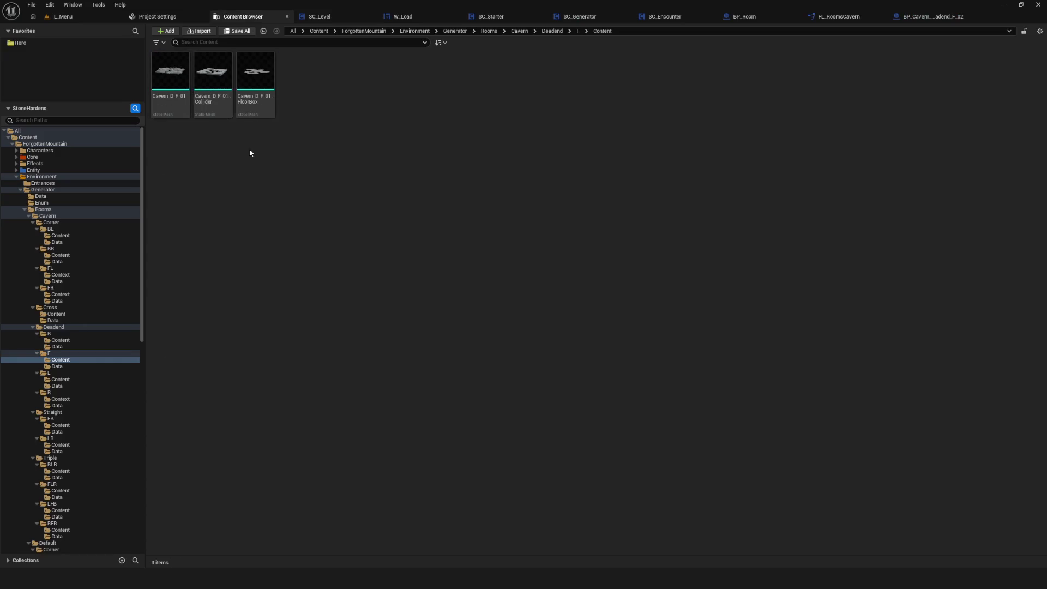
right_click(393, 125)
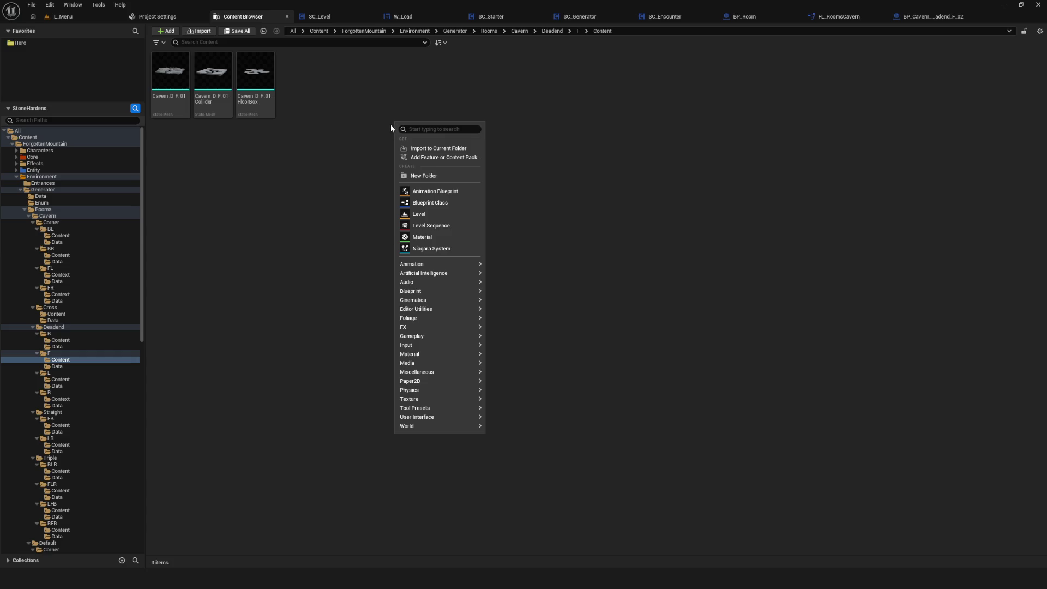
left_click(420, 149)
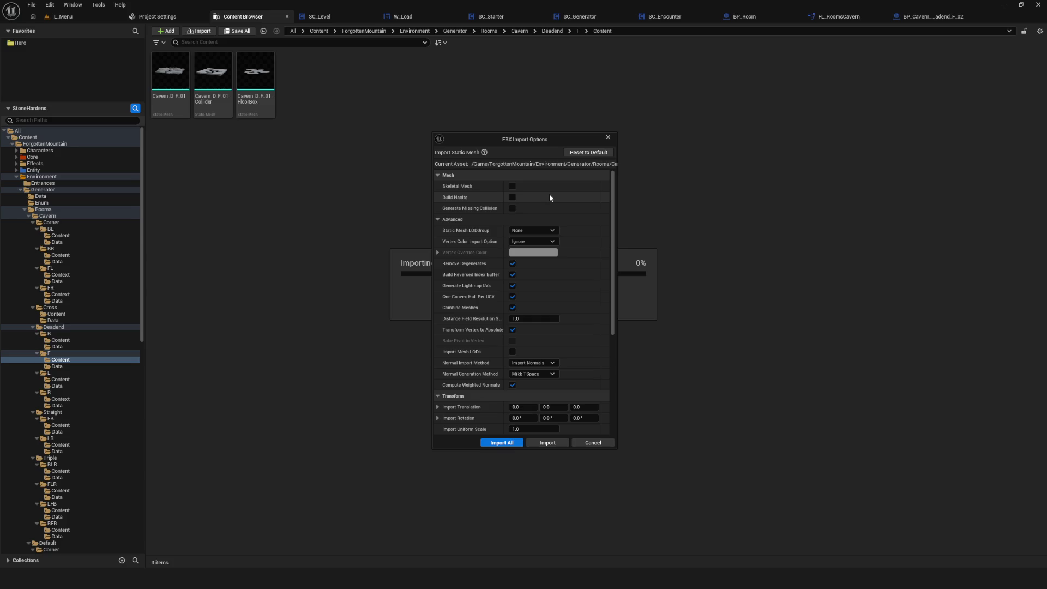
left_click(496, 445)
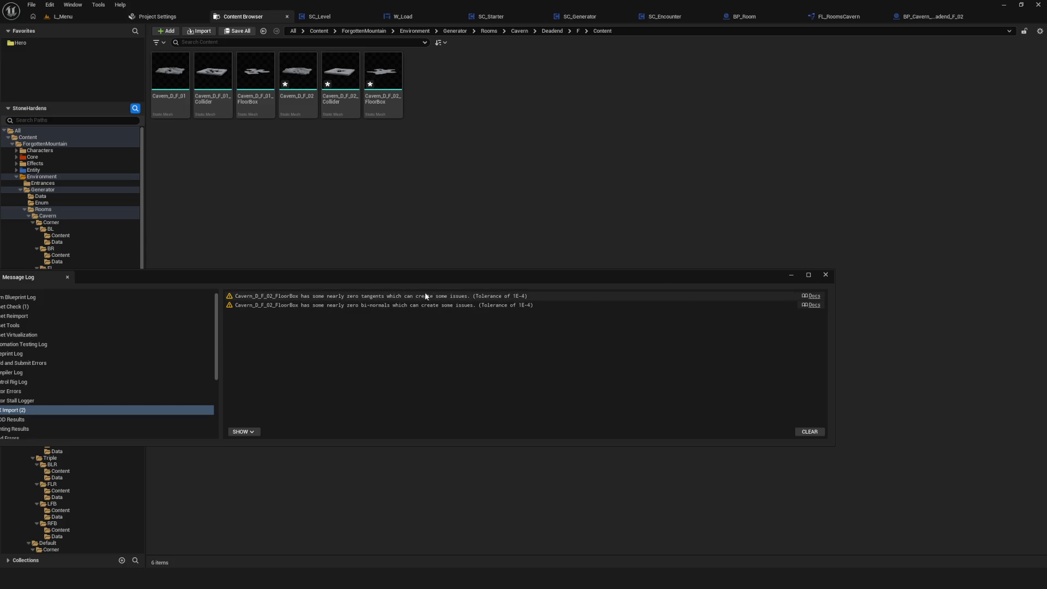
Step: Close the import message log and open Cavern_D_F_02 in the Static Mesh Editor
left_click(825, 274)
left_click(300, 100)
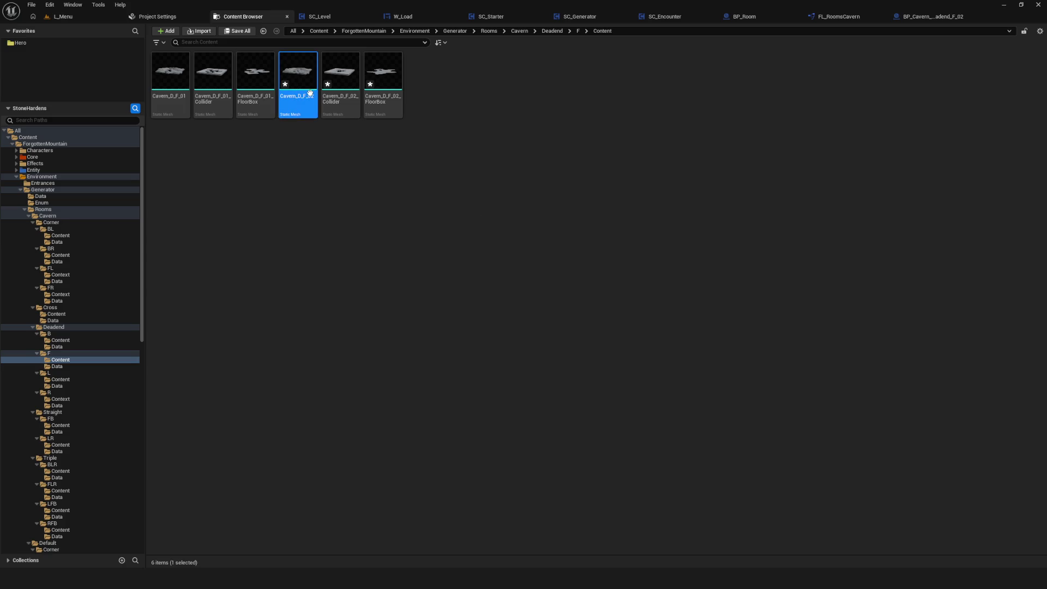
key("Return")
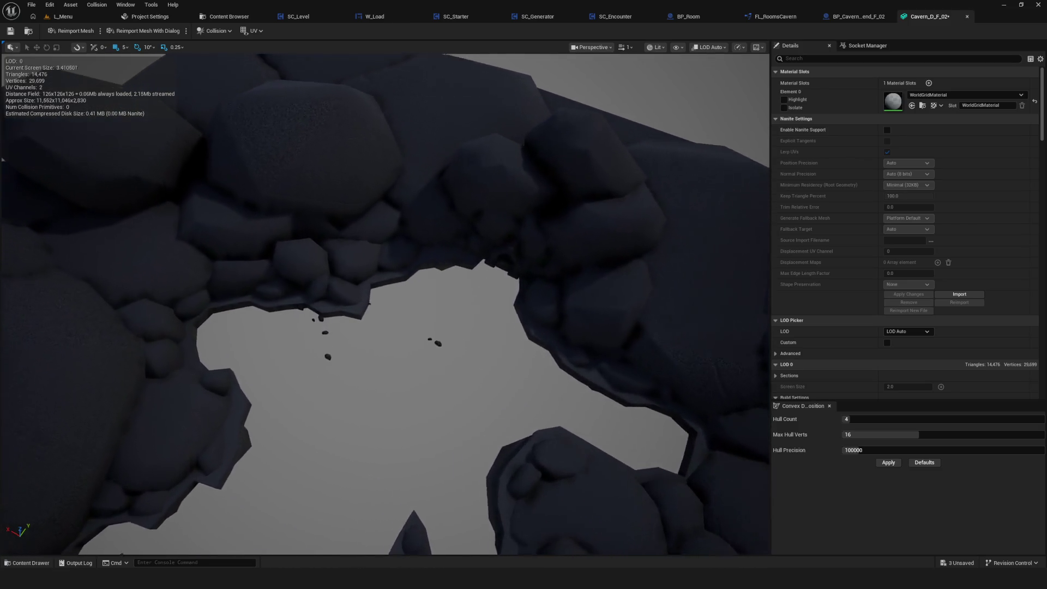
Step: Enable Nanite support on the Cavern_D_F_02 mesh, apply the change and check the preview
left_click_drag(475, 278, 443, 277)
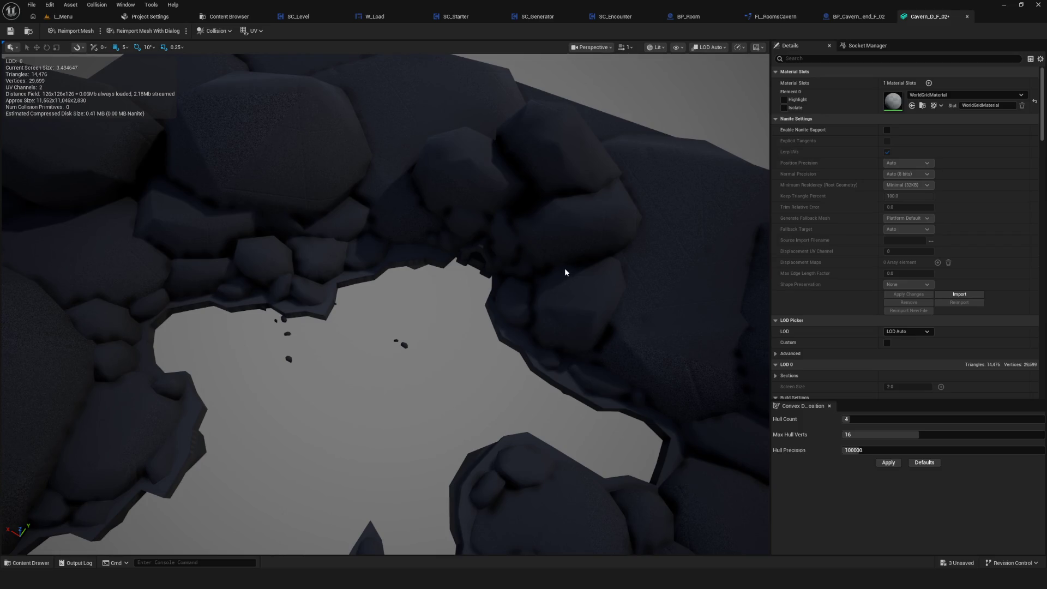
left_click(887, 129)
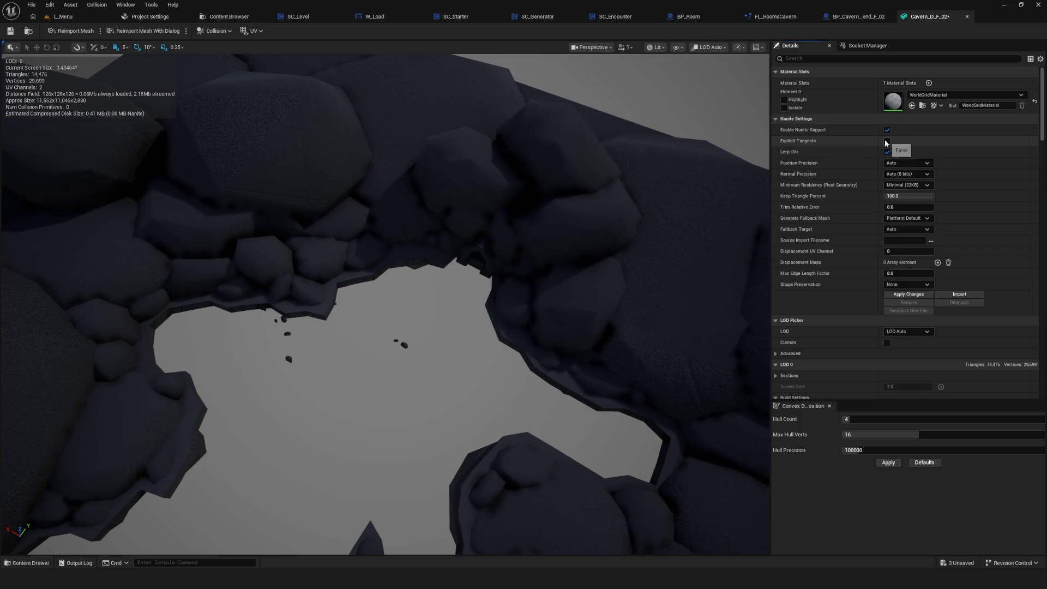
left_click(916, 295)
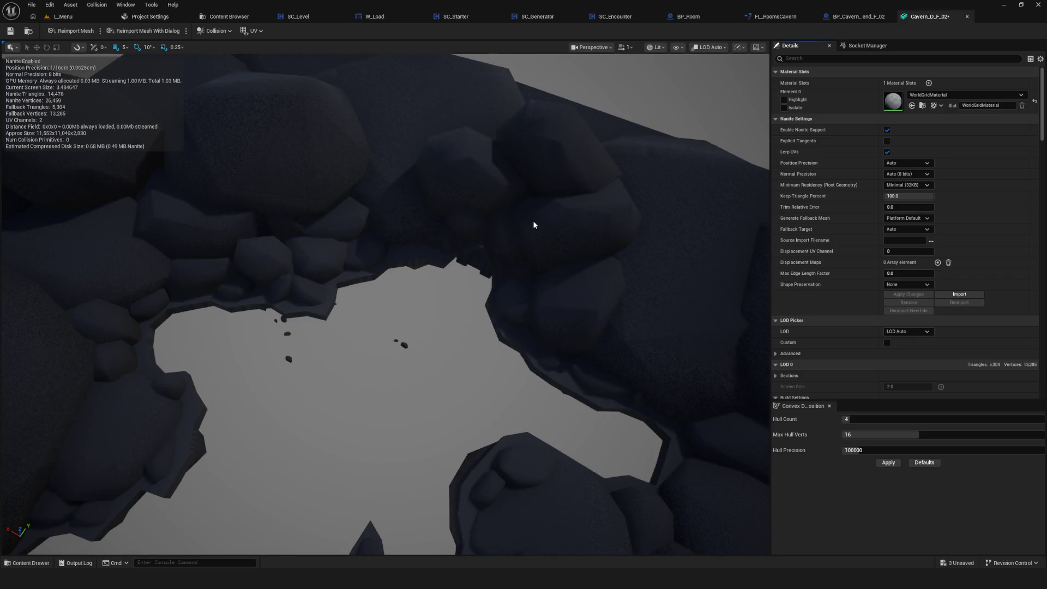
left_click_drag(532, 220, 518, 194)
left_click_drag(454, 202, 455, 189)
Step: Save Cavern_D_F_02, close its mesh editor and go back to the Content Browser
left_click(10, 31)
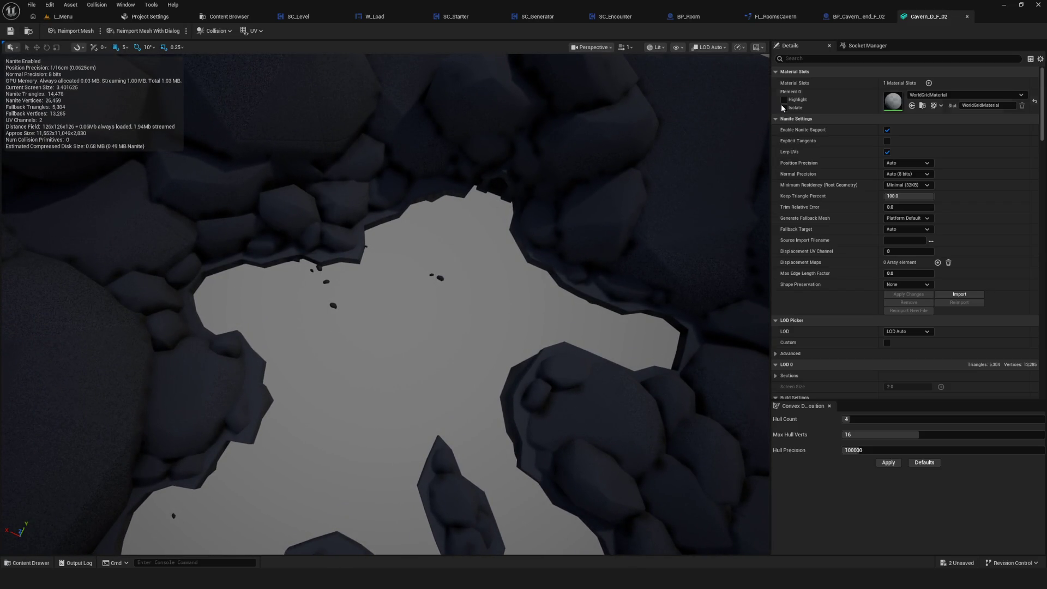
scroll(556, 164, "down", 2)
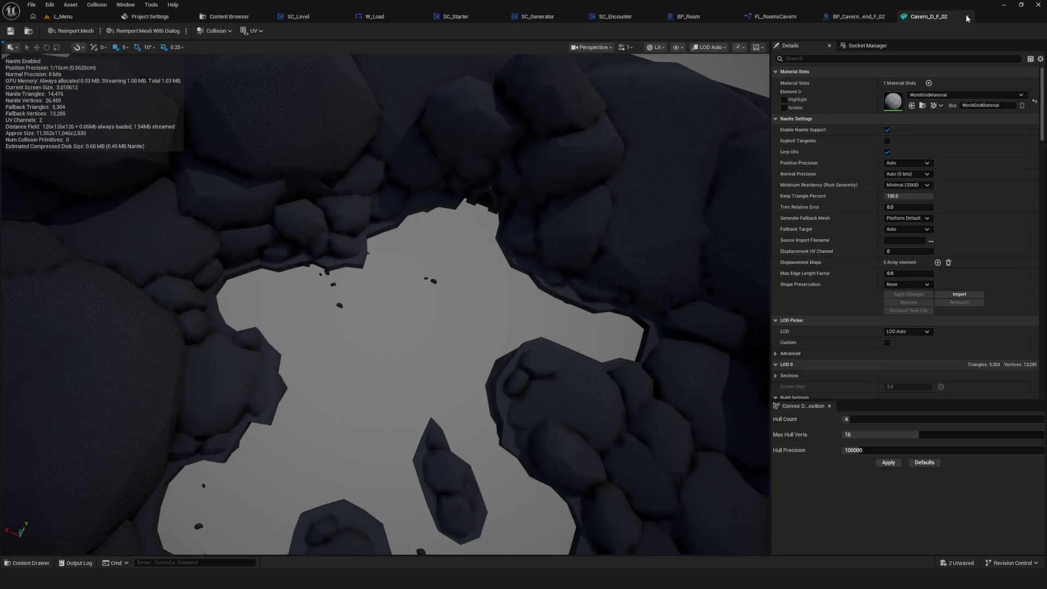
left_click(966, 17)
left_click(226, 16)
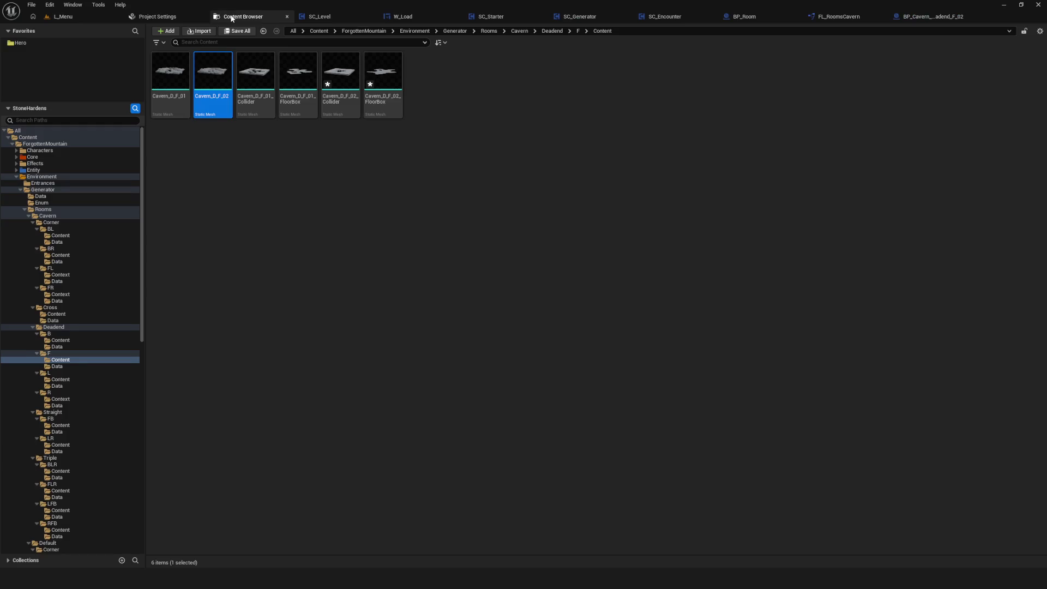
Step: Select the Cavern_D_F_02 Collider and FloorBox meshes, then dismiss their actions menu unused
left_click(421, 203)
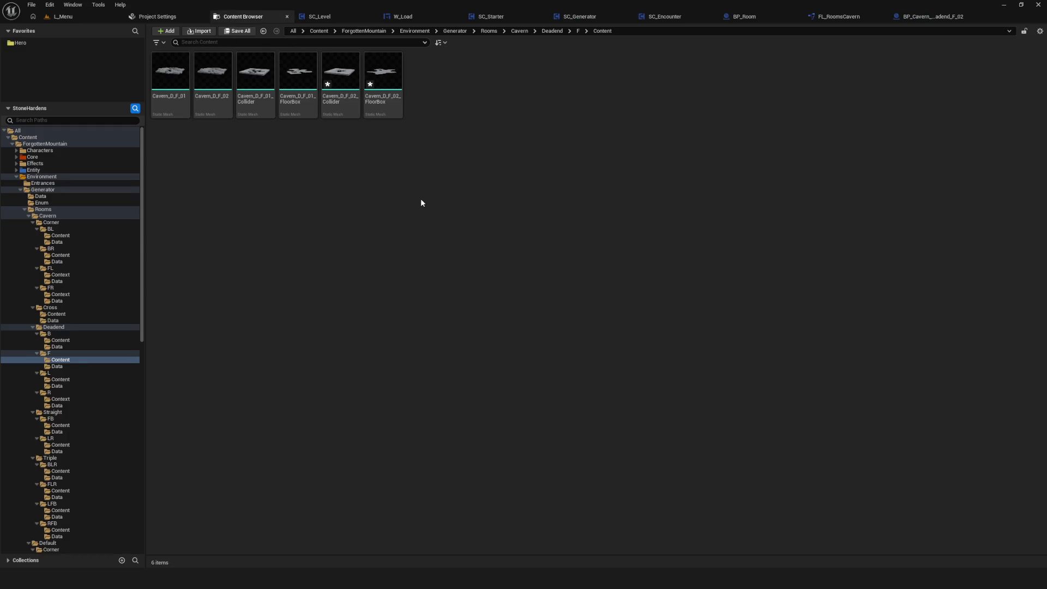
left_click(383, 71)
left_click(349, 79, "ctrl")
right_click(353, 77)
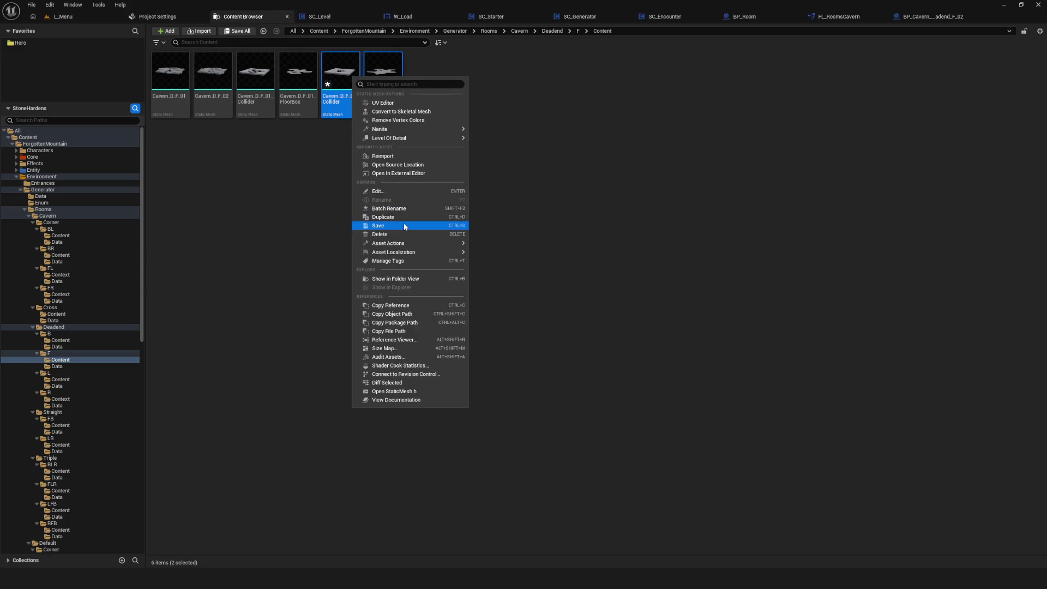
left_click(483, 201)
left_click(483, 200)
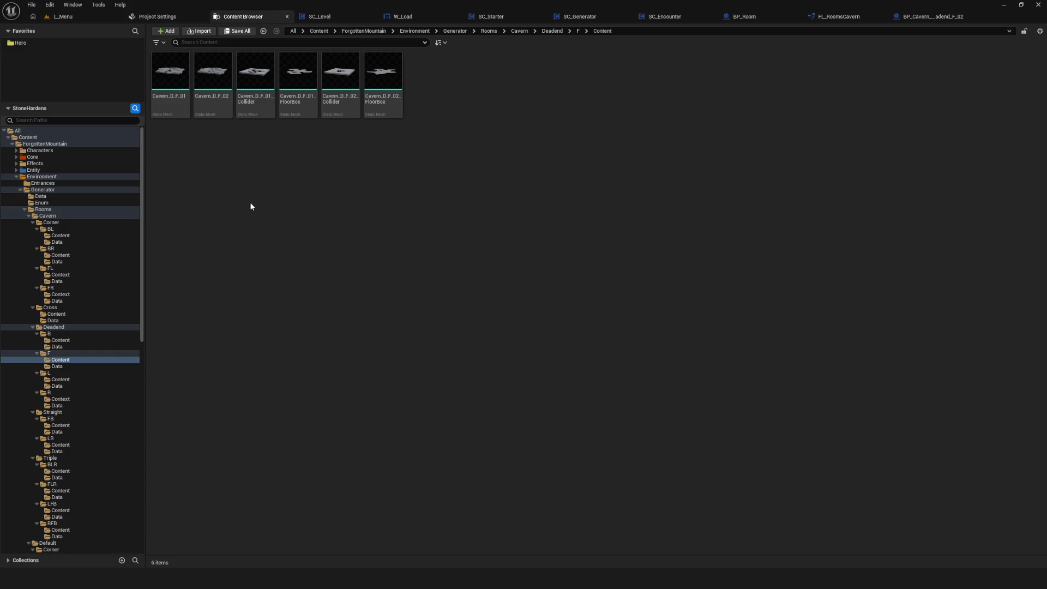
Step: Step through the _01 and _02 Collider and FloorBox meshes, then clear the selection
left_click(298, 71)
left_click(388, 75)
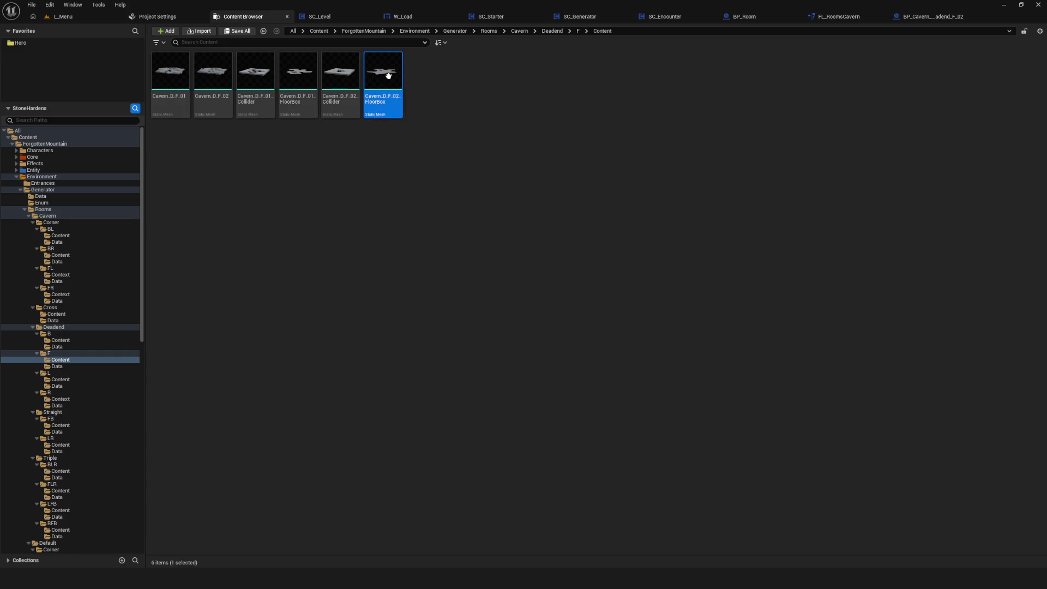
left_click(431, 146)
left_click(255, 74)
key("Right")
key("Right")
key("Right")
left_click(389, 168)
left_click(293, 105)
key("Left")
key("Left")
left_click(238, 133)
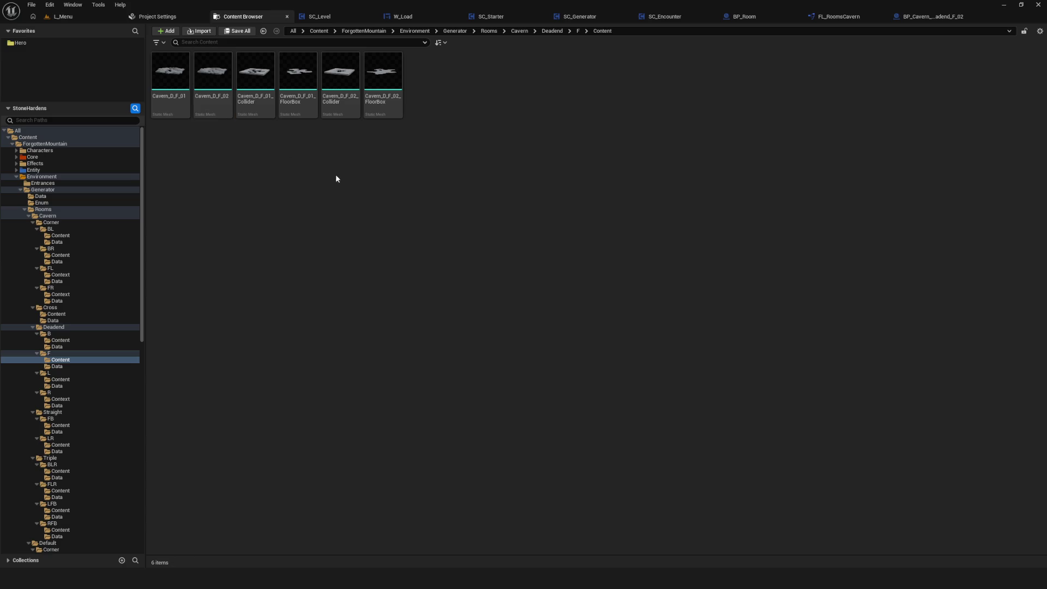
Step: Create two new folders named 01 and 02 in the F Content folder
right_click(322, 241)
left_click(358, 295)
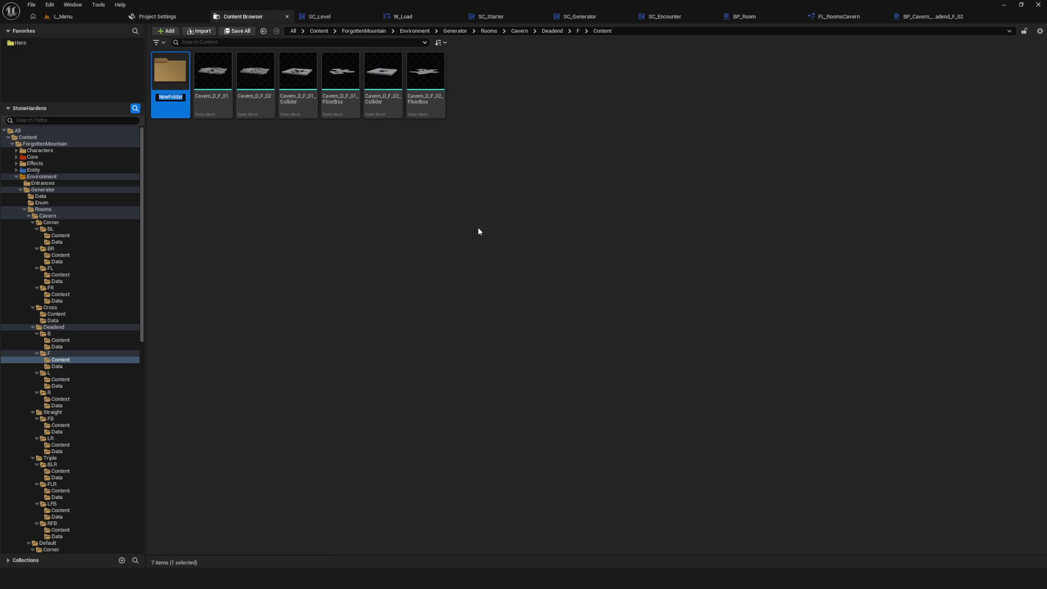
type("01")
key("Return")
left_click(392, 186)
right_click(391, 187)
left_click(412, 242)
type("02")
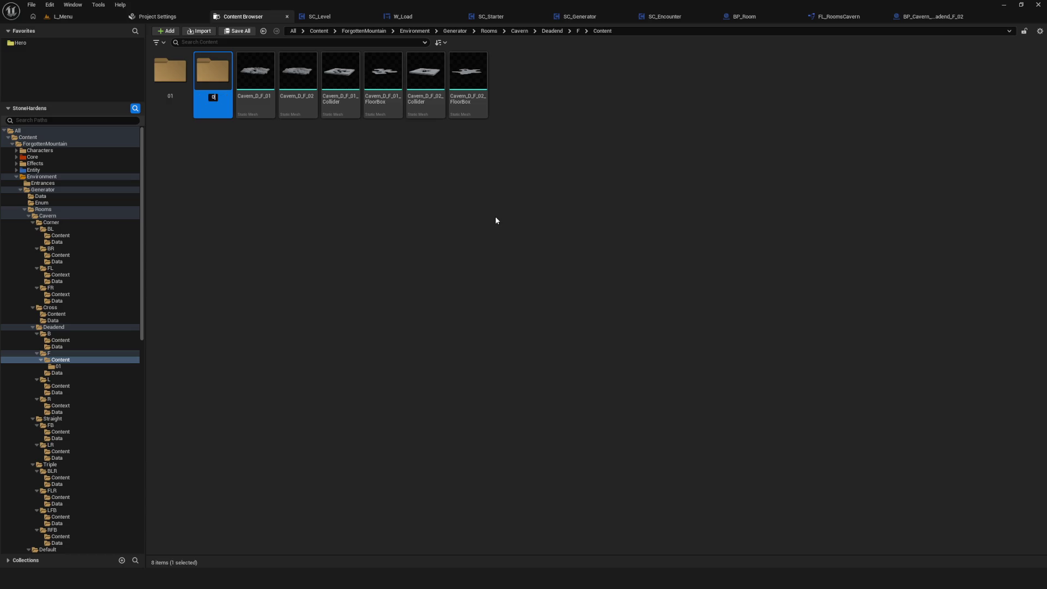
key("Return")
Step: Move Cavern_D_F_01, its Collider and its FloorBox into folder 01
left_click(255, 73)
left_click(341, 73, "ctrl")
left_click(383, 73, "ctrl")
left_click_drag(256, 82, 185, 84)
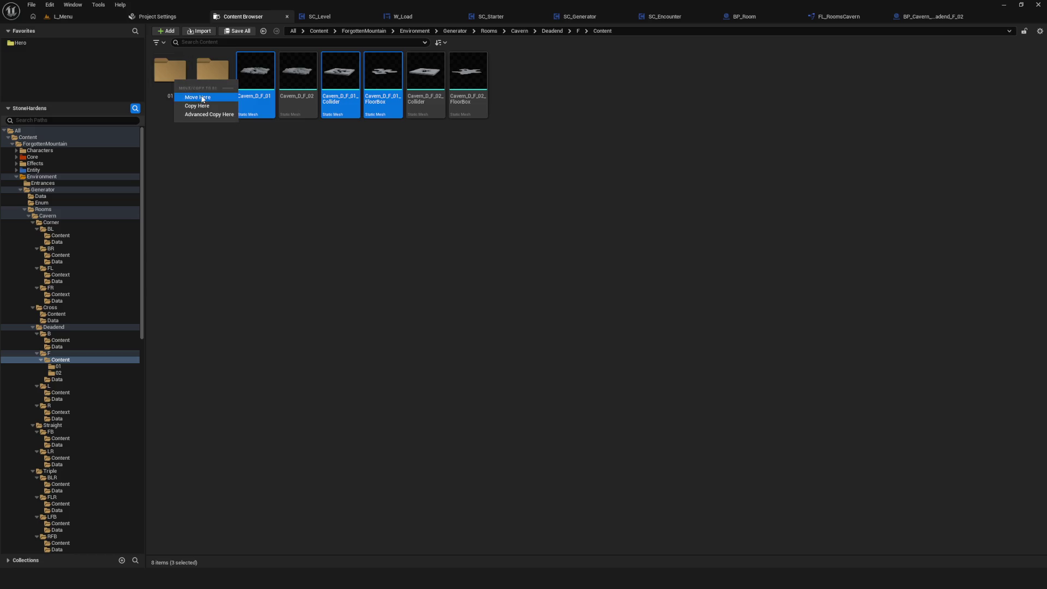
left_click(197, 99)
Step: Move the three _02 meshes into folder 02, then open the parent F folder
left_click(255, 73)
left_click(341, 74, "shift")
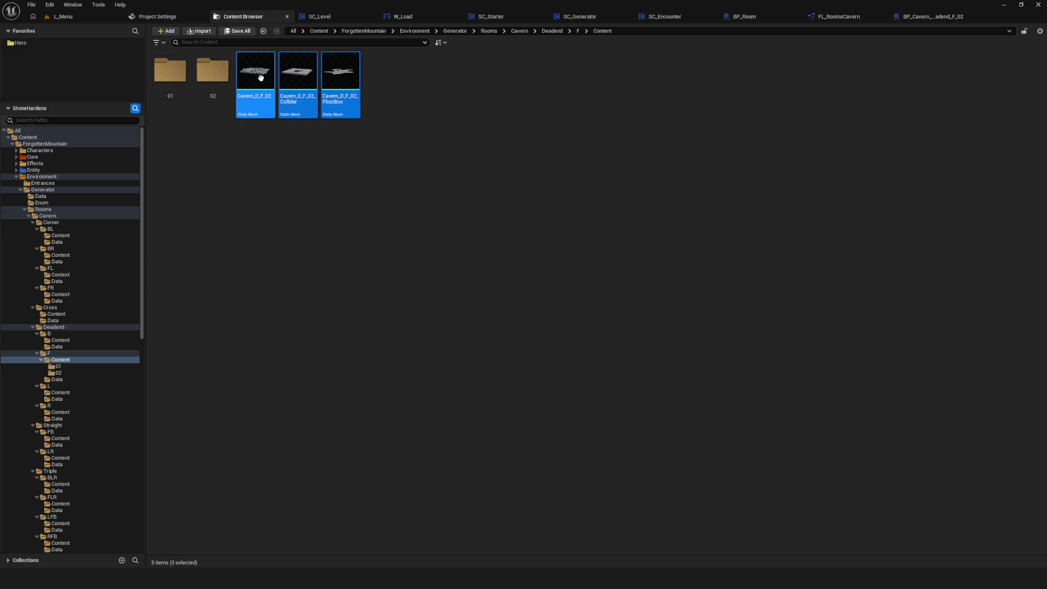
left_click_drag(222, 83, 223, 83)
left_click(234, 98)
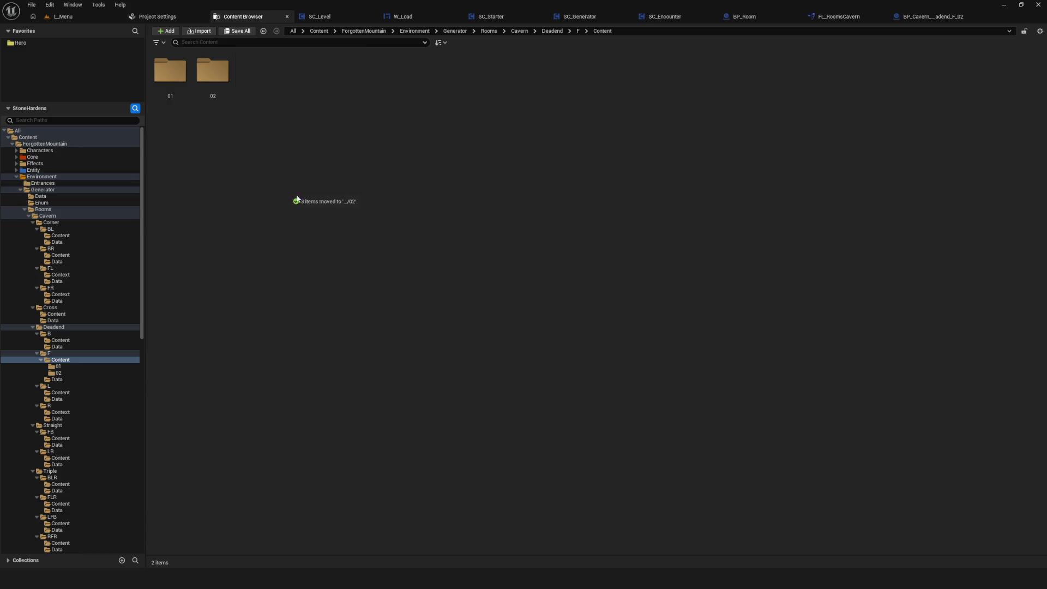
left_click(68, 361)
left_click(55, 354)
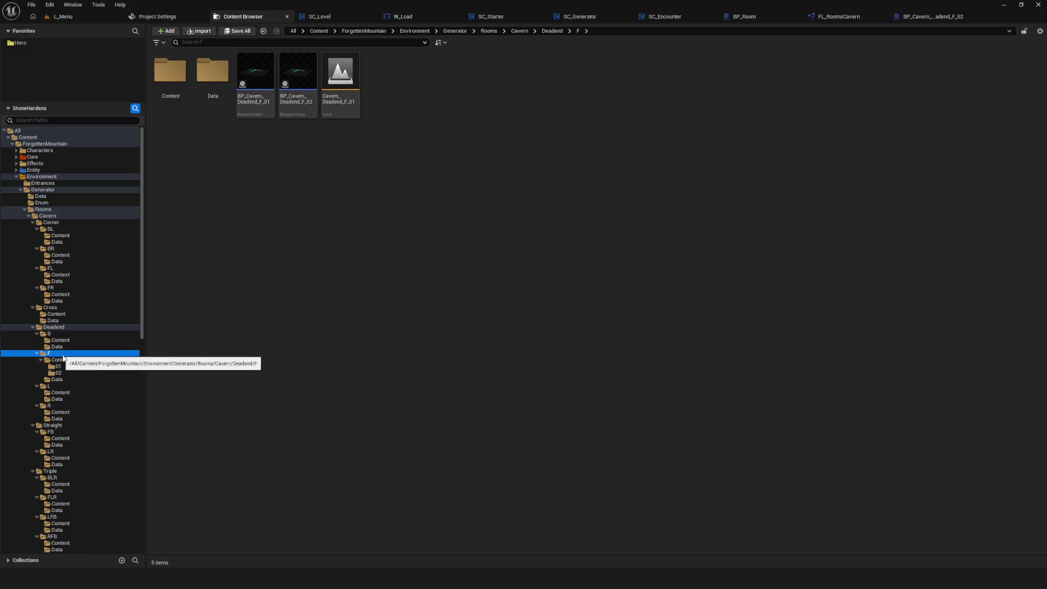
Step: Duplicate the Cavern_Deadend_F_01 level as Cavern_Deadend_F_02 and save it
left_click(349, 76)
right_click(349, 75)
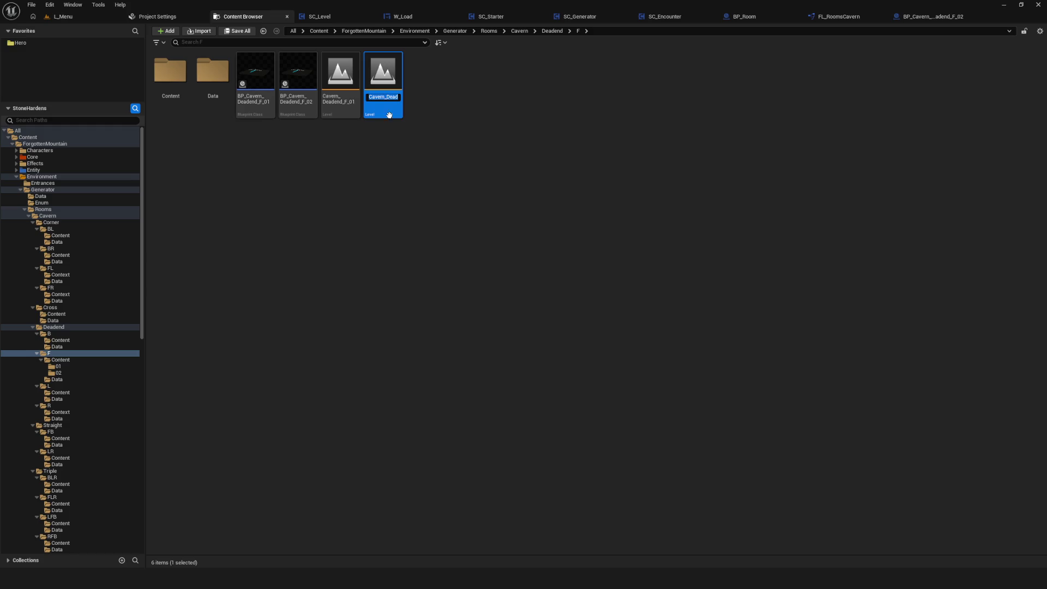
key("Return")
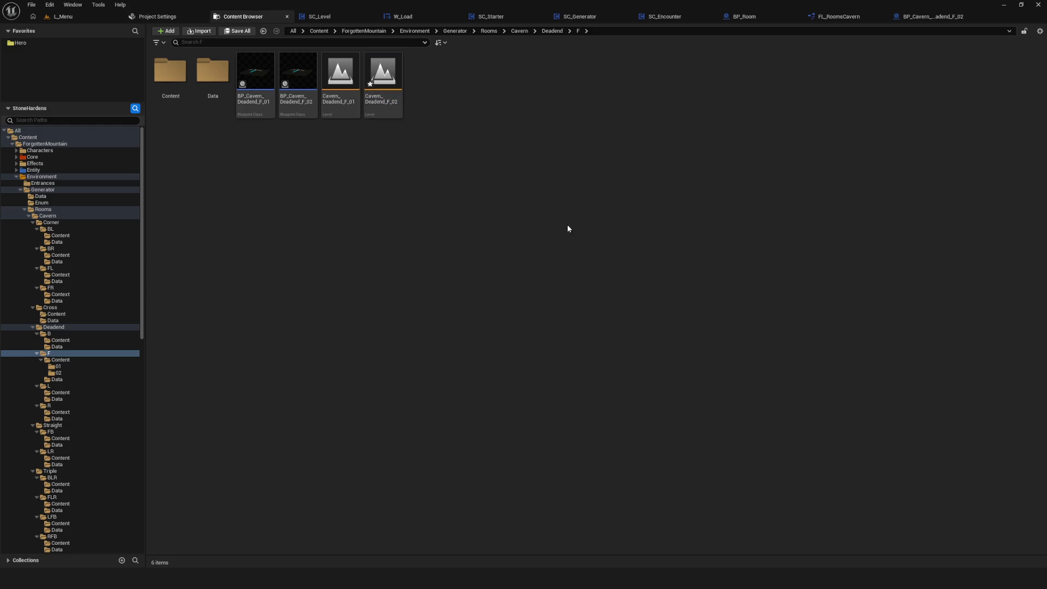
left_click(538, 378)
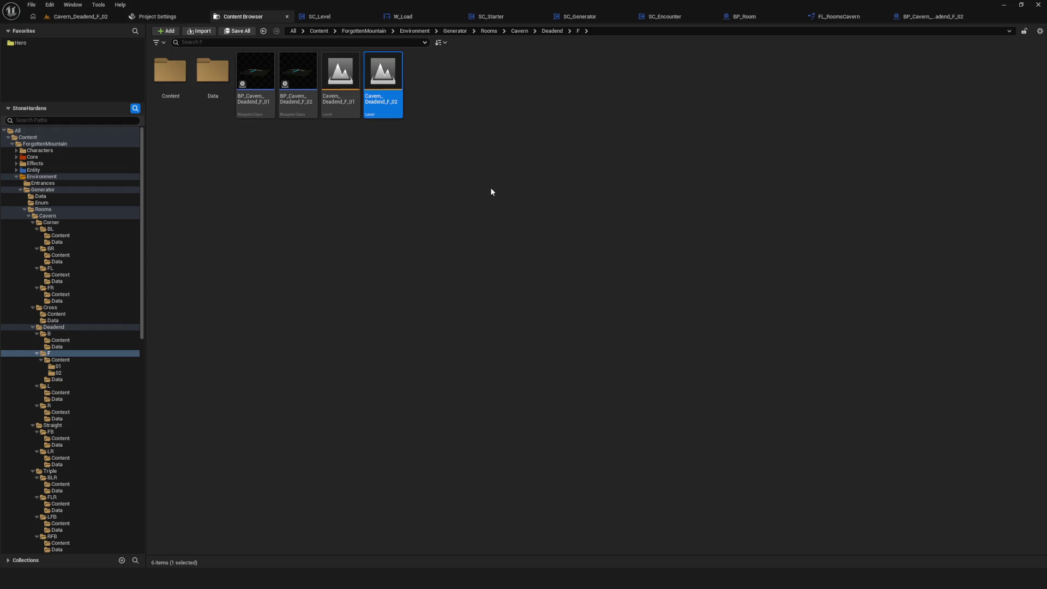
Step: Open Cavern_Deadend_F_02, then browse the folder tree to the project's Levels folder
double_click(383, 74)
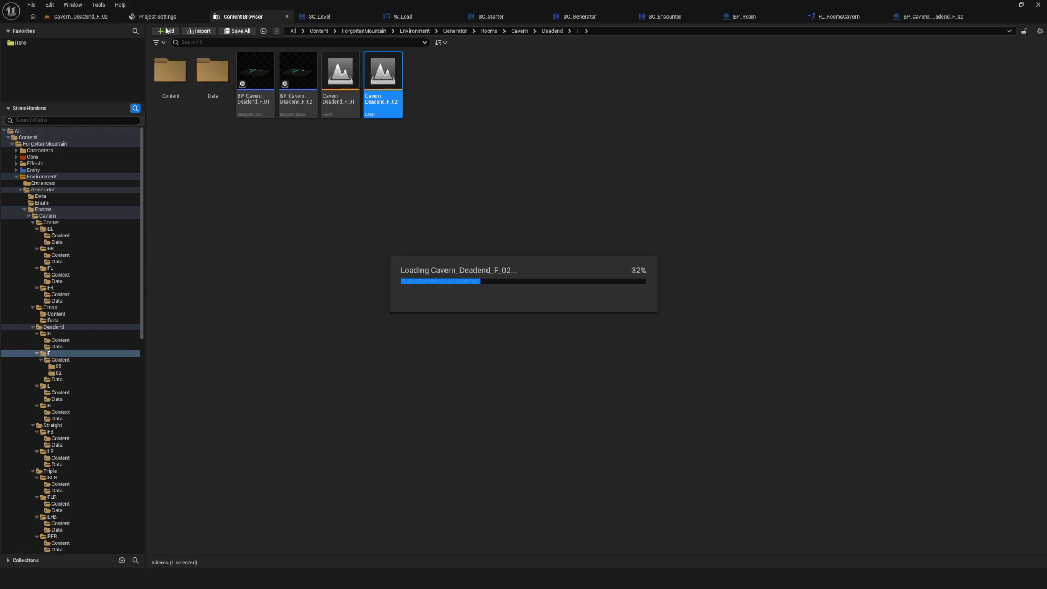
left_click(94, 19)
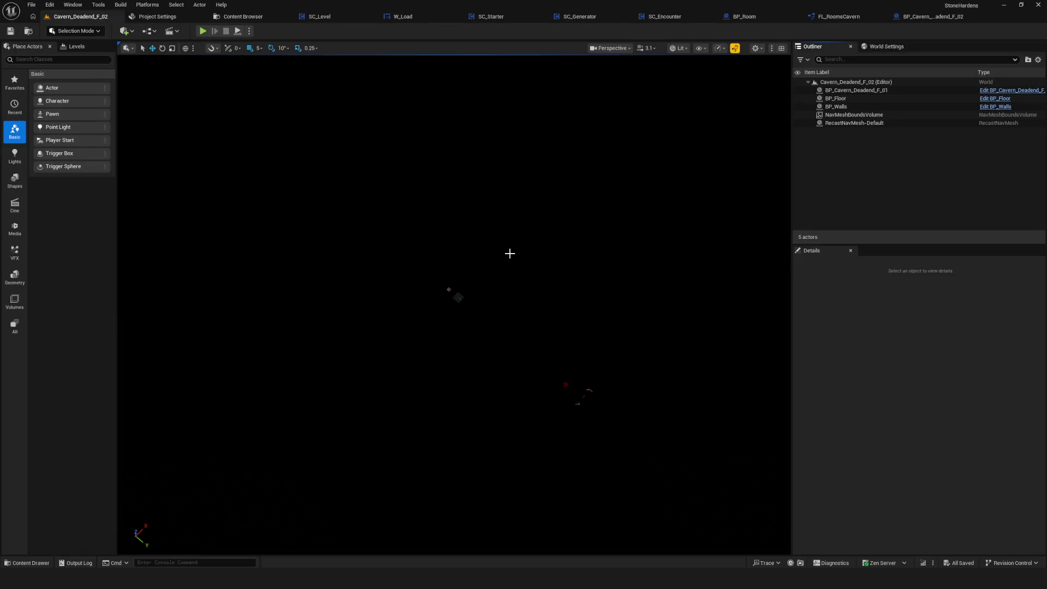
left_click(248, 17)
scroll(103, 372, "down", 5)
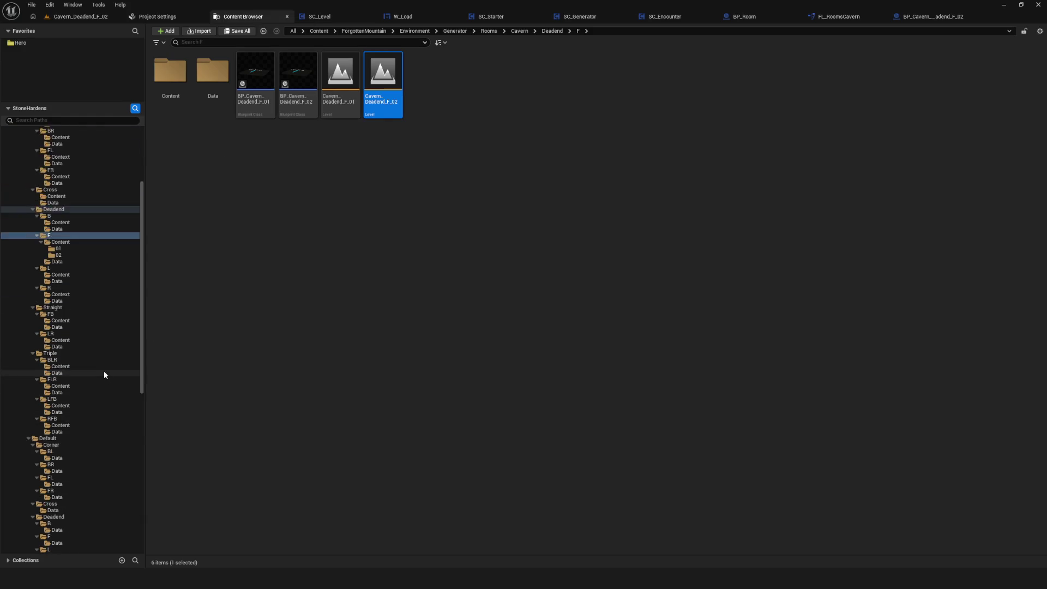
scroll(43, 431, "down", 5)
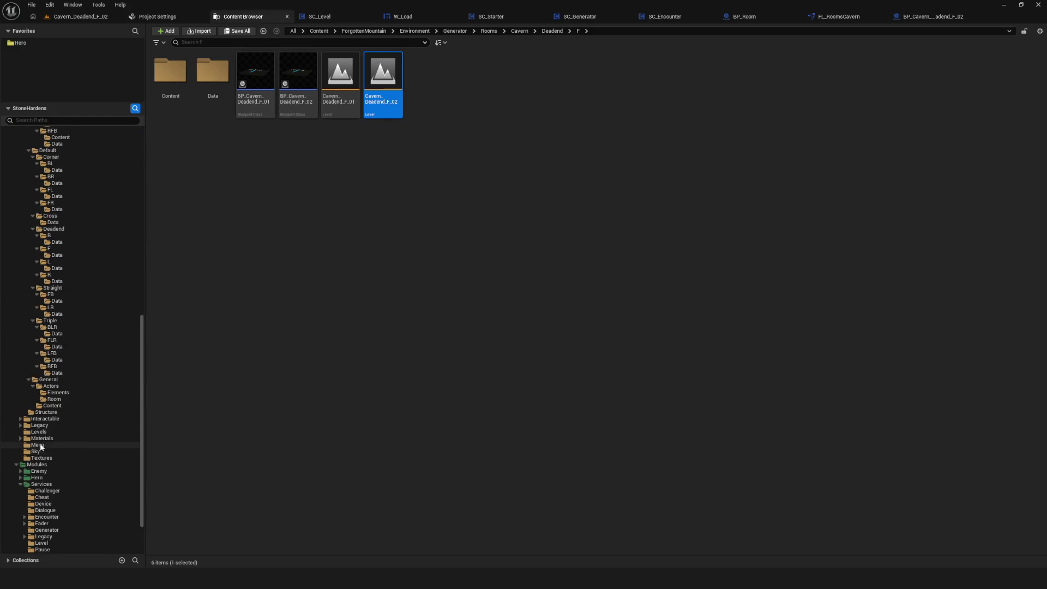
left_click(39, 432)
Step: Open L_Cavern and set EditLevelInstance's Level to Cavern_Deadend_F_02
double_click(225, 105)
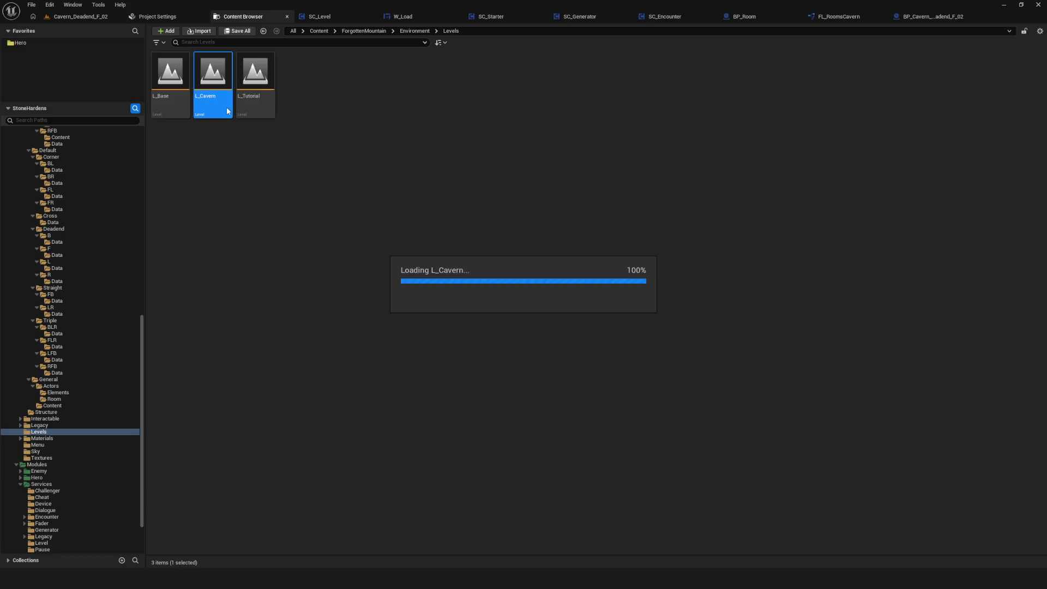
left_click(96, 16)
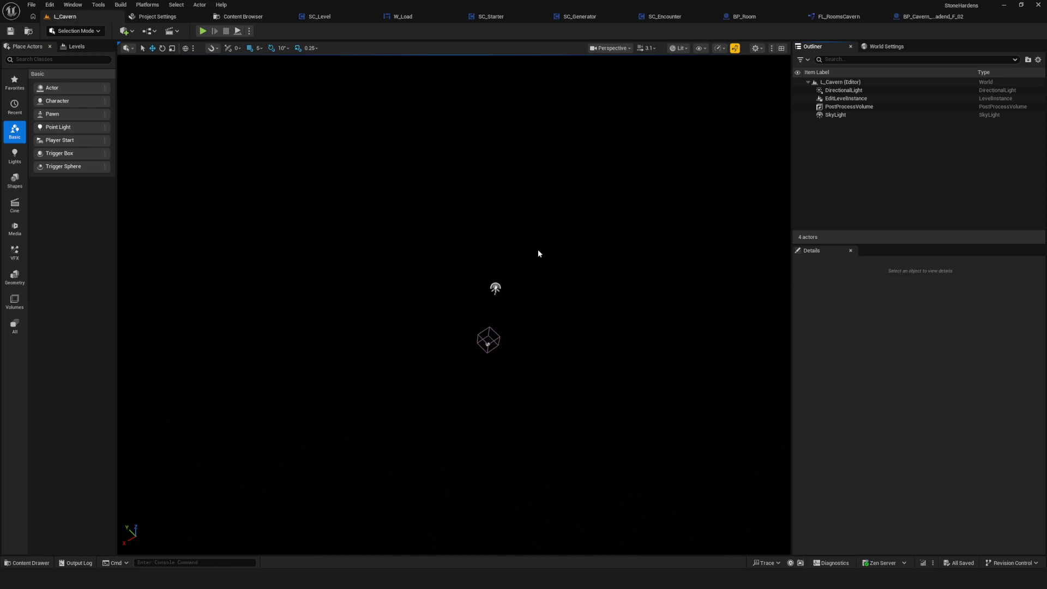
left_click(856, 99)
scroll(963, 454, "down", 5)
left_click(960, 402)
left_click(954, 403)
left_click(961, 412)
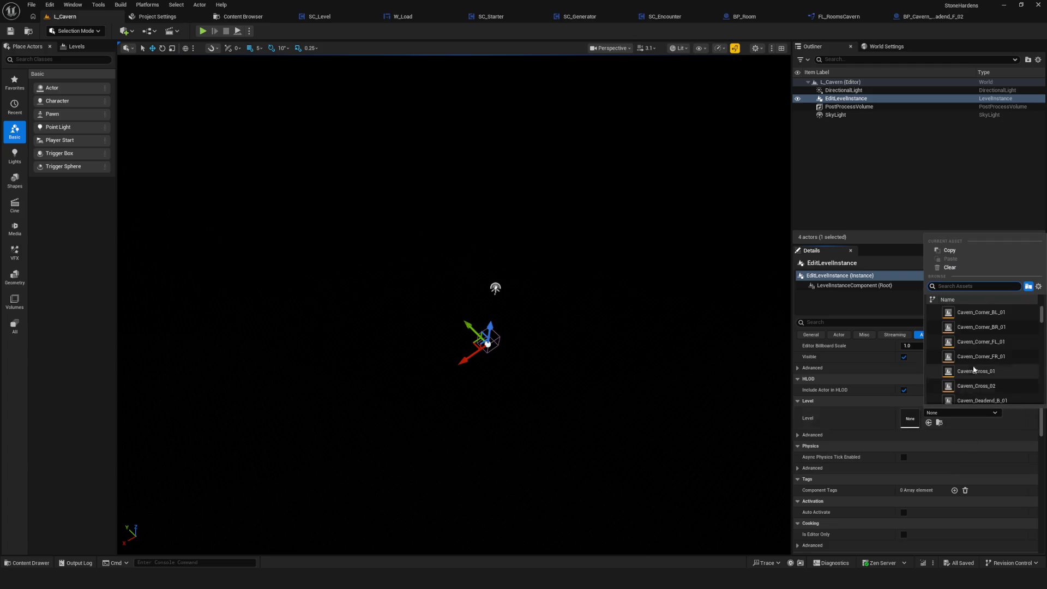
scroll(1024, 354, "up", 2)
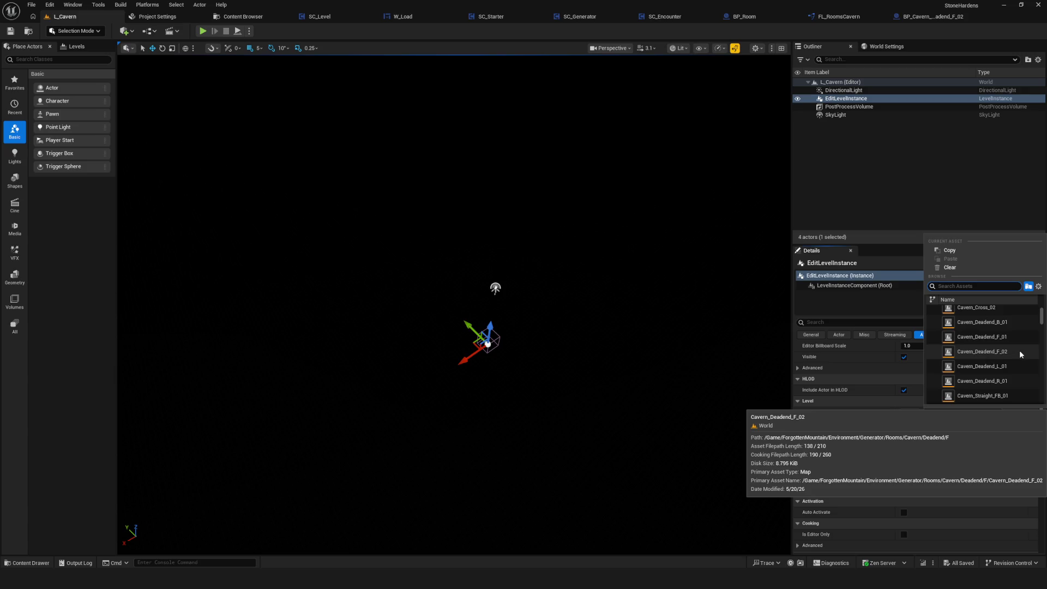
left_click(1018, 351)
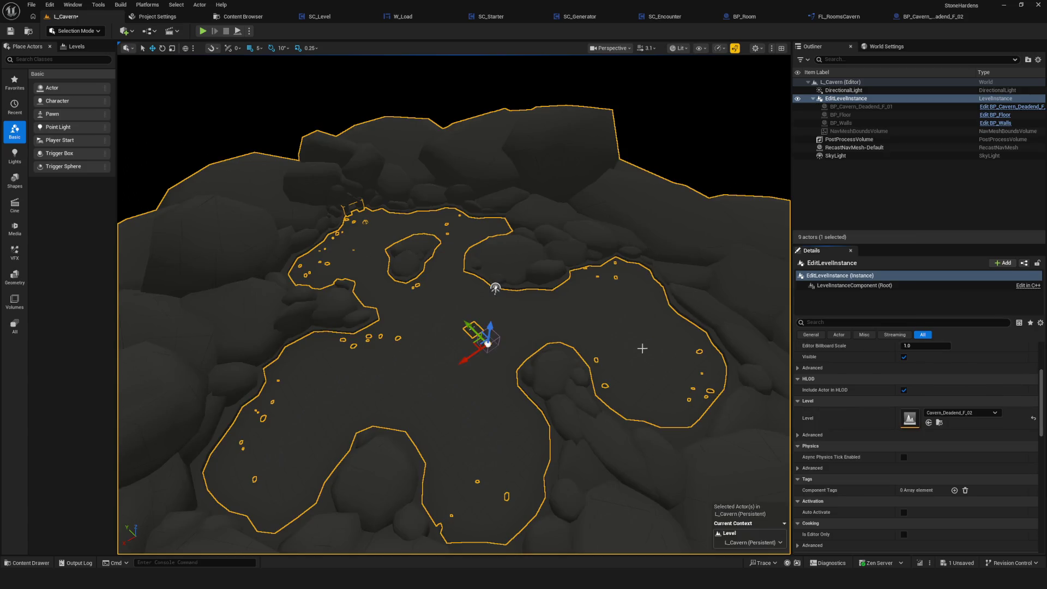
Step: Look over the loaded cavern, then reselect EditLevelInstance and enter level instance editing
left_click_drag(569, 338, 529, 382)
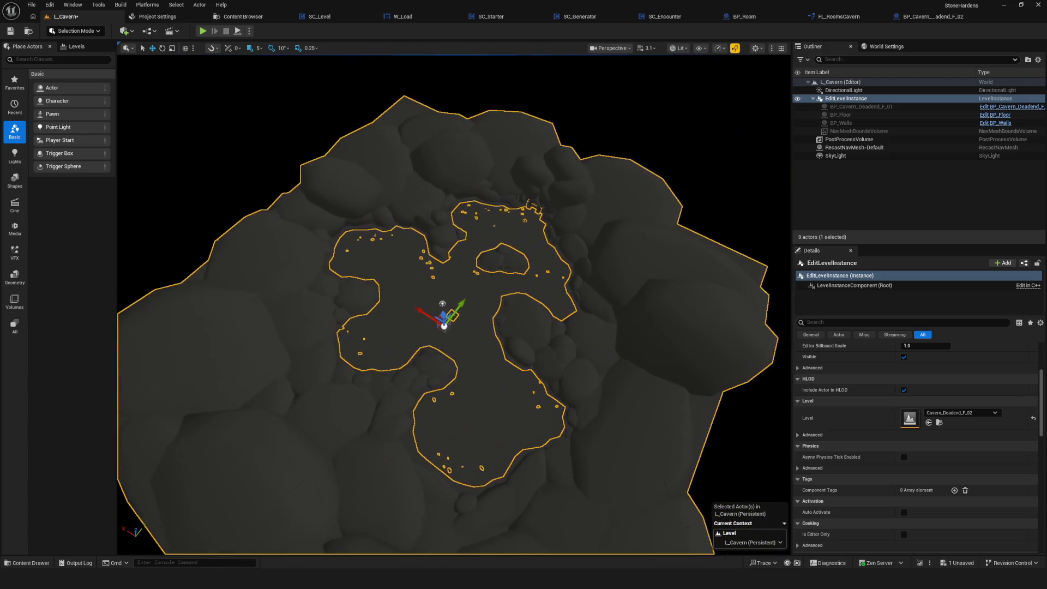
left_click(678, 126)
scroll(560, 225, "up", 10)
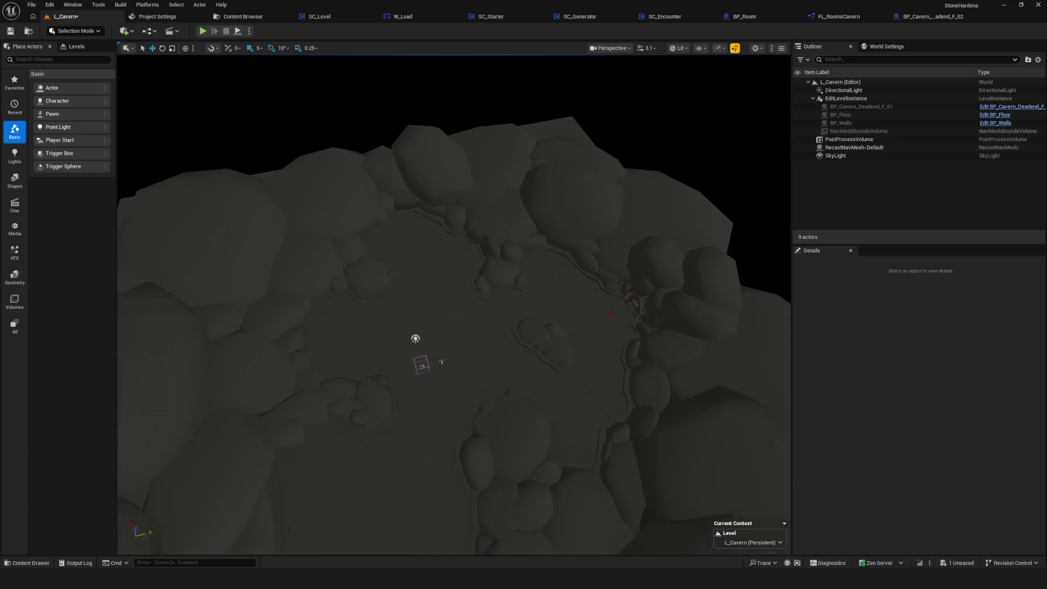
mouse_move(560, 225)
left_mouse_down()
mouse_move(567, 322)
mouse_move(551, 322)
mouse_move(561, 224)
left_mouse_up()
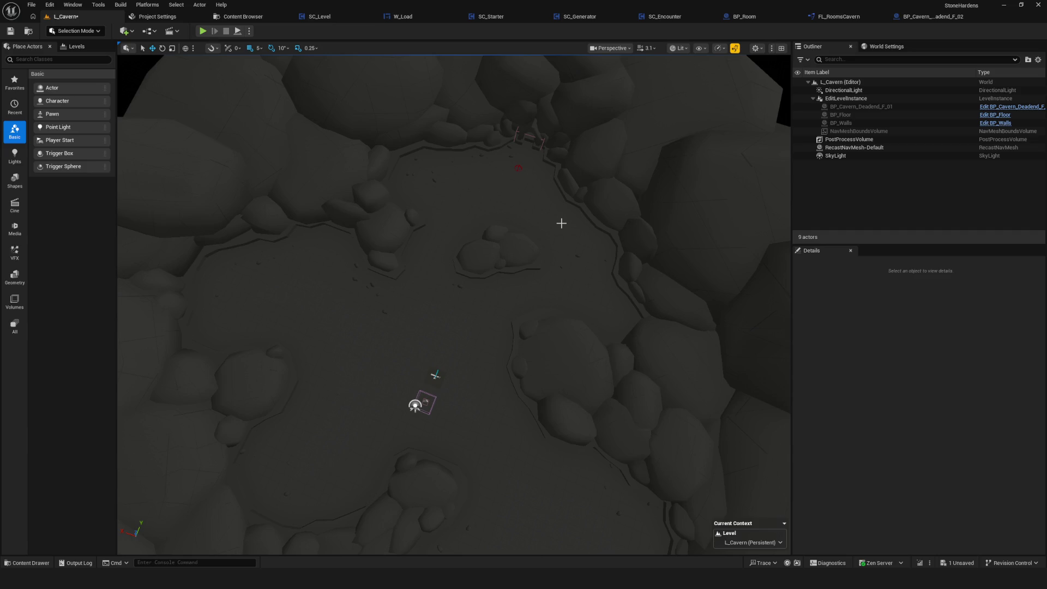
left_click(846, 98)
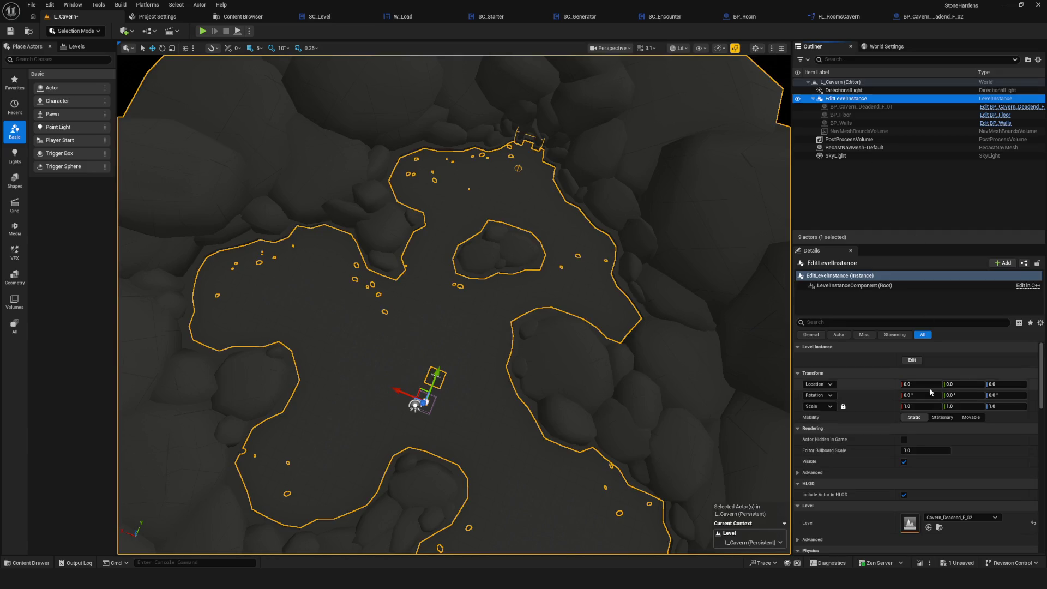
left_click(911, 360)
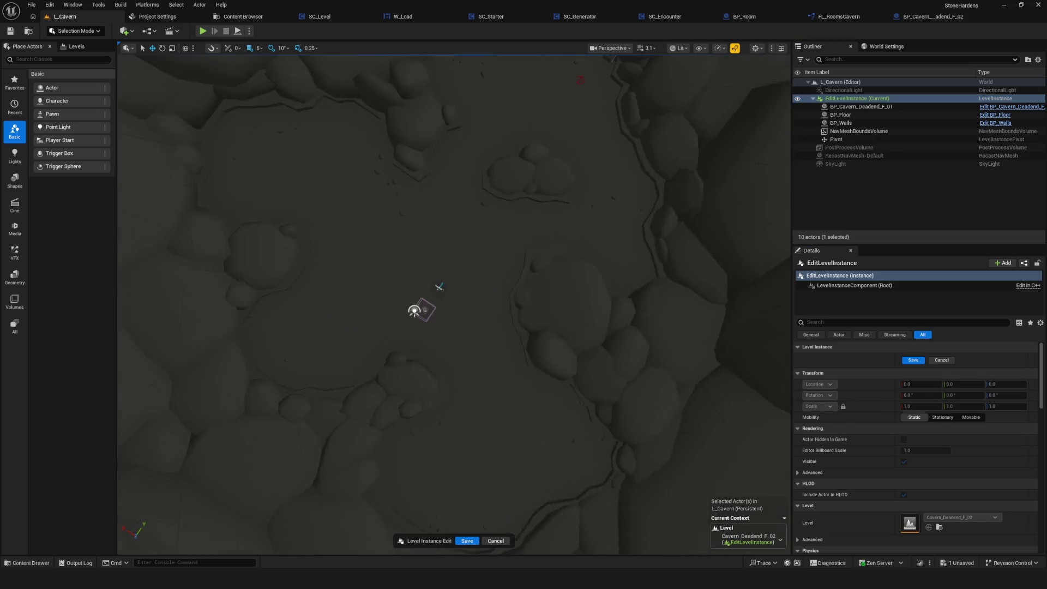
Step: Select BP_Walls and set its NoCollisionComp static mesh to Cavern_D_F_02
scroll(466, 302, "down", 5)
scroll(465, 301, "up", 4)
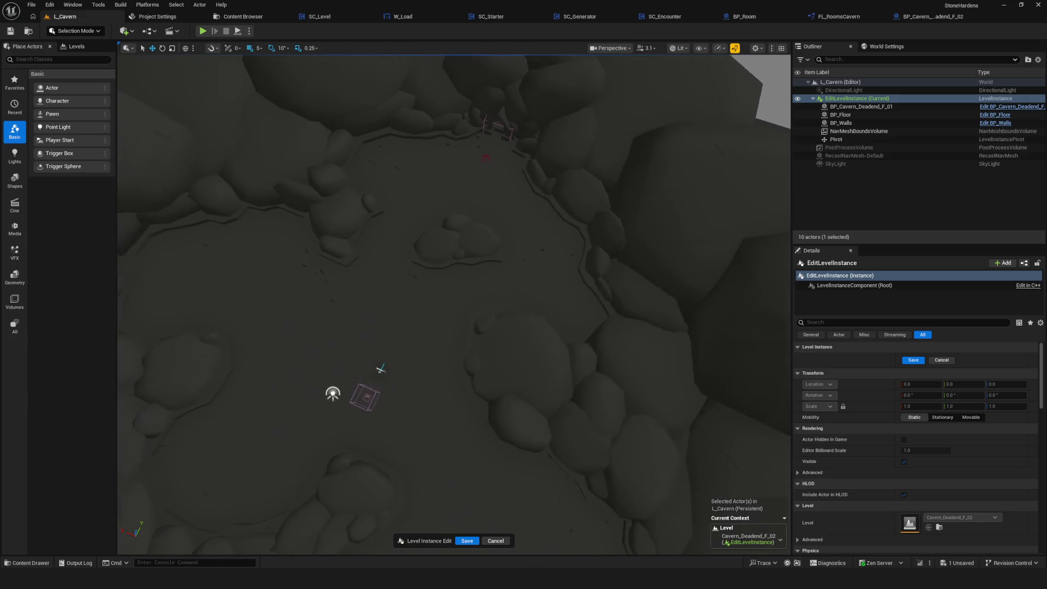
left_click(657, 263)
scroll(596, 257, "up", 3)
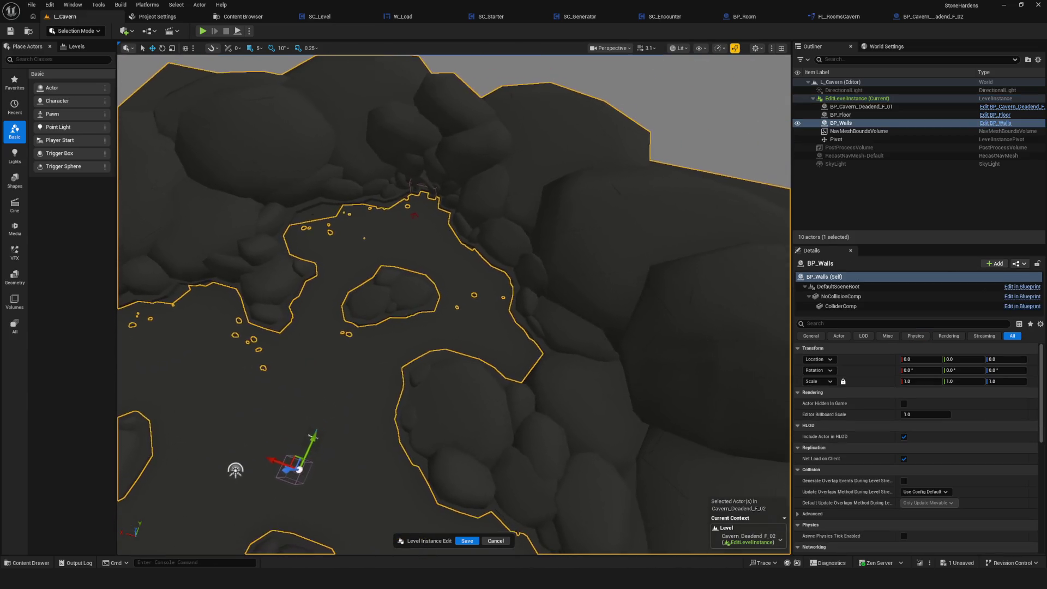
scroll(595, 256, "down", 3)
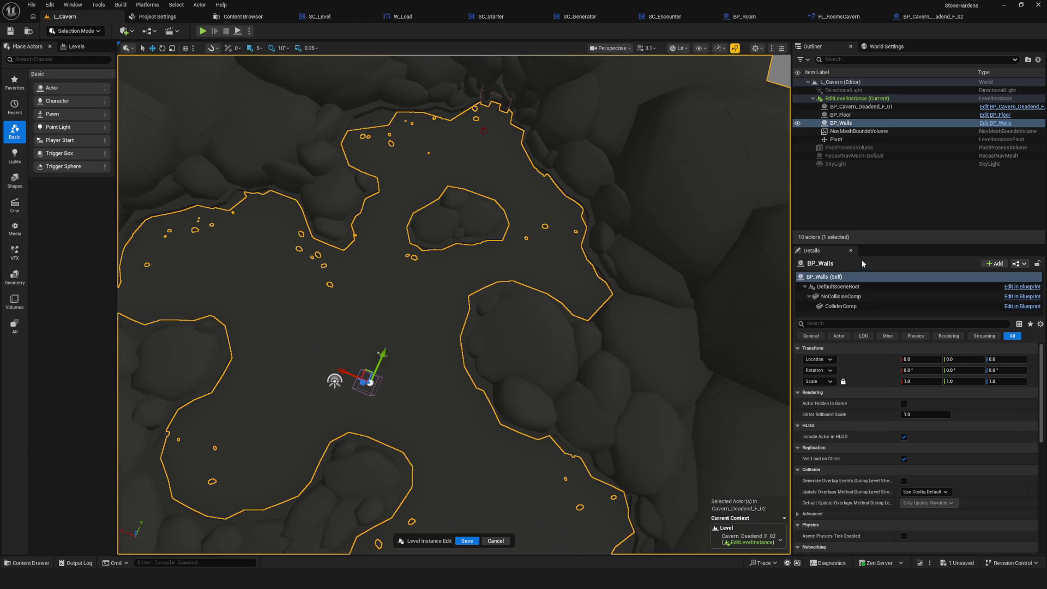
key("Up")
key("Up")
key("Up")
key("Up")
key("Up")
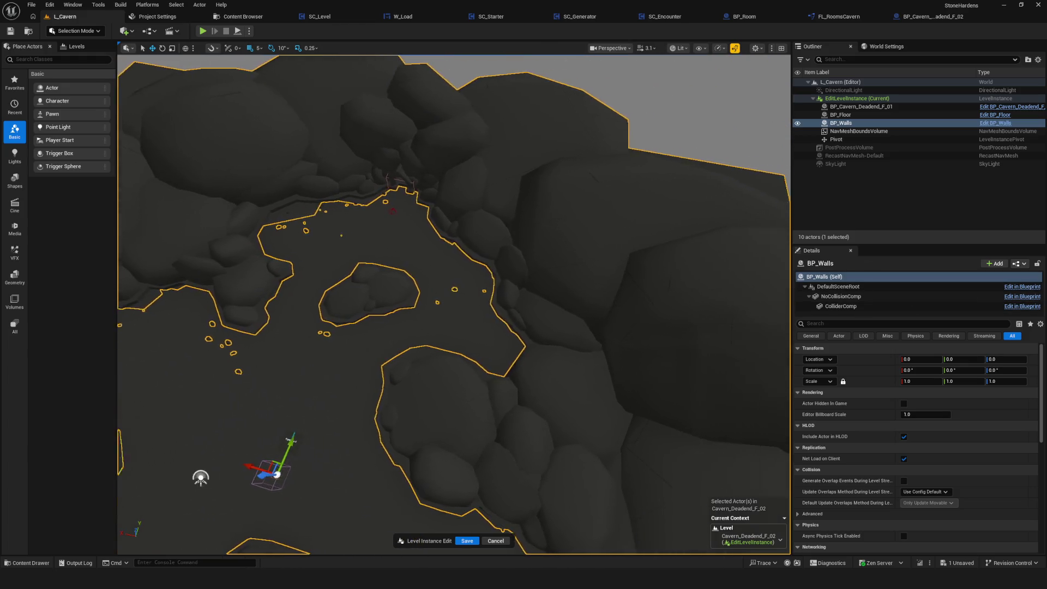
left_click(851, 286)
left_click(860, 297)
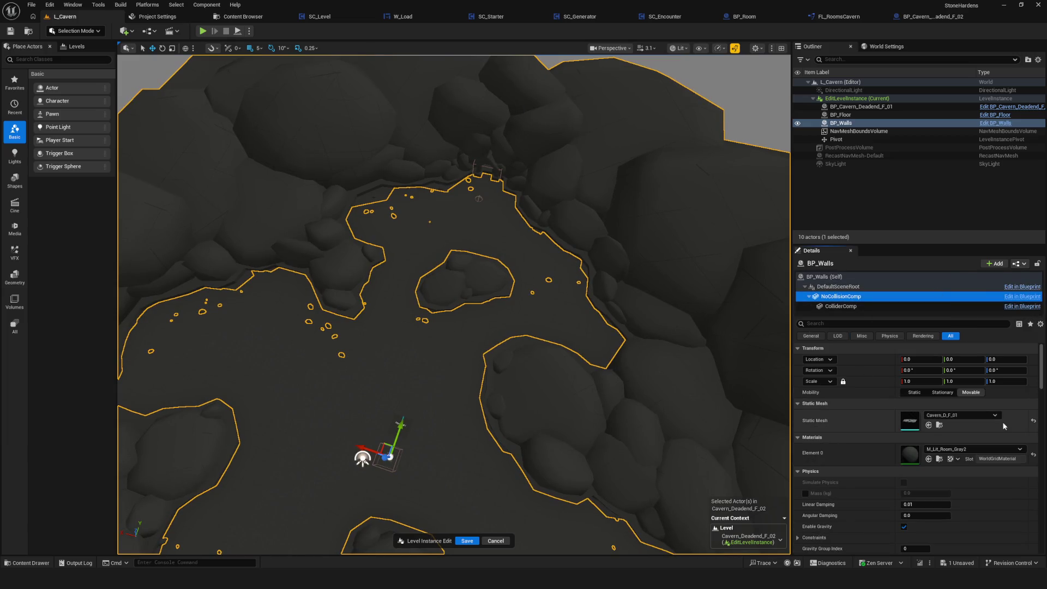
left_click(966, 414)
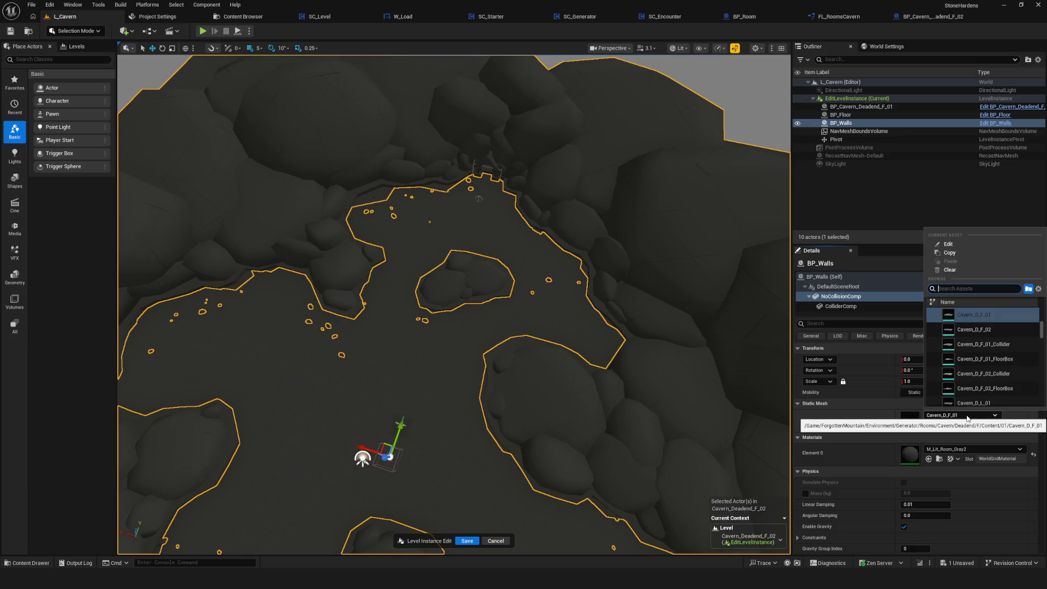
left_click(987, 330)
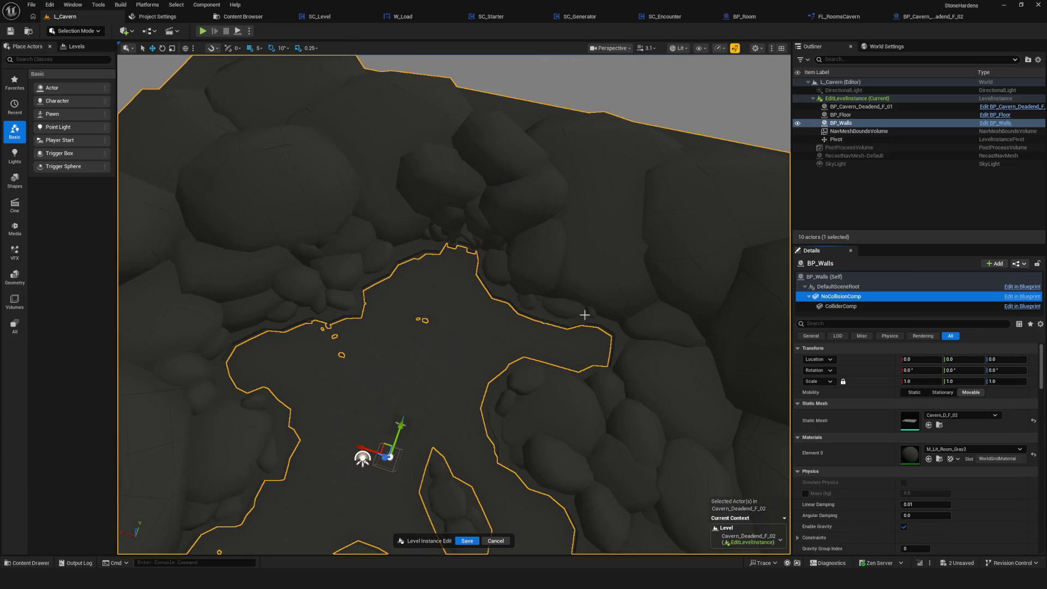
Step: Set BP_Walls' ColliderComp static mesh to Cavern_D_F_02_Collider
mouse_move(536, 320)
left_mouse_down()
mouse_move(536, 272)
mouse_move(536, 371)
left_mouse_up()
scroll(710, 350, "down", 10)
scroll(709, 350, "up", 8)
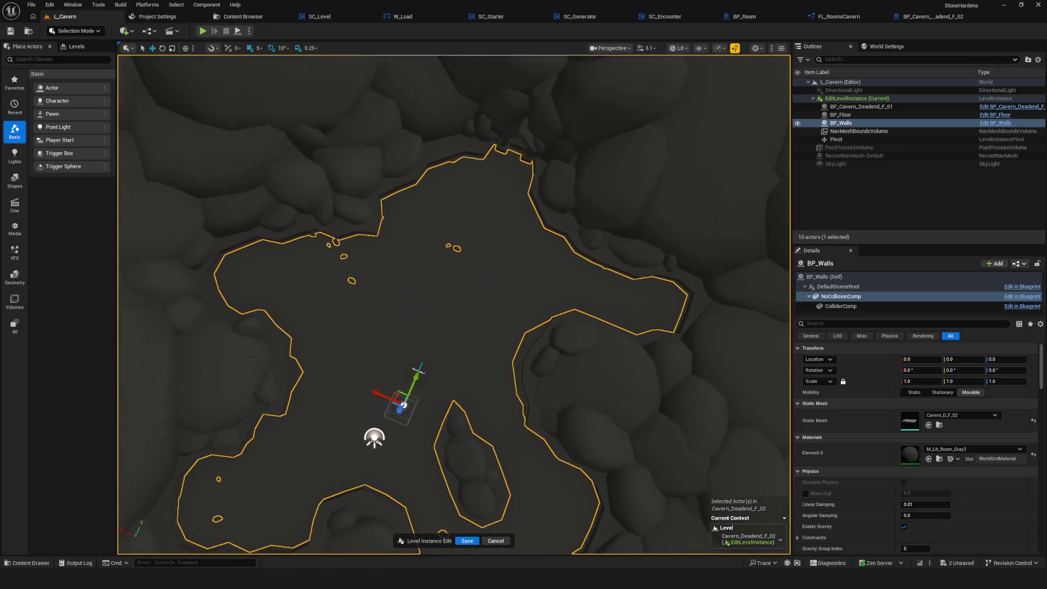
left_click(837, 306)
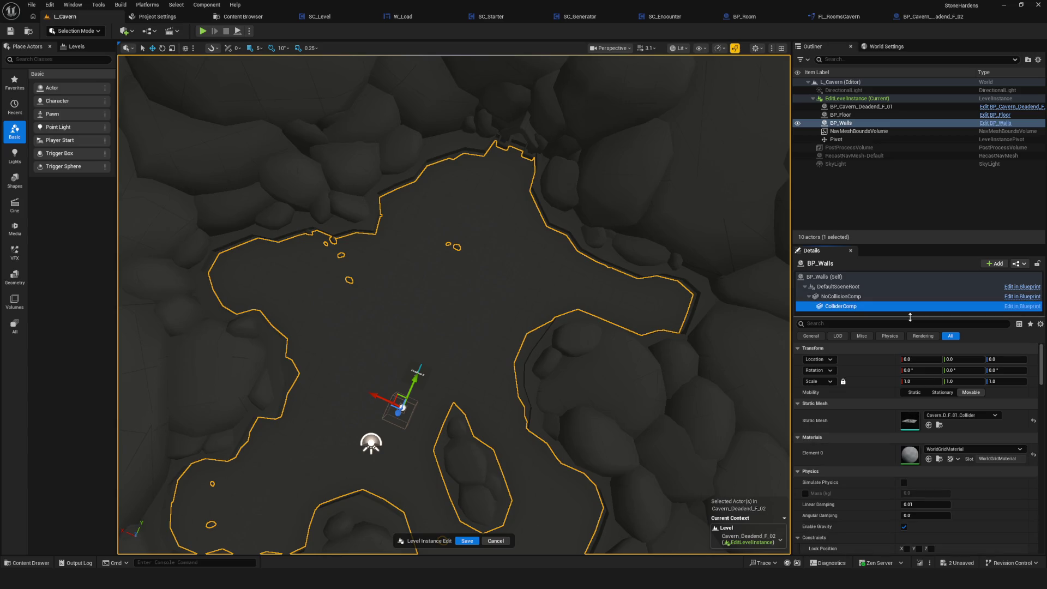
left_click(949, 415)
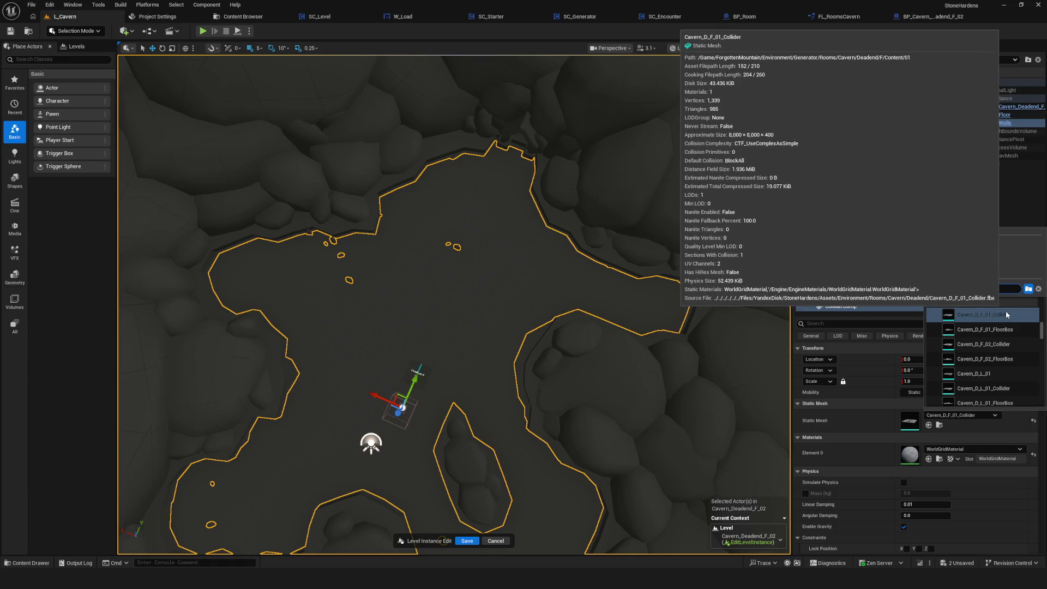
left_click(1002, 345)
scroll(497, 291, "down", 3)
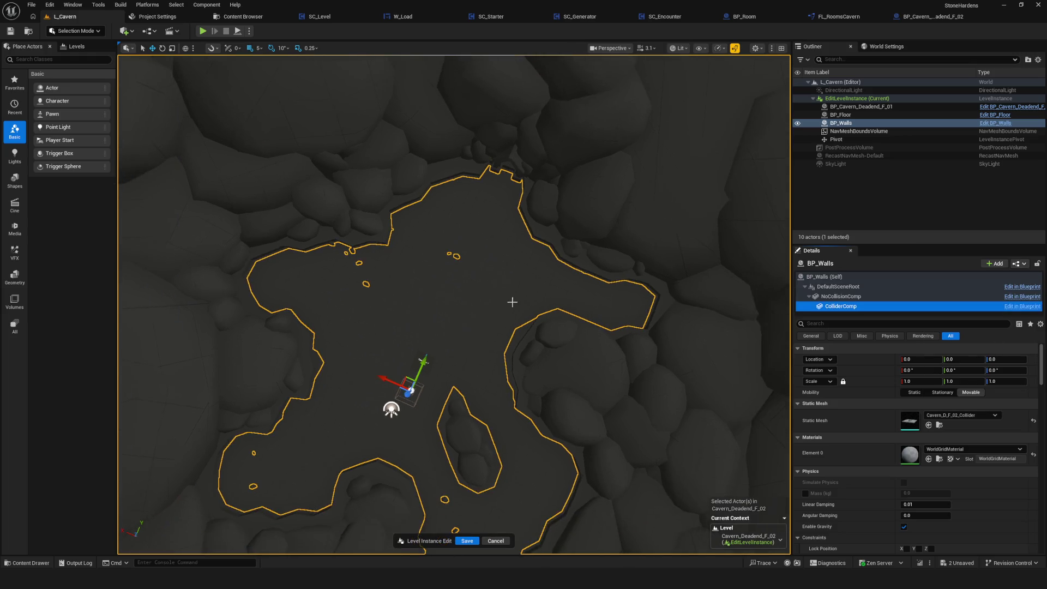
scroll(497, 291, "up", 3)
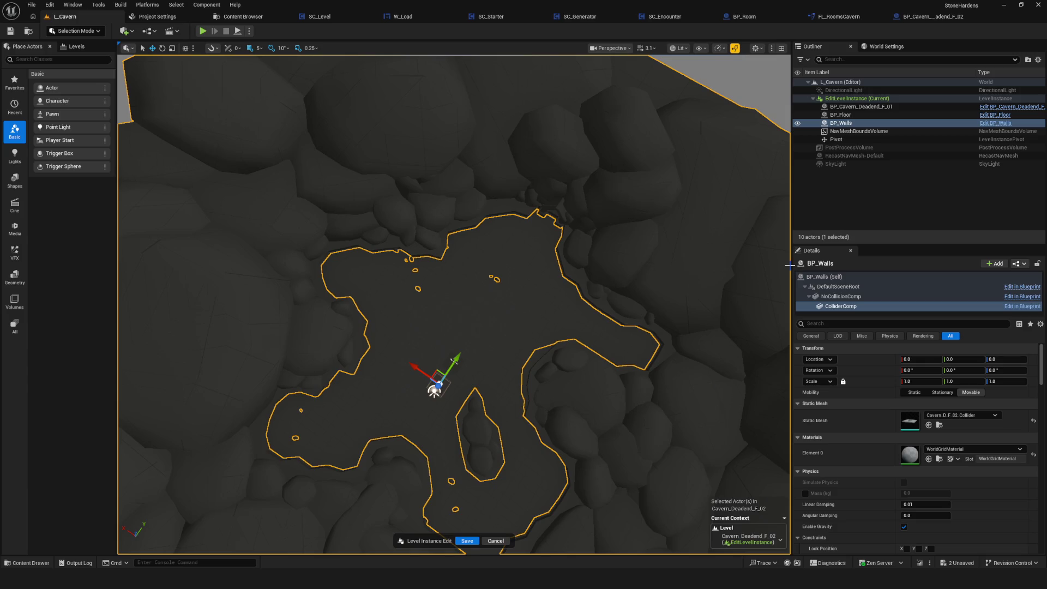
left_click(840, 115)
mouse_move(593, 276)
left_mouse_down()
mouse_move(589, 253)
mouse_move(586, 279)
left_mouse_up()
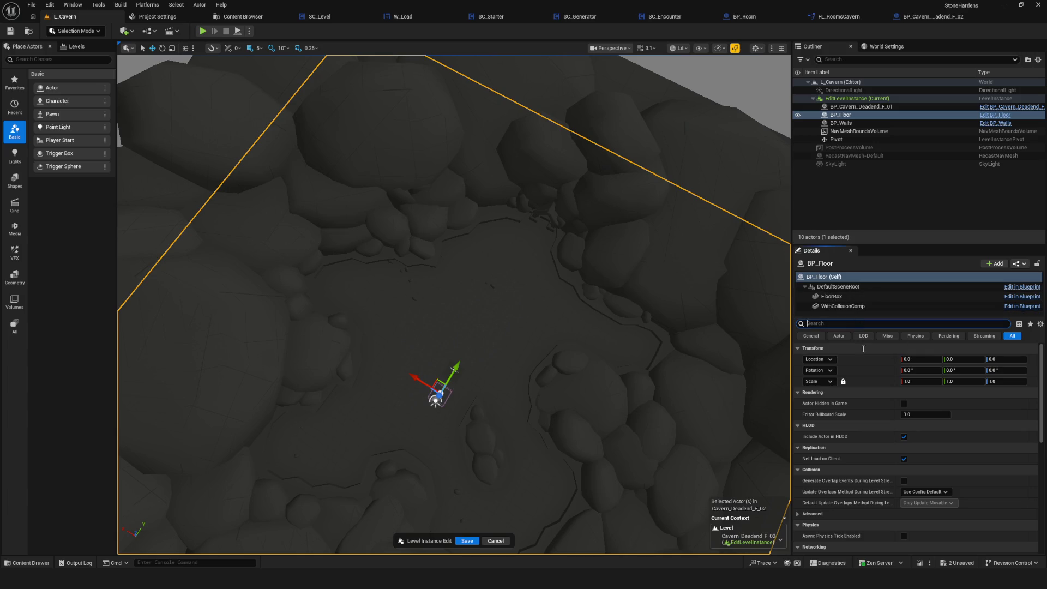
Step: Set BP_Floor's FloorBox static mesh to Cavern_D_F_02_FloorBox
left_click(864, 305)
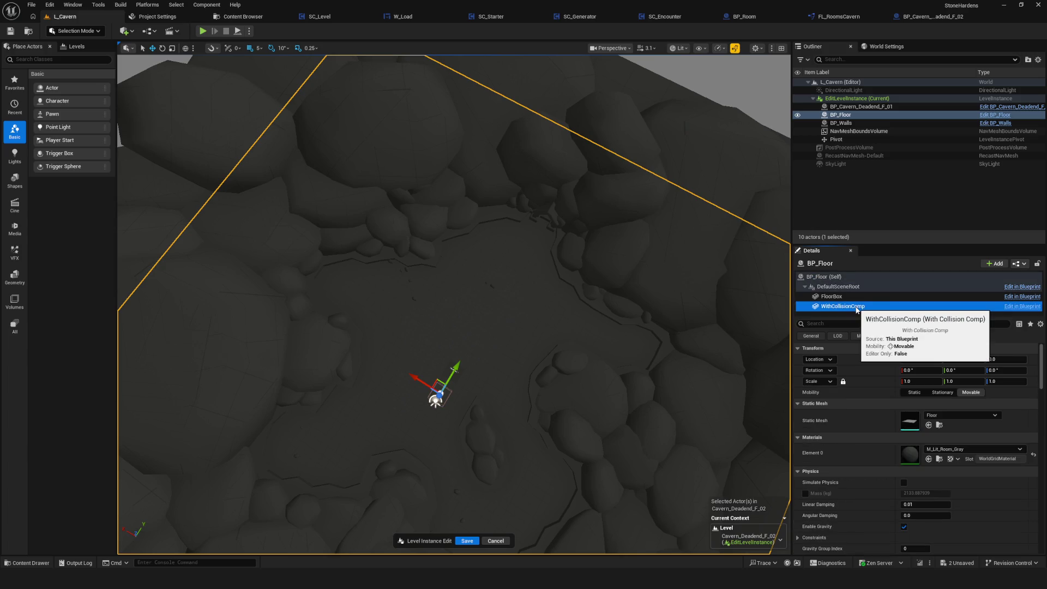
left_click(849, 297)
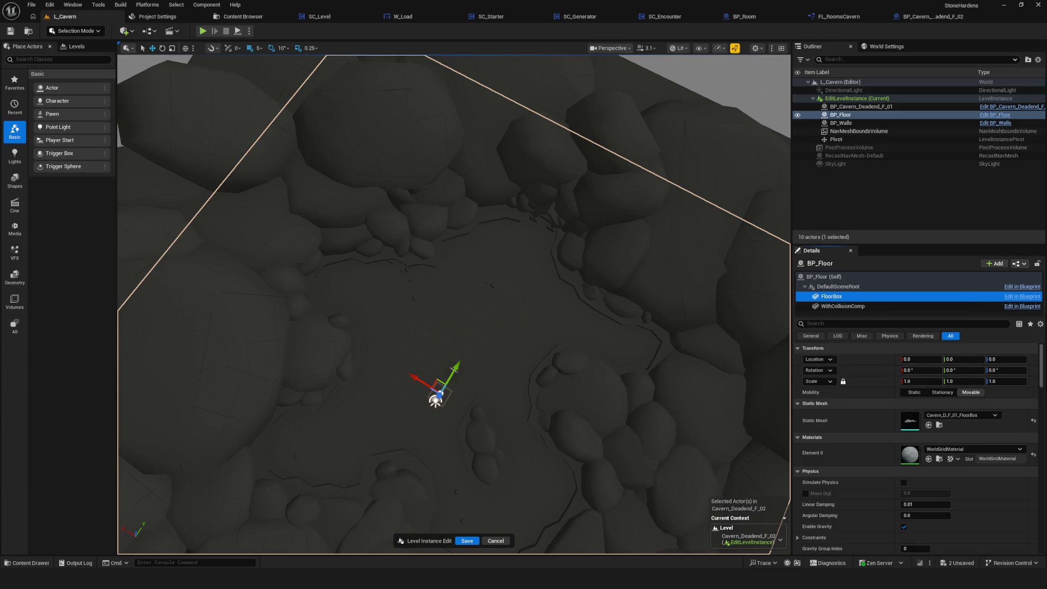
left_click(965, 416)
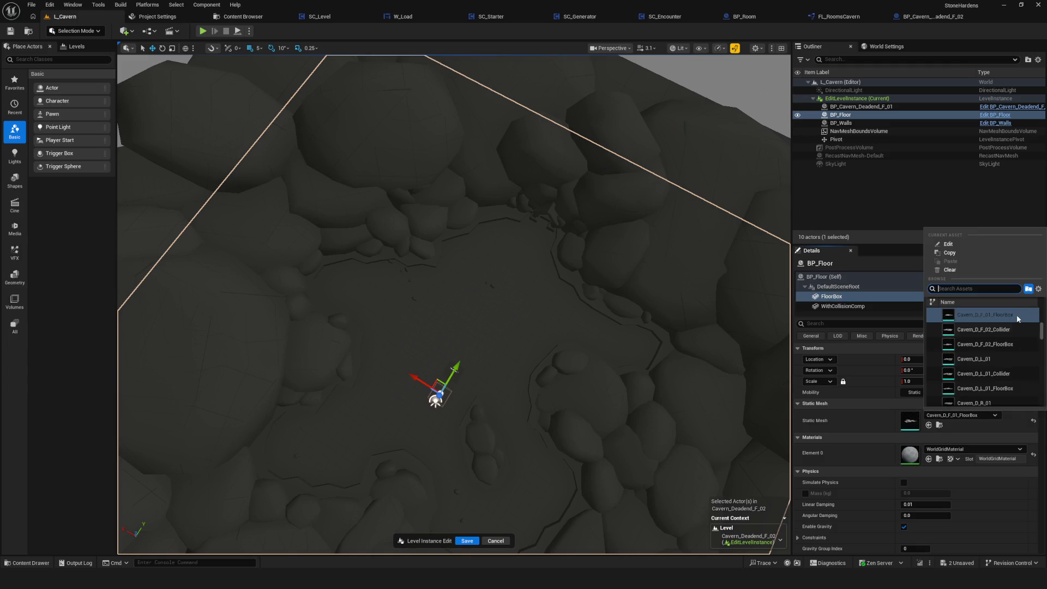
left_click(992, 344)
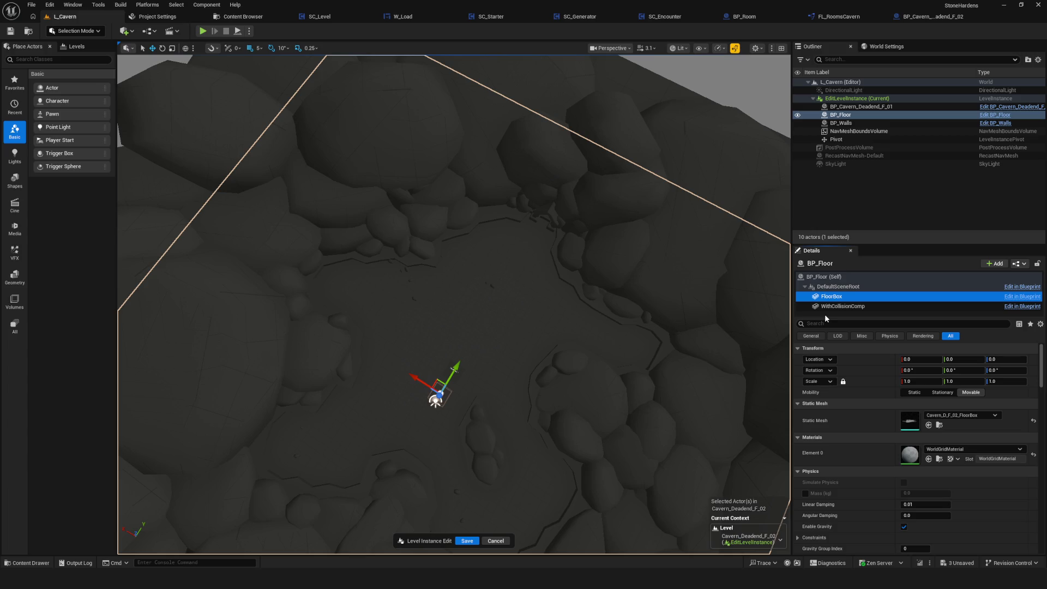
Step: Lower the grid snap size to 1 and save the level instance edits
left_click_drag(633, 331, 589, 322)
left_click_drag(522, 355, 532, 358)
key("bracketleft")
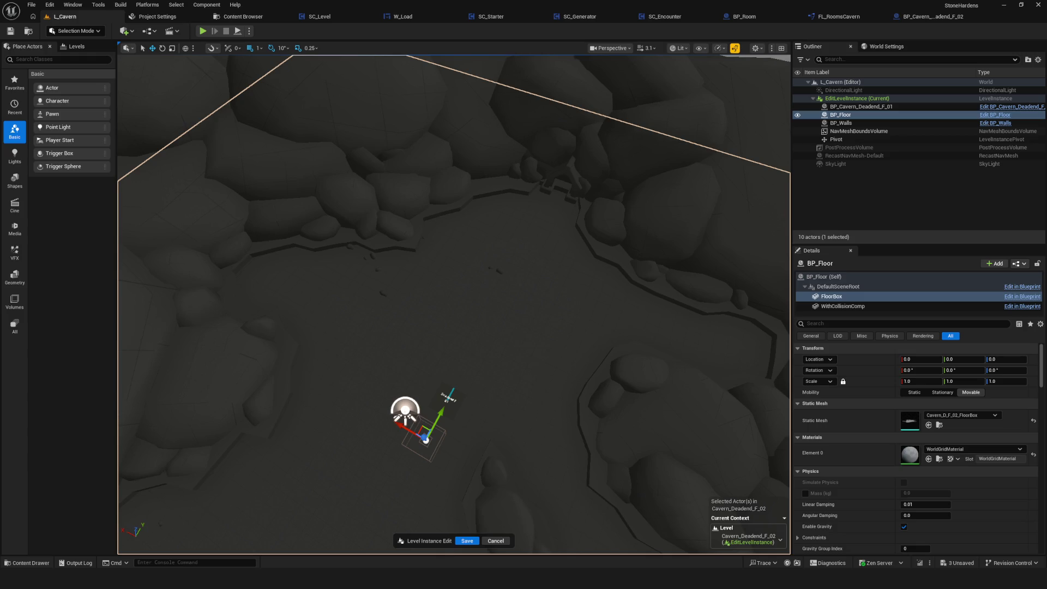
left_click_drag(481, 526, 481, 526)
left_click(469, 542)
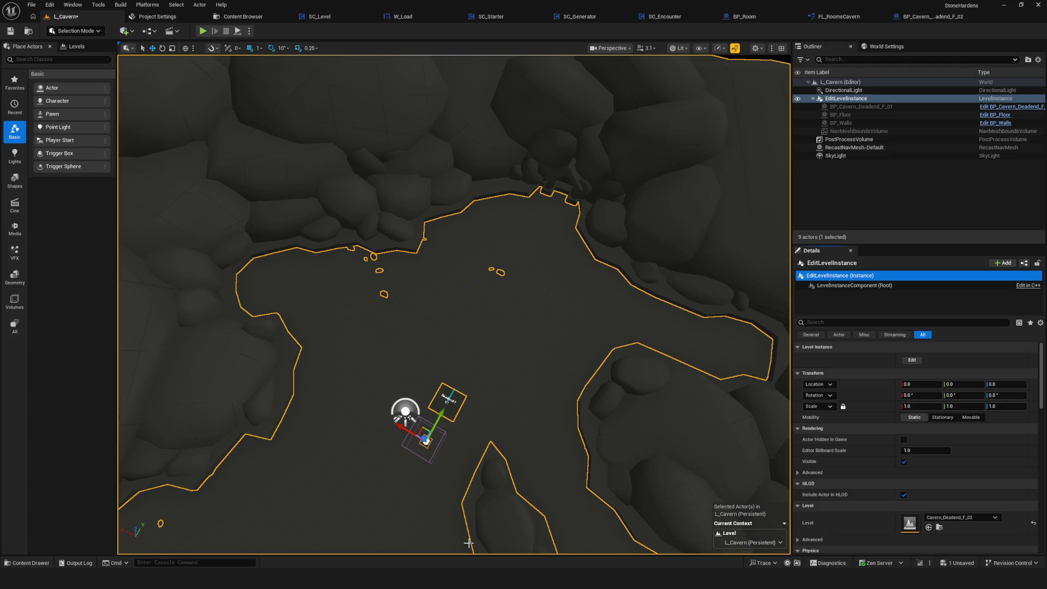
Step: Reframe the view over the cavern and save the L_Cavern level
mouse_move(578, 262)
left_mouse_down()
mouse_move(569, 272)
mouse_move(589, 262)
mouse_move(570, 290)
left_mouse_up()
scroll(569, 272, "down", 5)
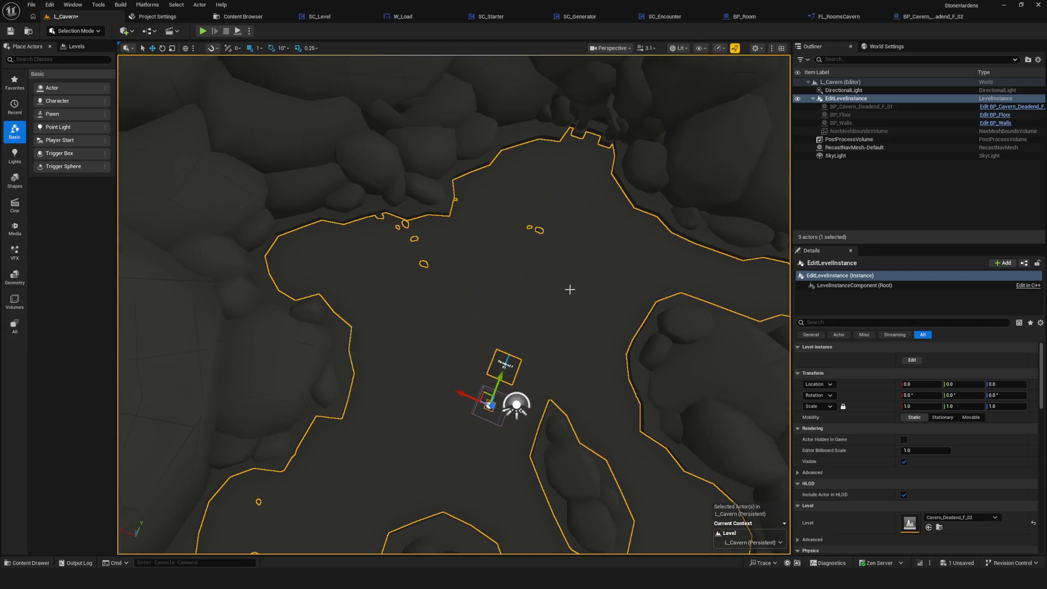
scroll(571, 289, "down", 3)
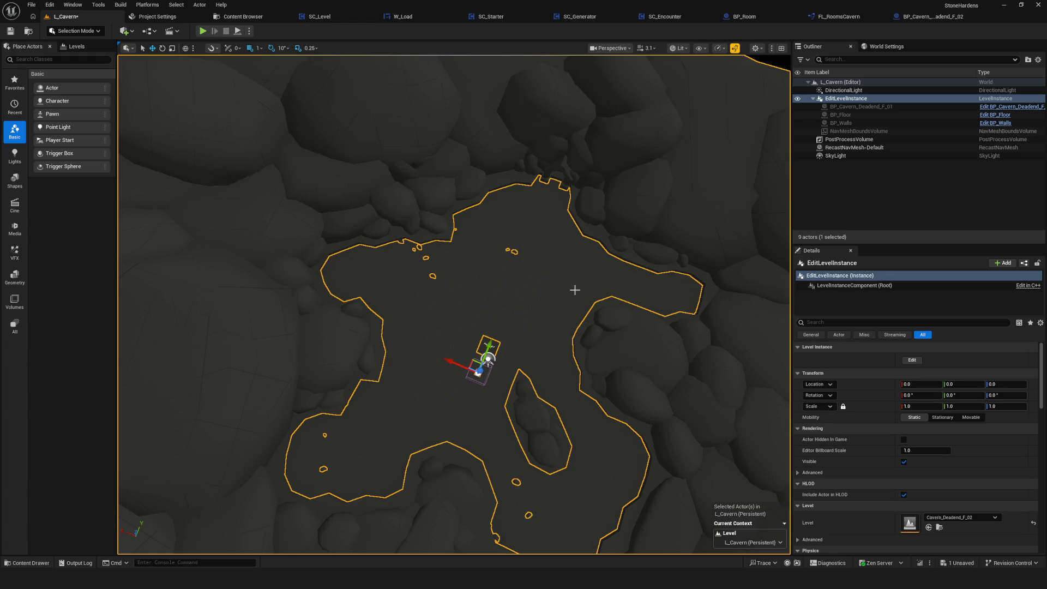
left_click_drag(570, 293, 570, 292)
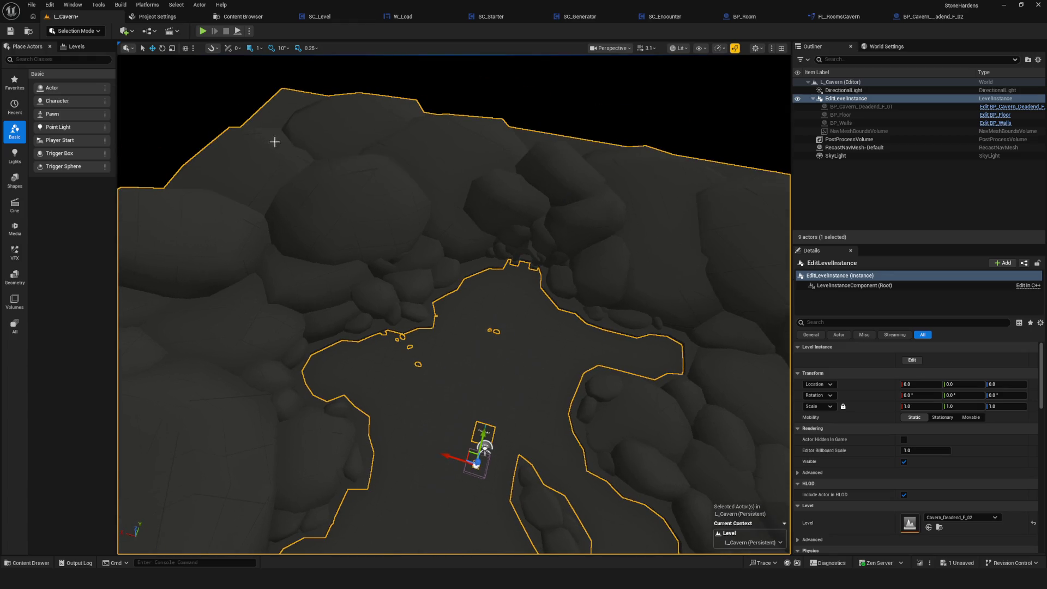
left_click(9, 33)
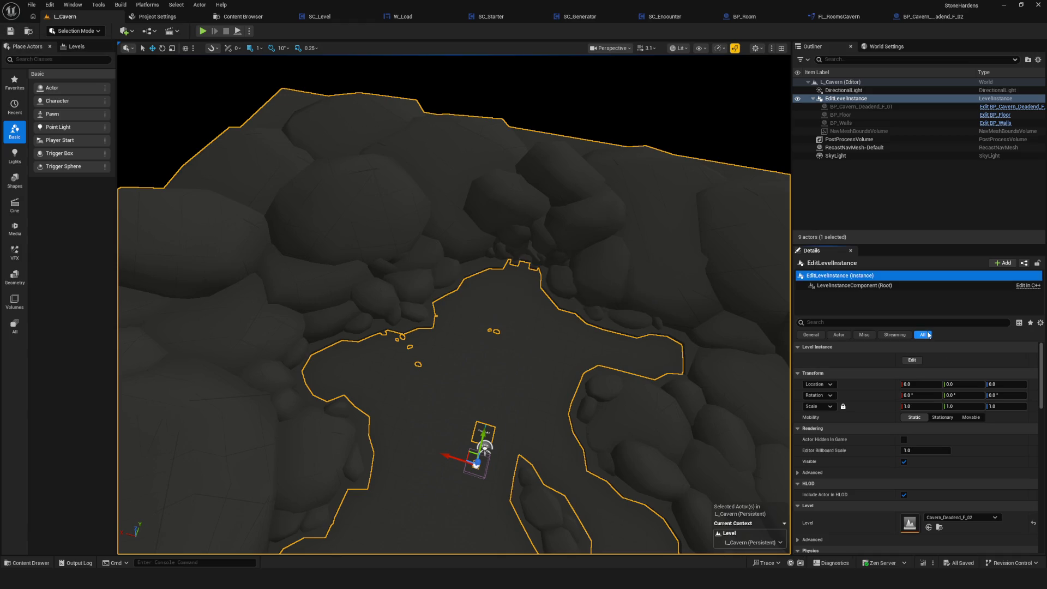
Step: Switch EditLevelInstance's Level to Cavern_Deadend_F_01
scroll(921, 456, "down", 5)
left_click(974, 387)
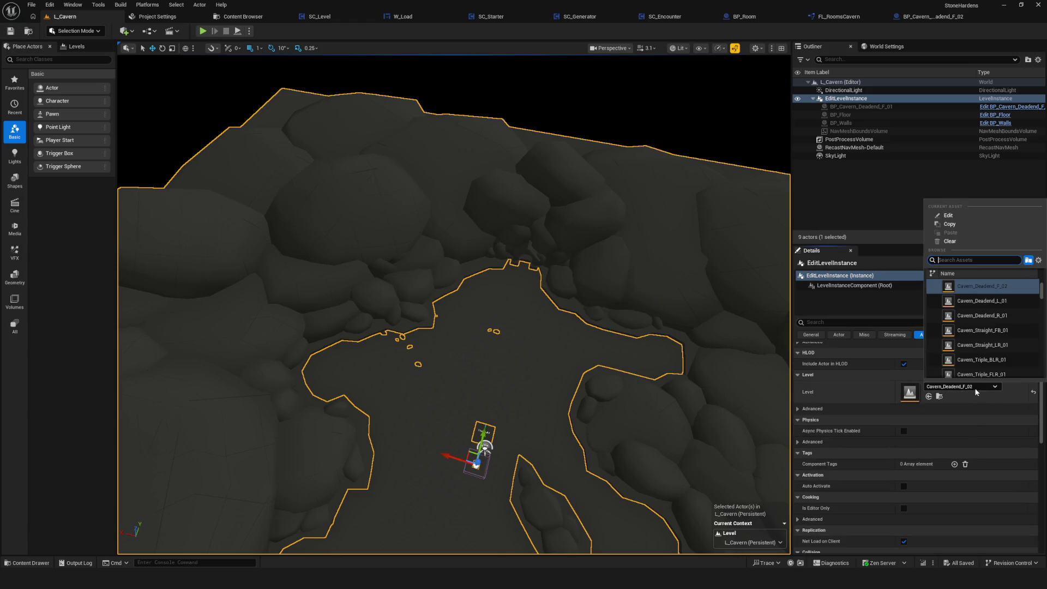
scroll(981, 297, "up", 1)
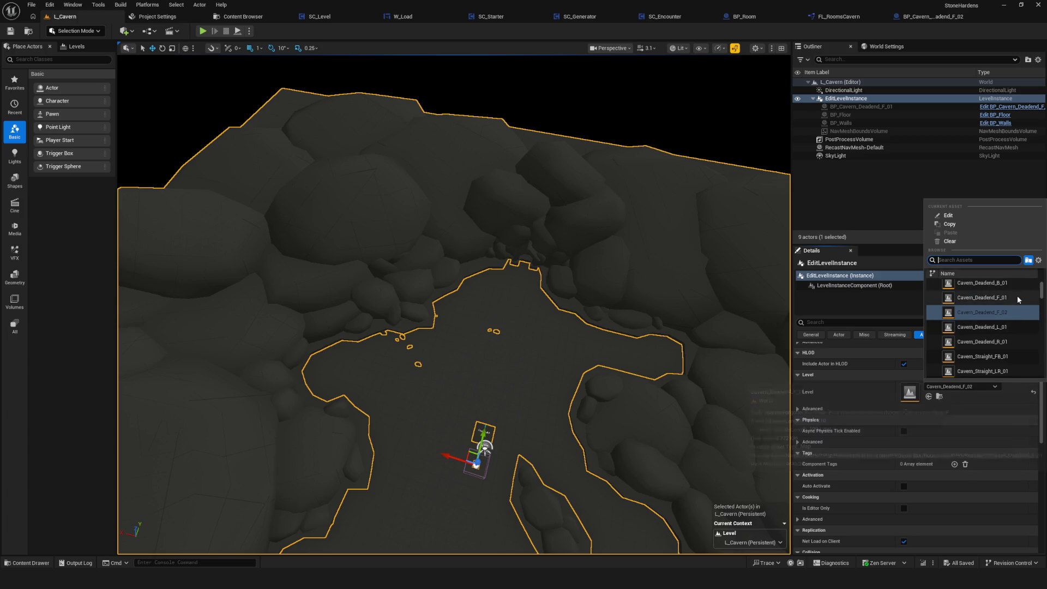
left_click(975, 286)
scroll(519, 345, "up", 10)
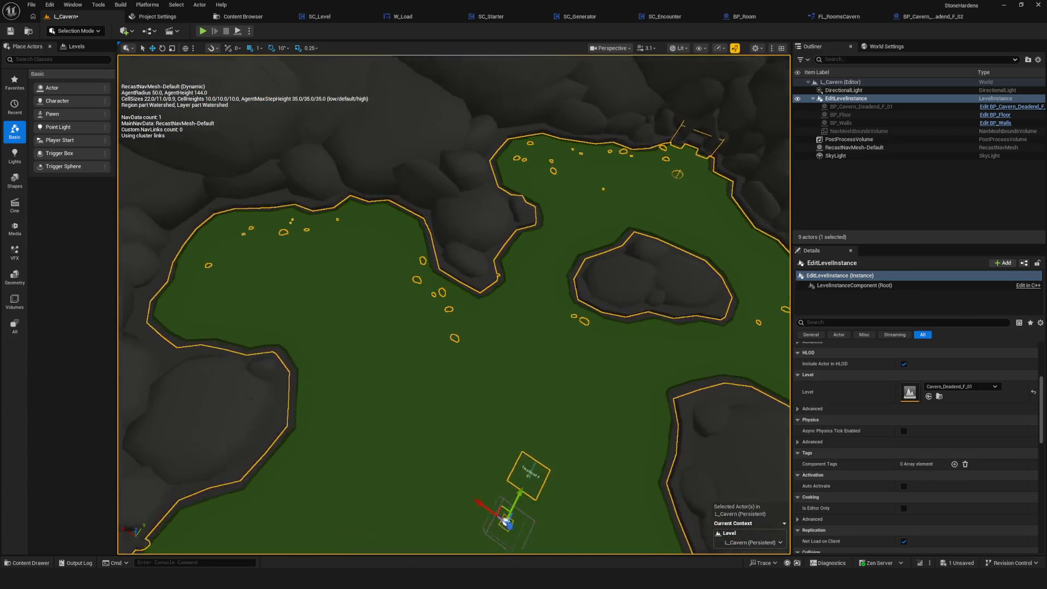
Step: Toggle the navmesh display and set the instance's Level back to Cavern_Deadend_F_02
key("p")
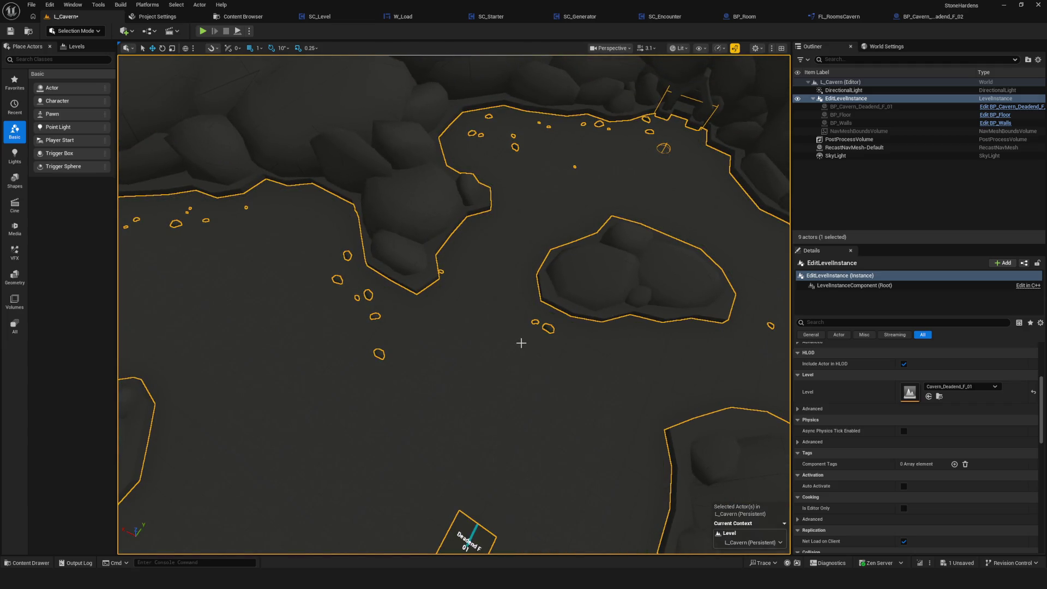
key("p")
left_click_drag(520, 342, 742, 158)
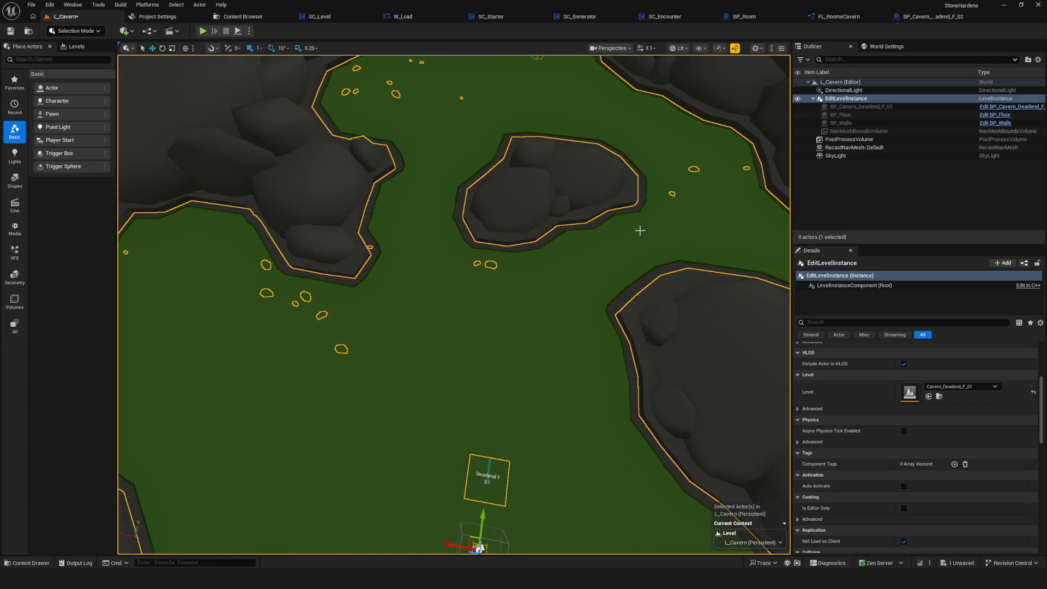
left_click(962, 386)
left_click(1000, 310)
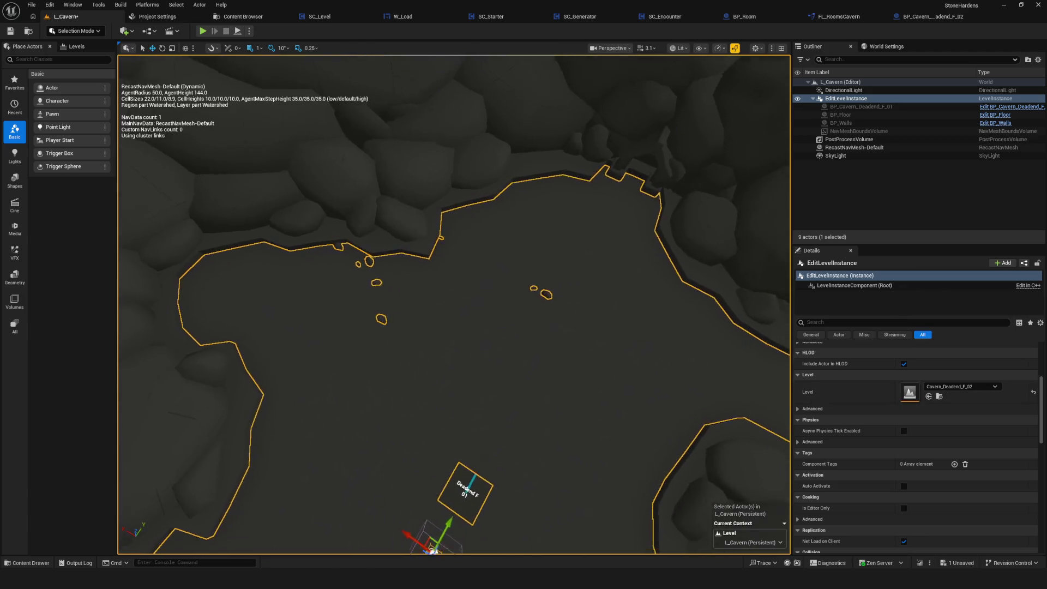
scroll(453, 304, "down", 5)
scroll(454, 305, "up", 5)
scroll(574, 315, "down", 3)
scroll(574, 315, "up", 3)
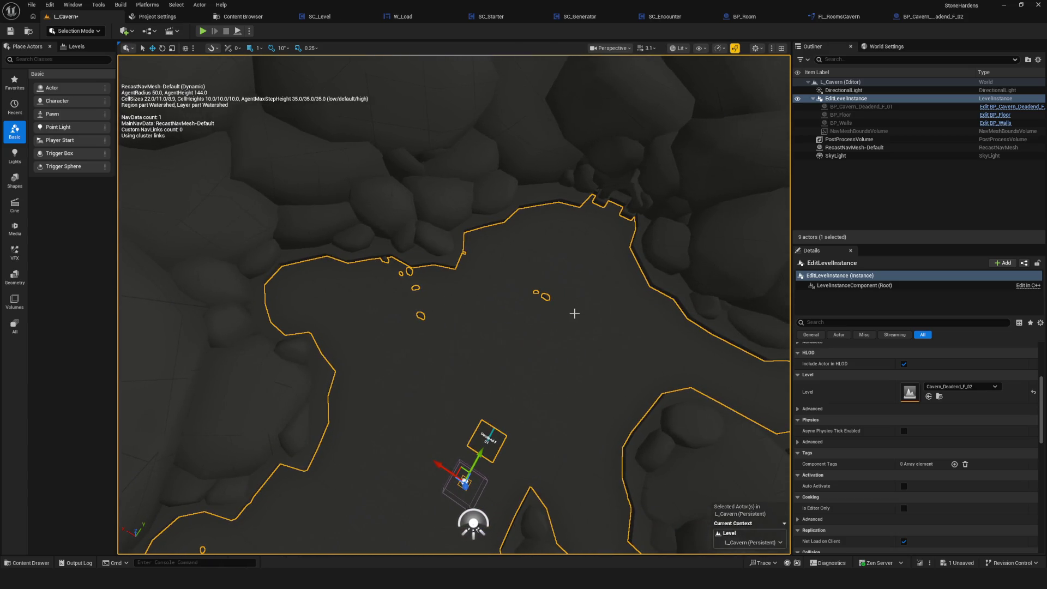
left_click_drag(497, 385, 513, 347)
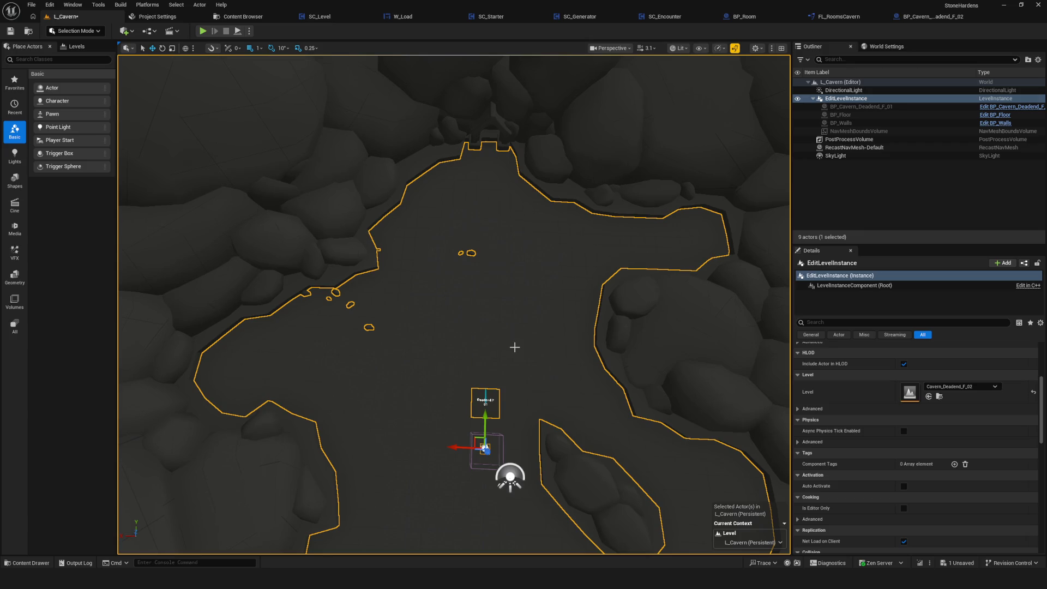
left_click_drag(514, 347, 517, 340)
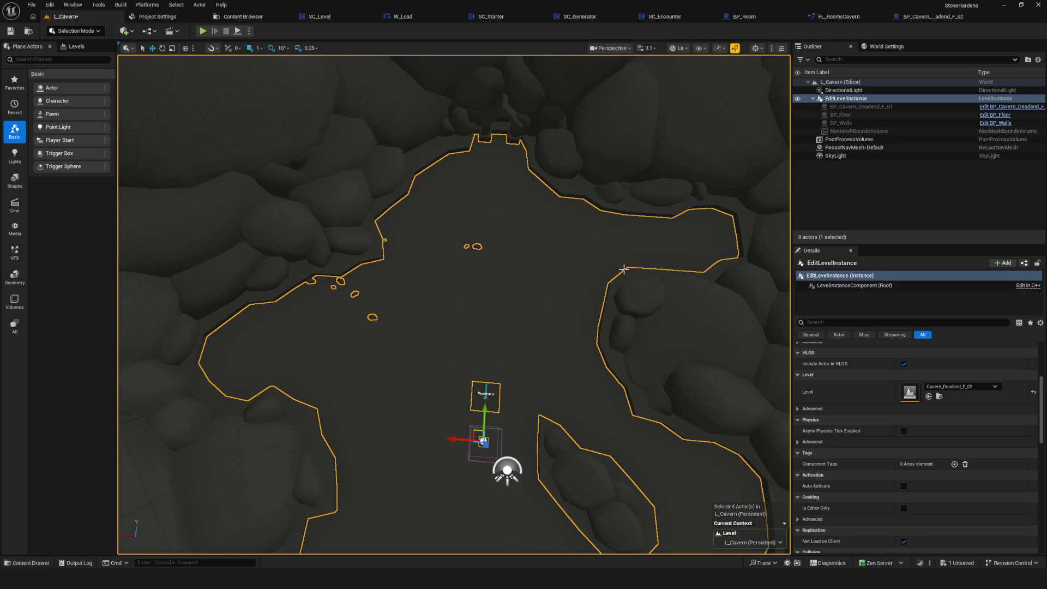
Step: Edit the level instance, select BP_Floor, save the edits, and show the Levels folder
left_click(859, 131)
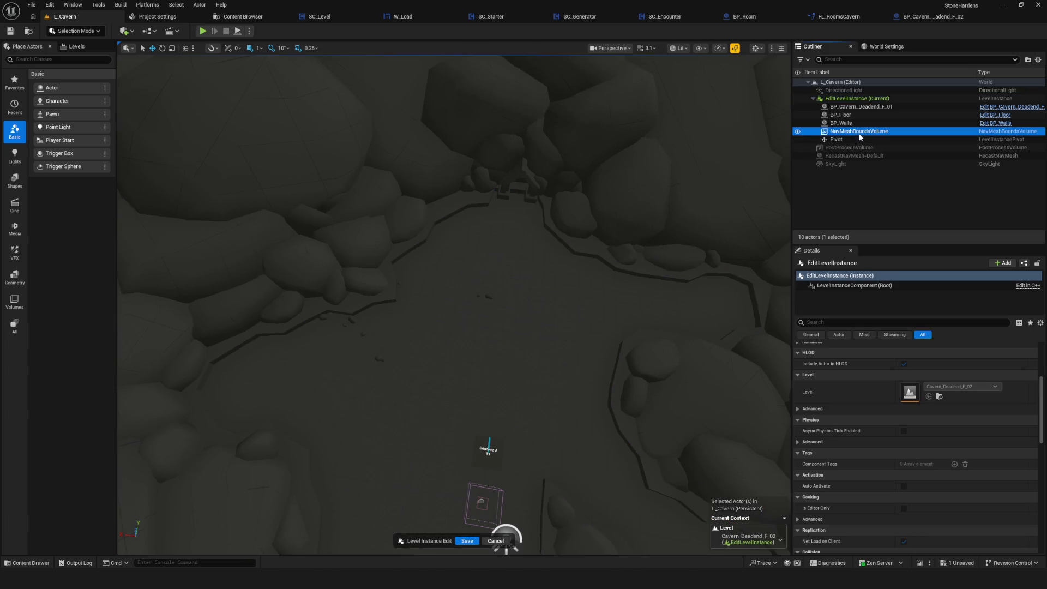
key("f")
key("p")
mouse_move(506, 506)
left_mouse_down()
mouse_move(175, 503)
mouse_move(234, 551)
left_mouse_up()
left_click(462, 537)
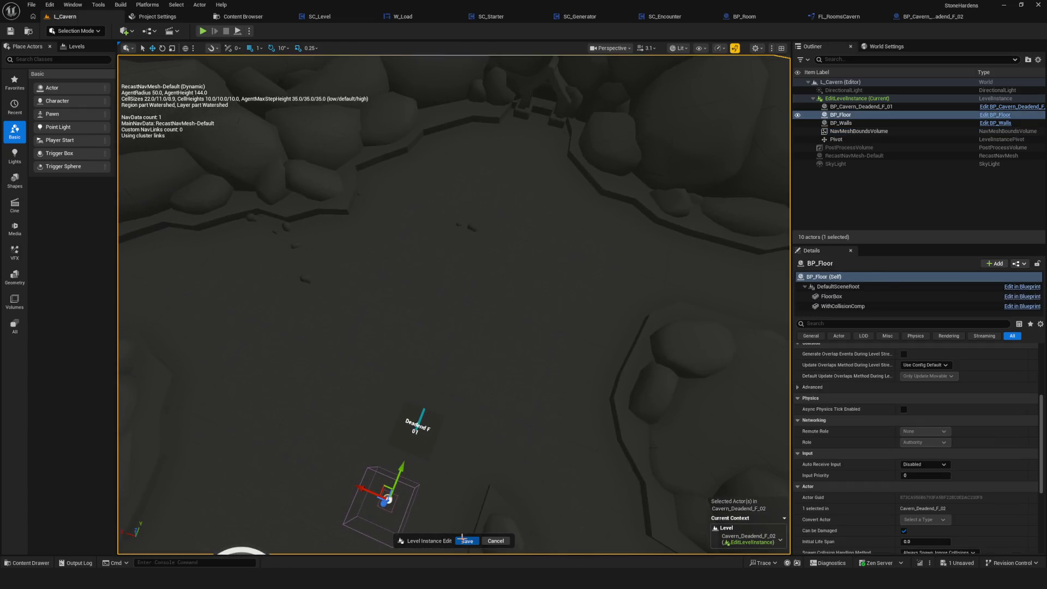
left_click(462, 539)
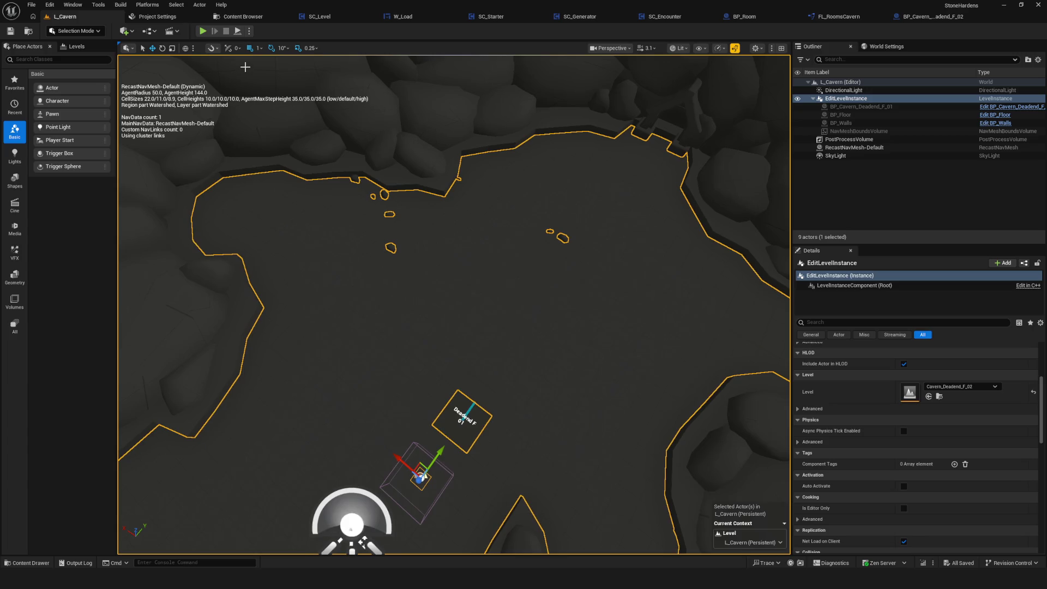
left_click(180, 18)
left_click(243, 17)
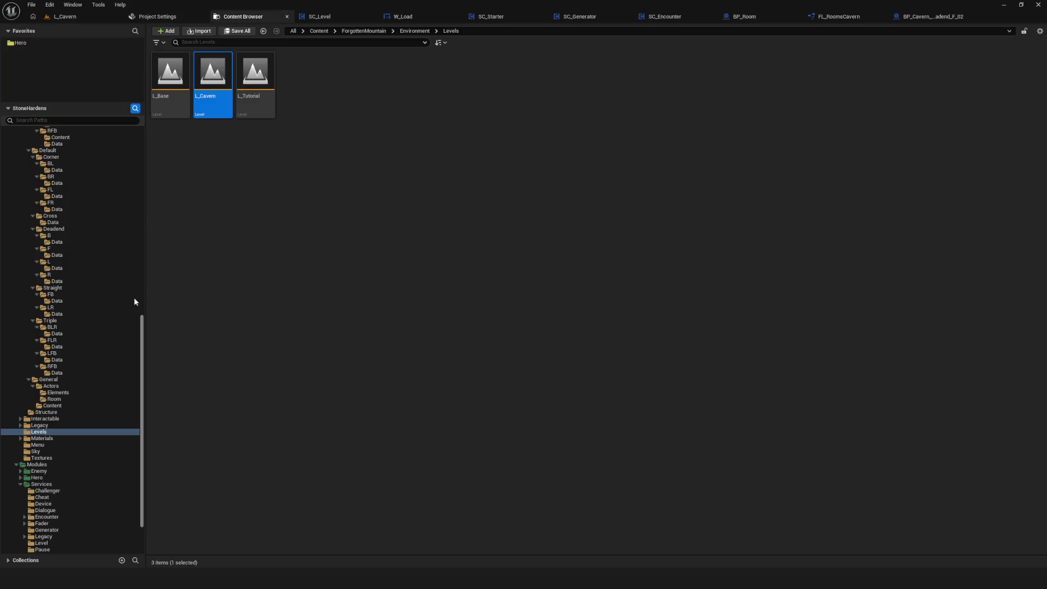
Step: Scroll the Content Browser folder tree and drag its splitter wider beside L_Base, L_Cavern, L_Tutorial
scroll(85, 318, "down", 3)
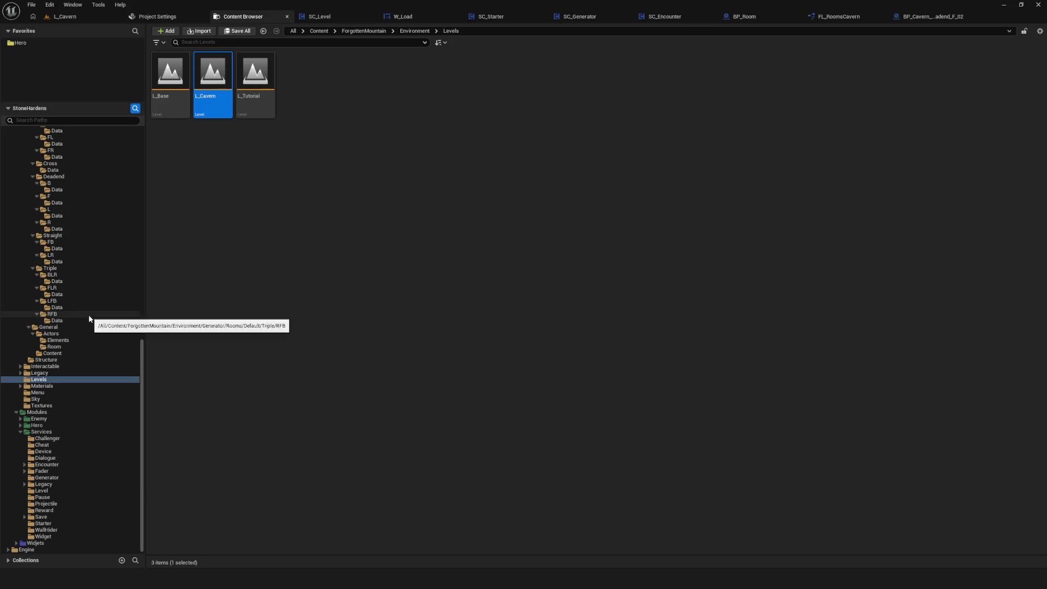
scroll(90, 322, "up", 20)
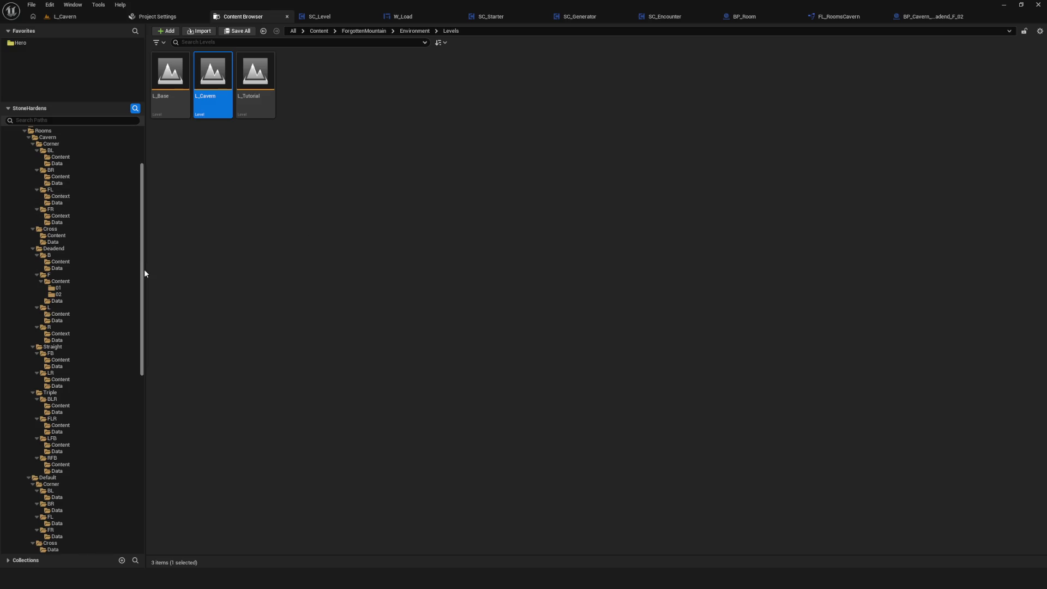
scroll(128, 290, "down", 8)
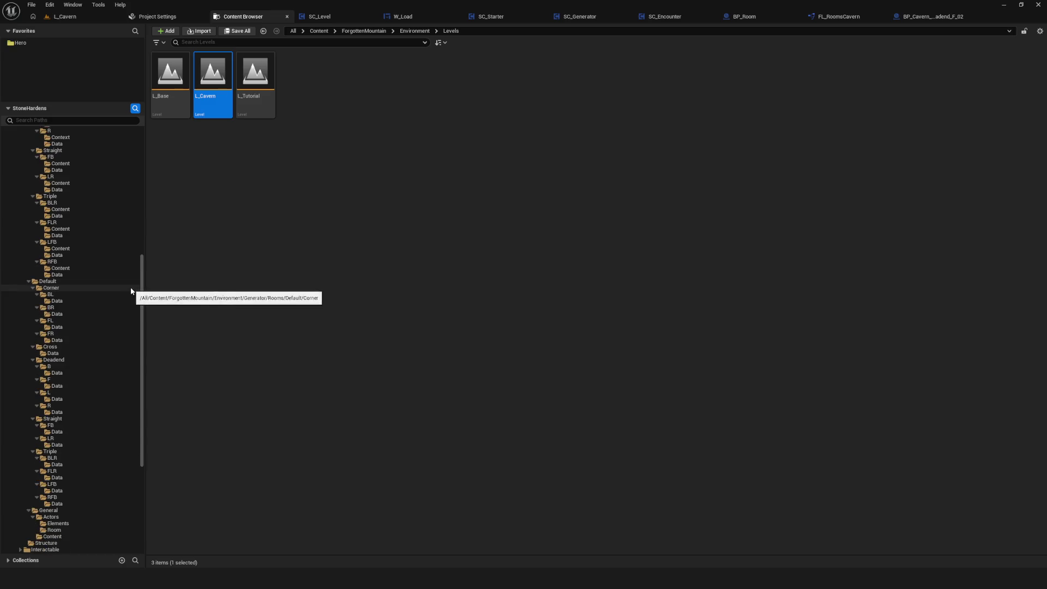
scroll(132, 283, "down", 2)
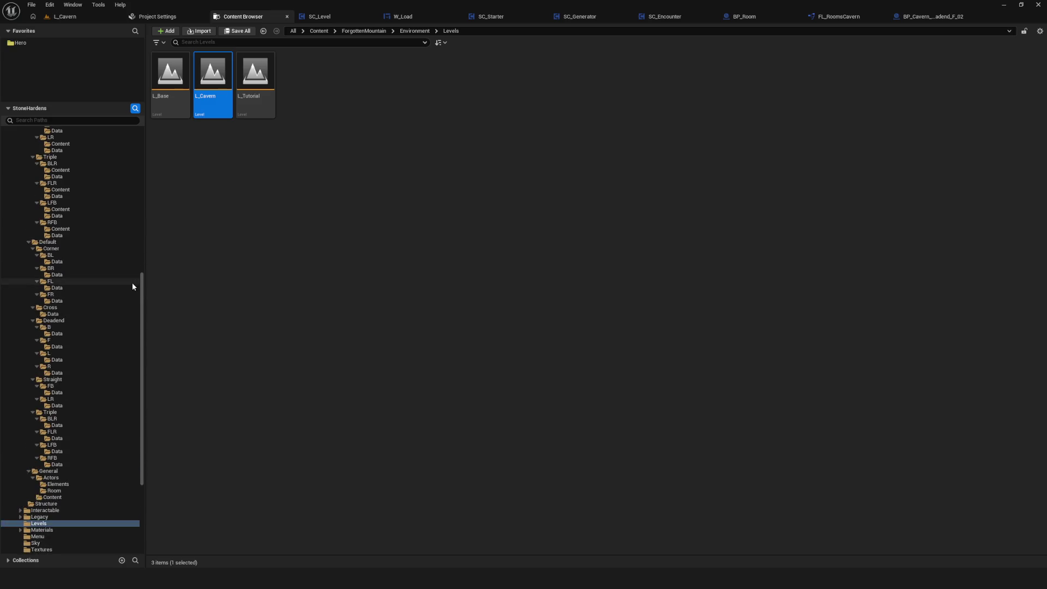
scroll(133, 283, "up", 4)
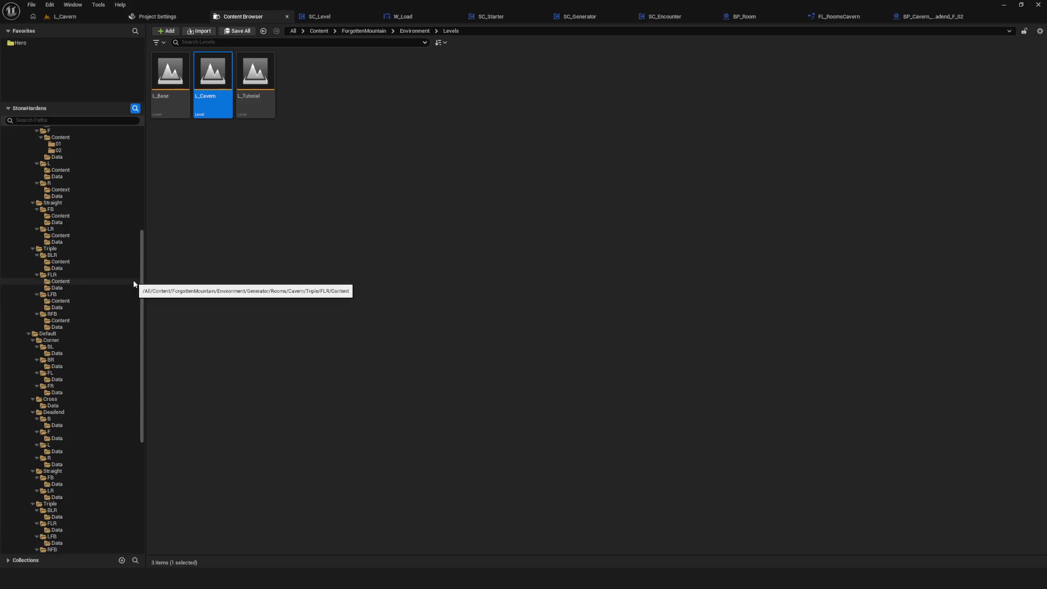
scroll(133, 283, "up", 6)
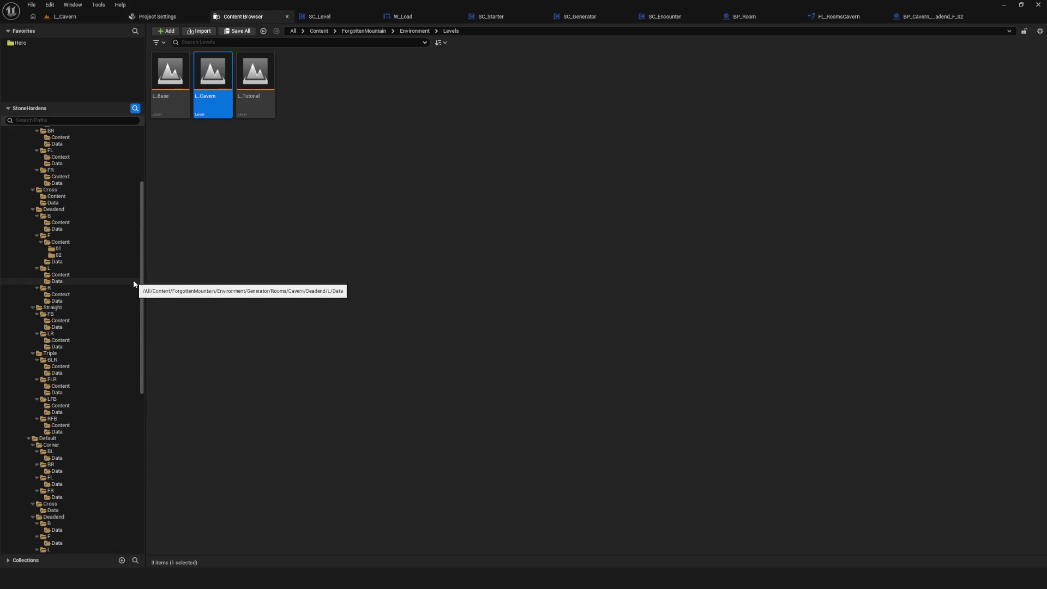
scroll(133, 283, "up", 5)
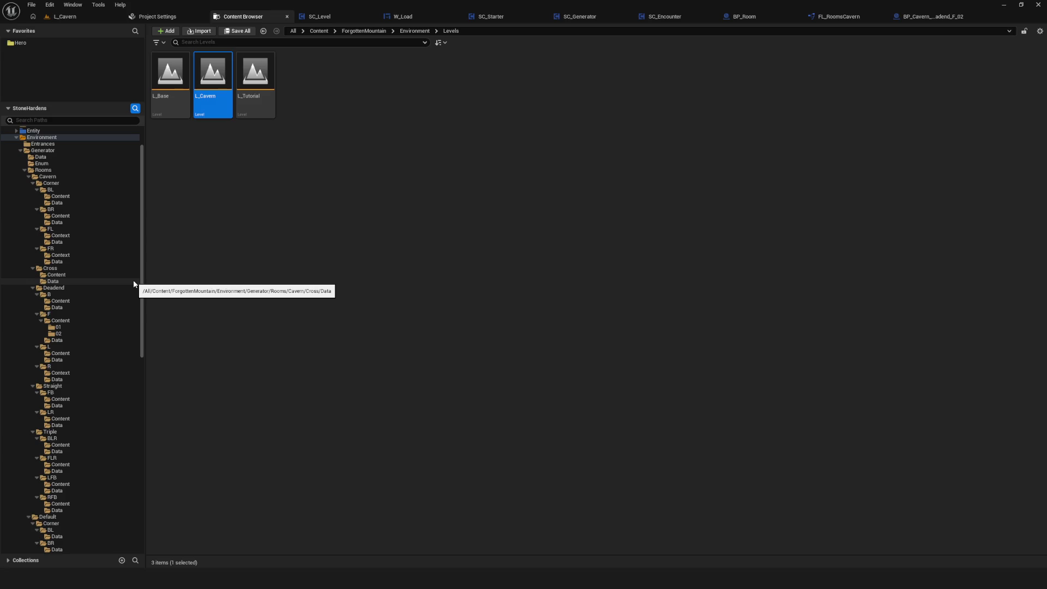
scroll(133, 283, "down", 6)
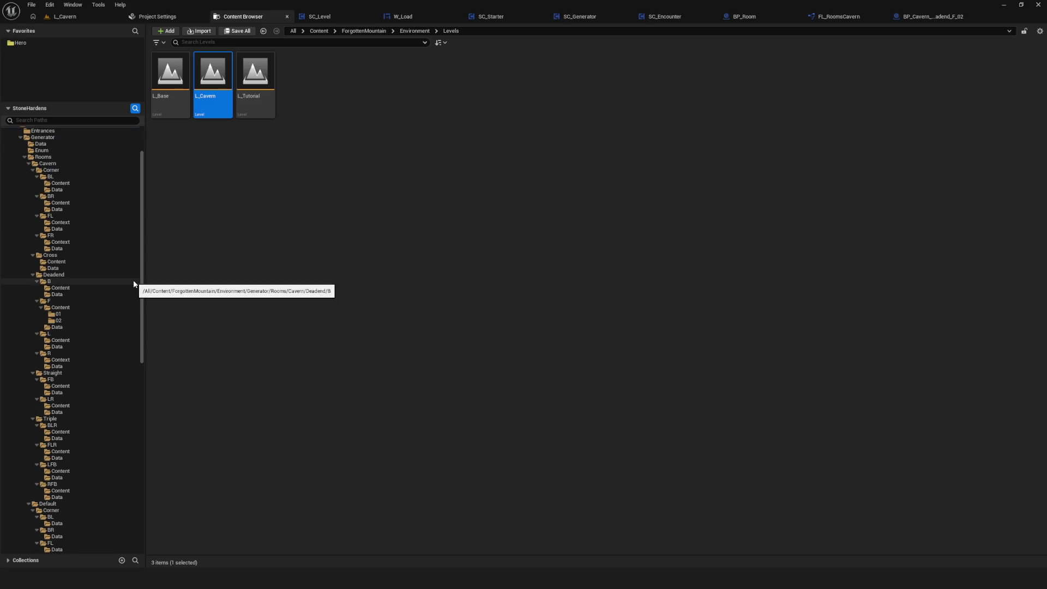
scroll(134, 284, "down", 4)
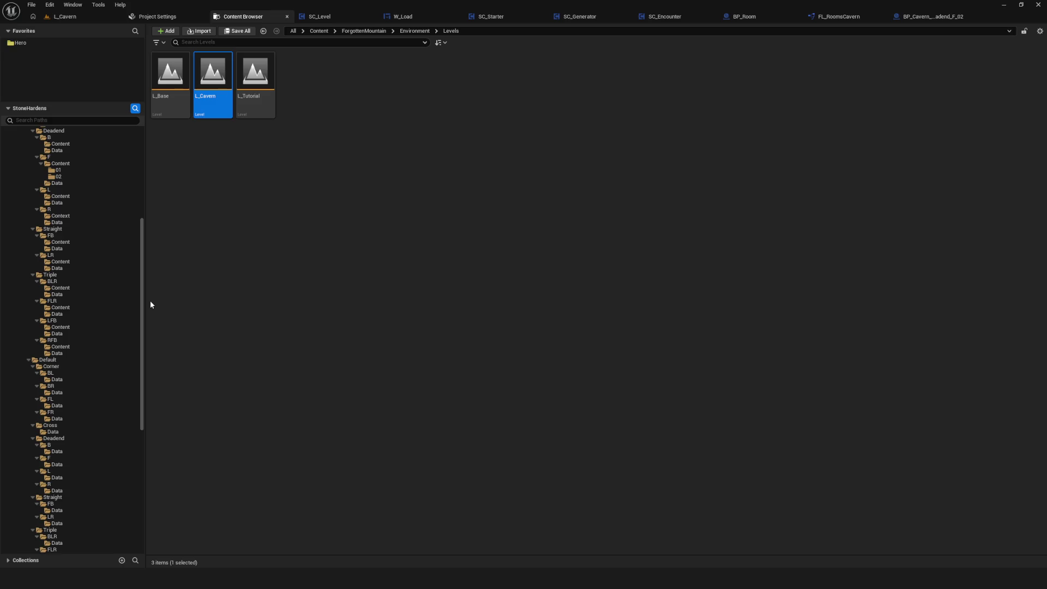
left_click_drag(147, 300, 188, 300)
scroll(106, 292, "up", 3)
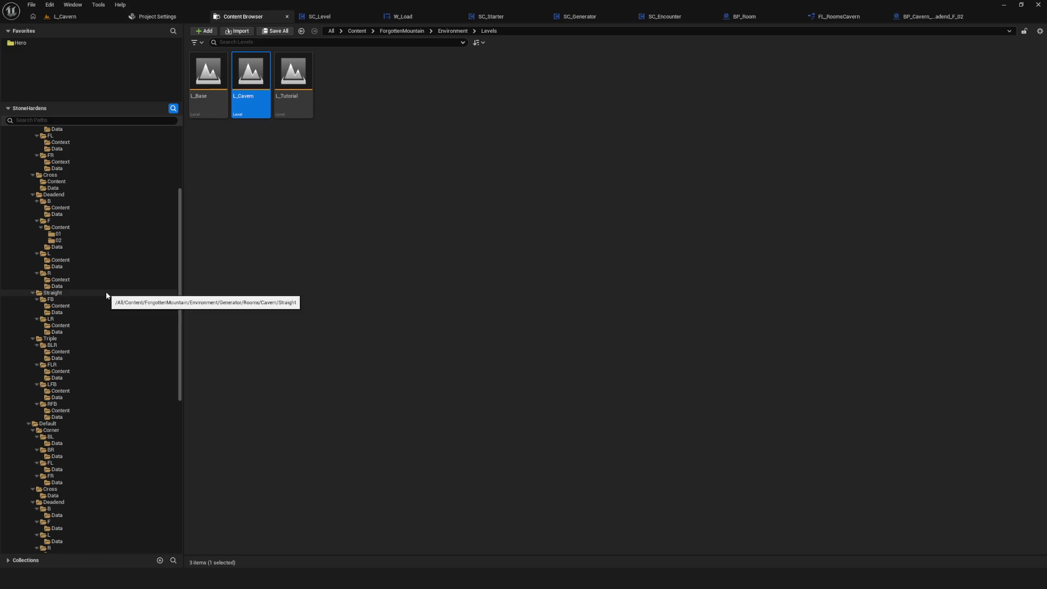
Step: Browse the Cavern Deadend room folders in the Content Browser down to the F room
left_click(105, 294)
left_click(50, 273)
left_click(55, 234)
left_click(50, 221)
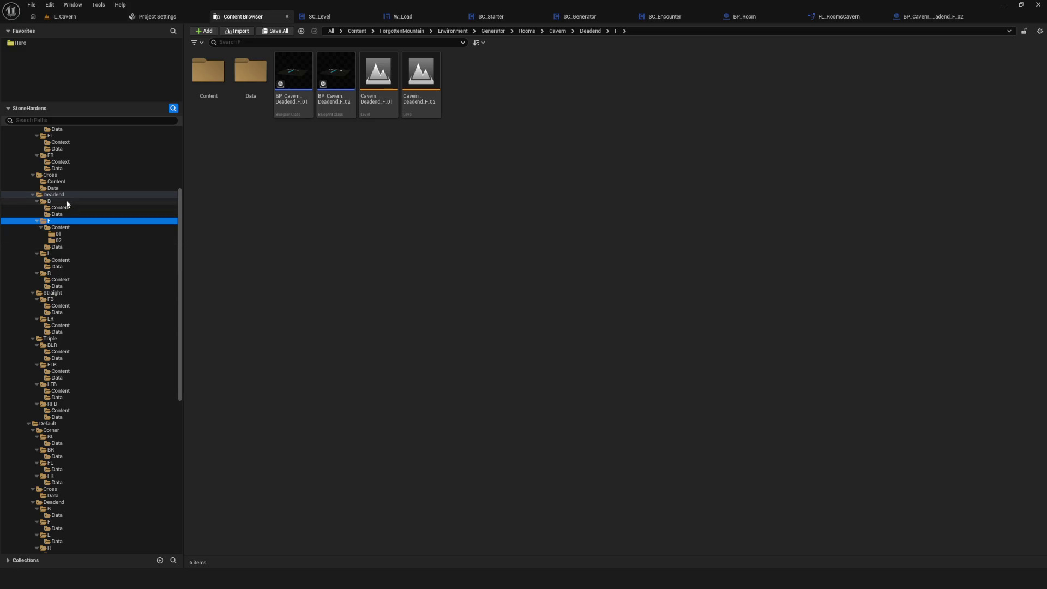
left_click(66, 197)
scroll(106, 249, "down", 3)
scroll(106, 249, "up", 1)
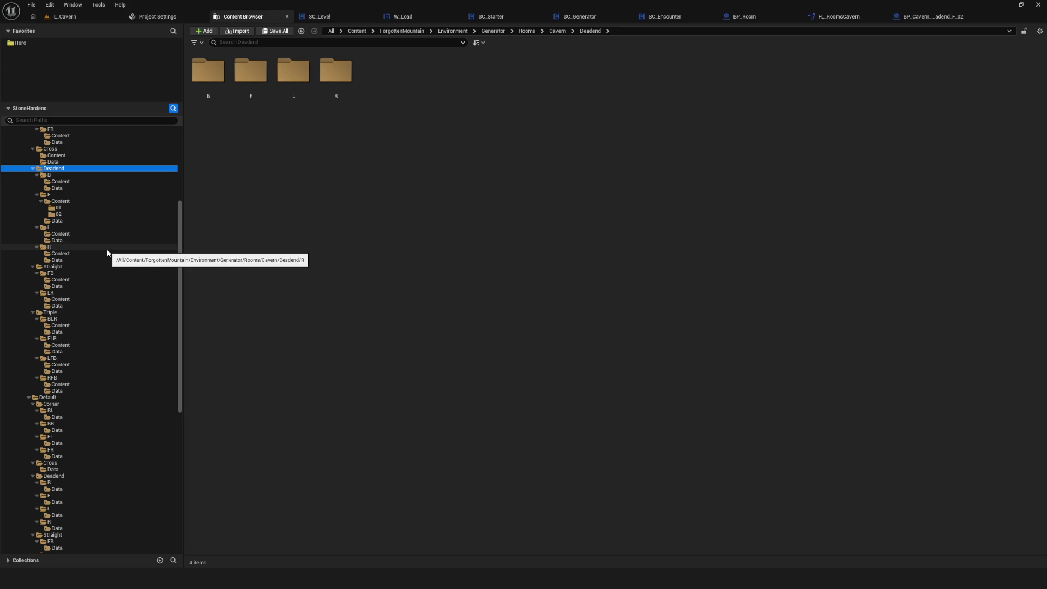
scroll(107, 252, "up", 4)
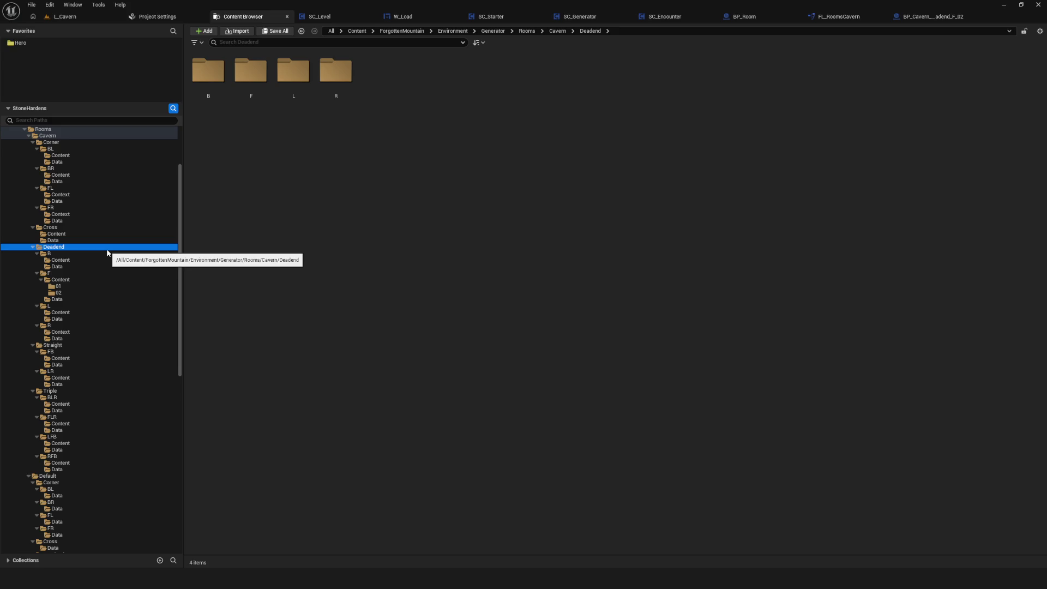
Step: Open the Cavern_Deadend_F_01 level and view it in its level editor
left_click(70, 287)
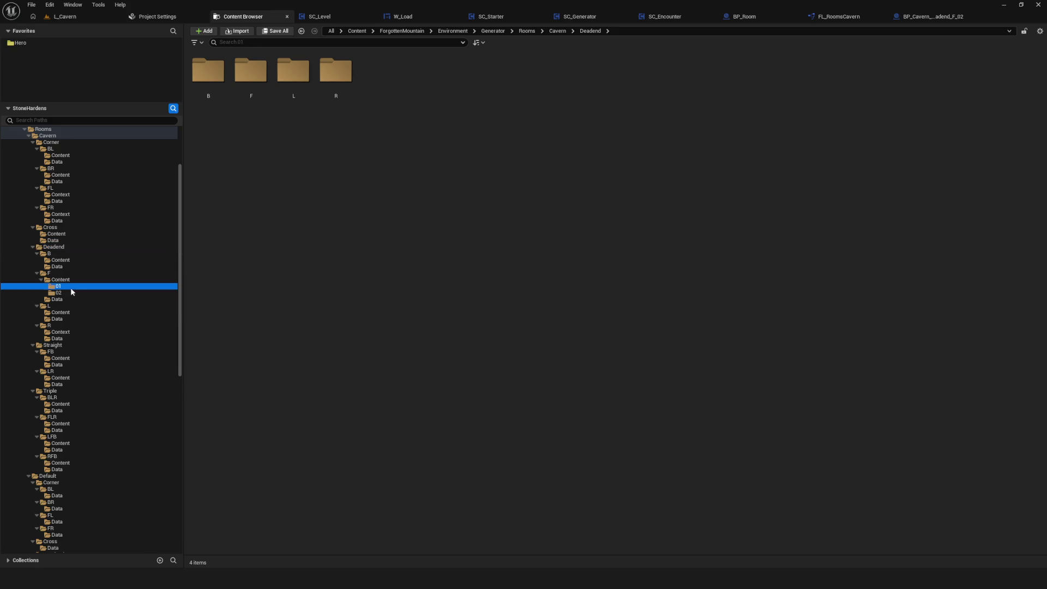
key("Up")
key("Up")
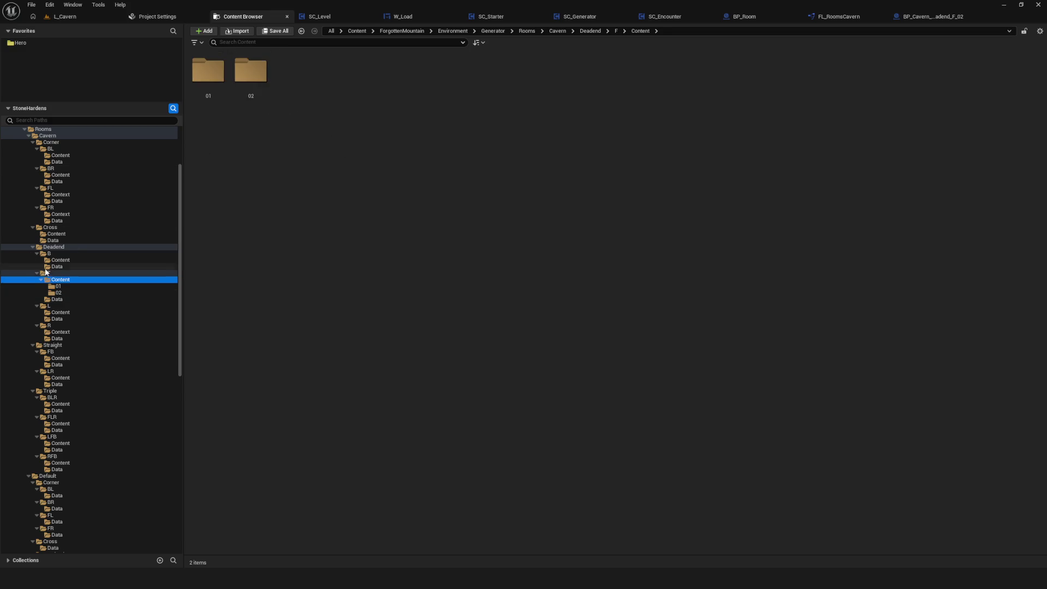
double_click(361, 114)
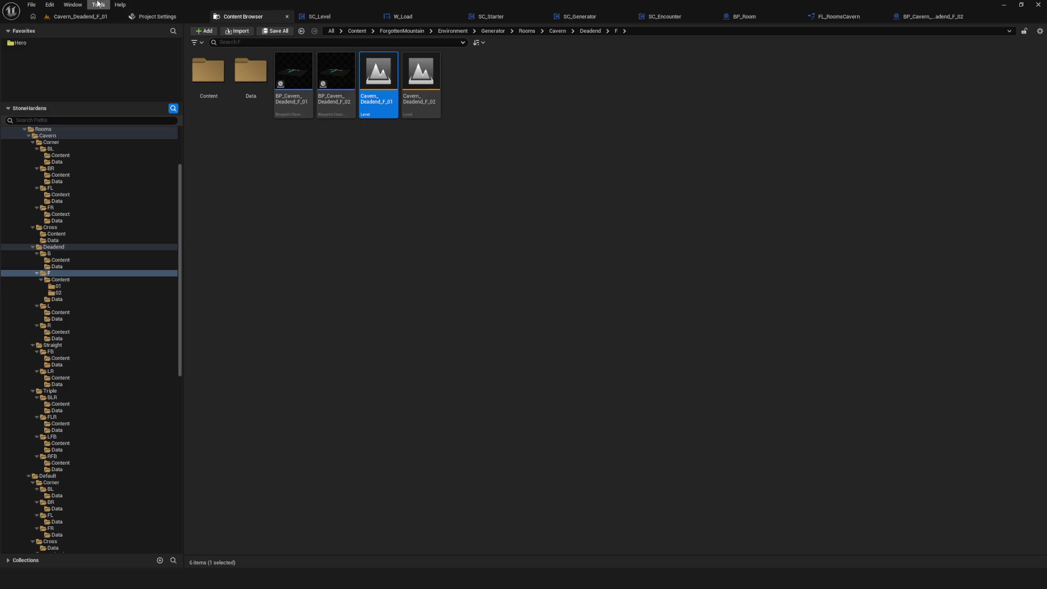
left_click(91, 16)
left_click_drag(493, 235, 492, 244)
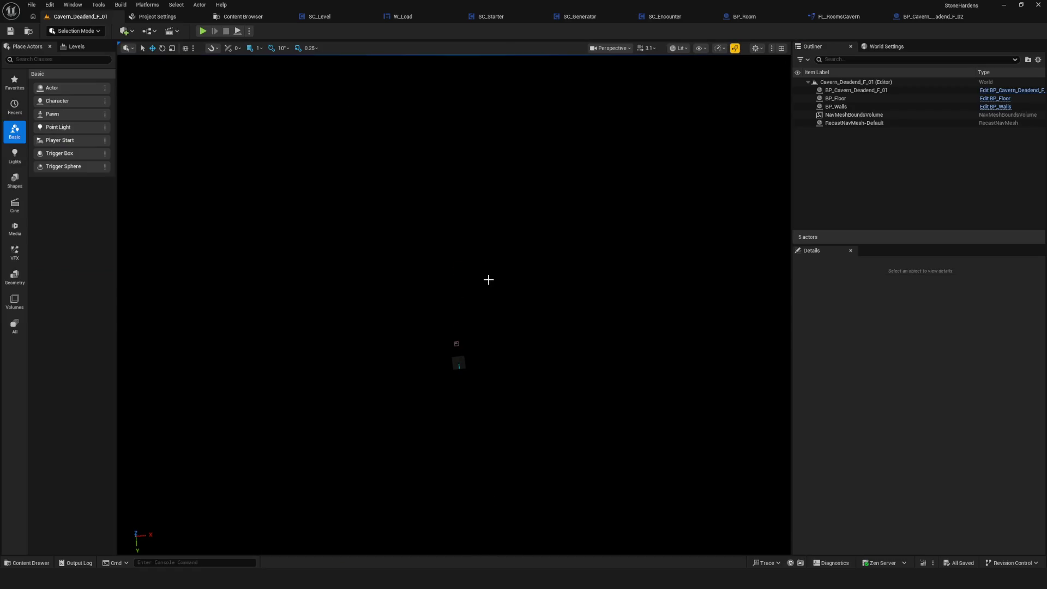
Step: Show the green navmesh with P, then open the Cavern_Deadend_F_02 level
key("p")
scroll(498, 303, "up", 6)
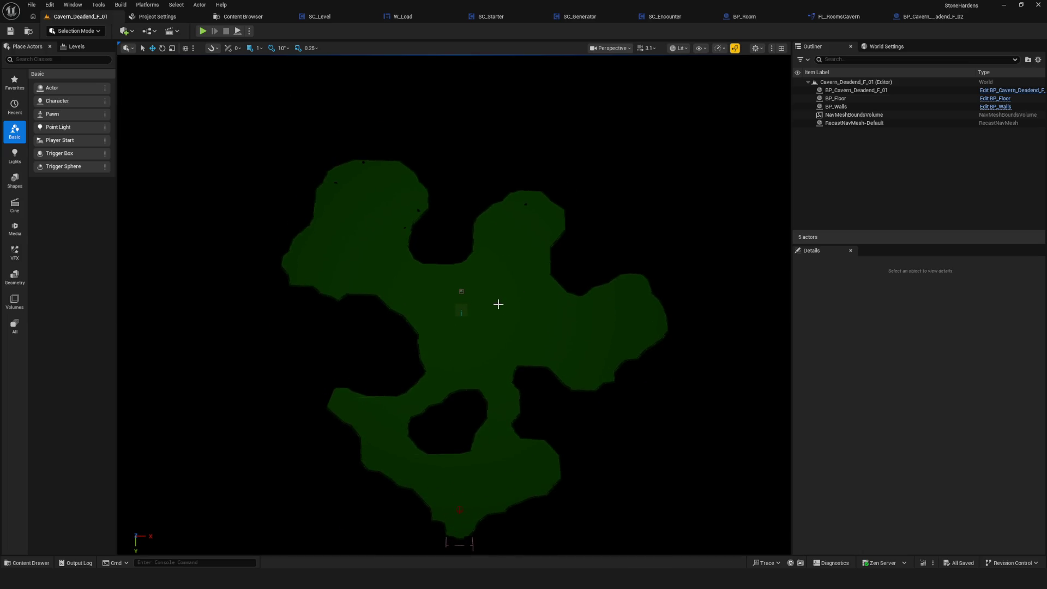
mouse_move(416, 285)
left_mouse_down()
mouse_move(416, 305)
mouse_move(416, 286)
left_mouse_up()
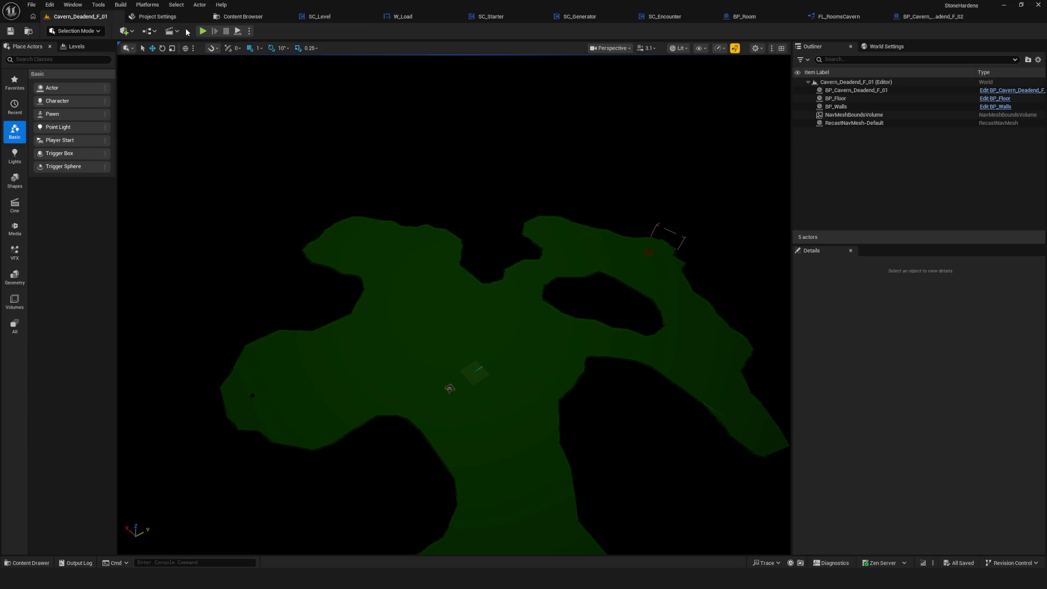
left_click(240, 16)
double_click(420, 74)
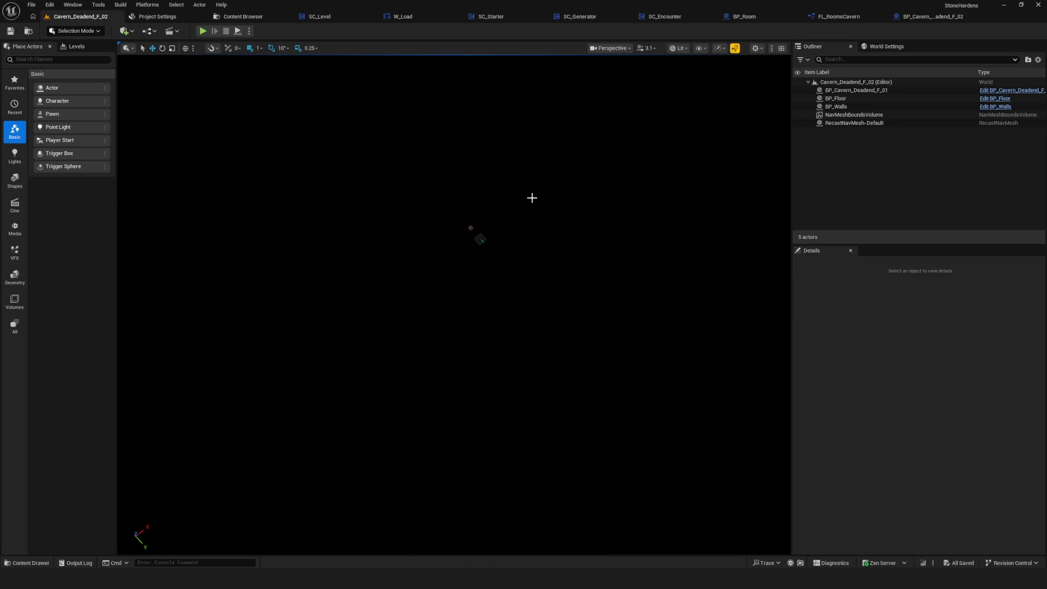
mouse_move(589, 213)
left_mouse_down()
mouse_move(592, 194)
mouse_move(467, 309)
left_mouse_up()
Step: Select BP_Floor's FloorBox component and browse to its Cavern_D_F_02_FloorBox mesh
left_click(492, 276)
scroll(498, 338, "down", 2)
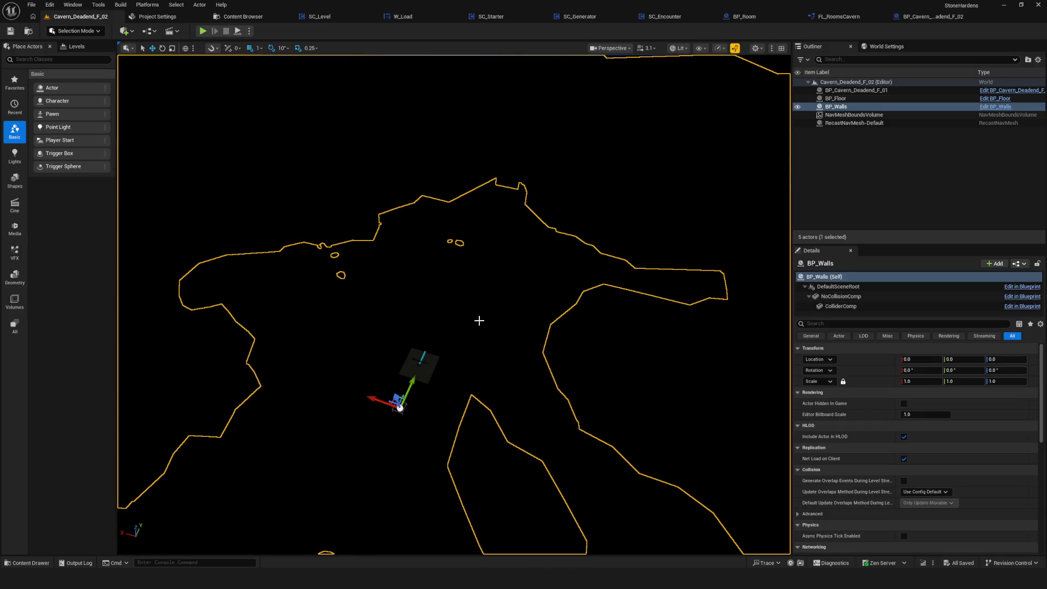
left_click(480, 320)
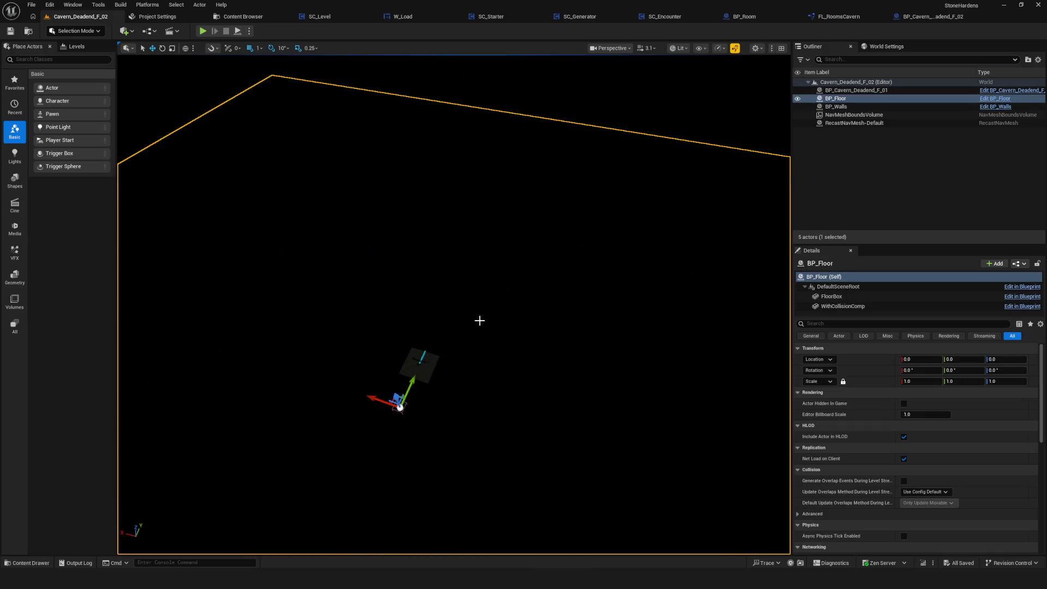
left_click(824, 308)
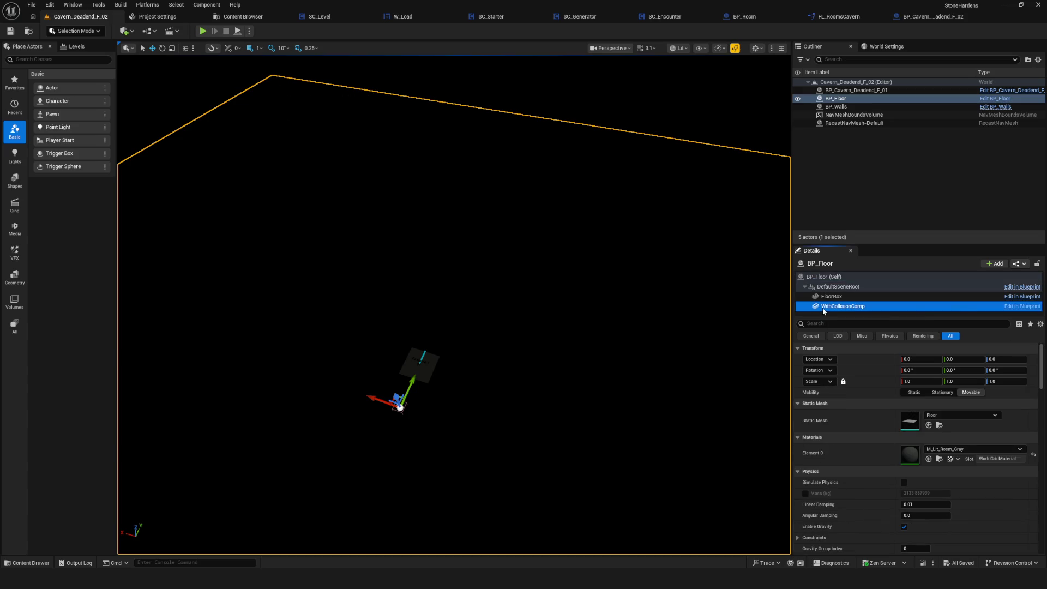
left_click(829, 297)
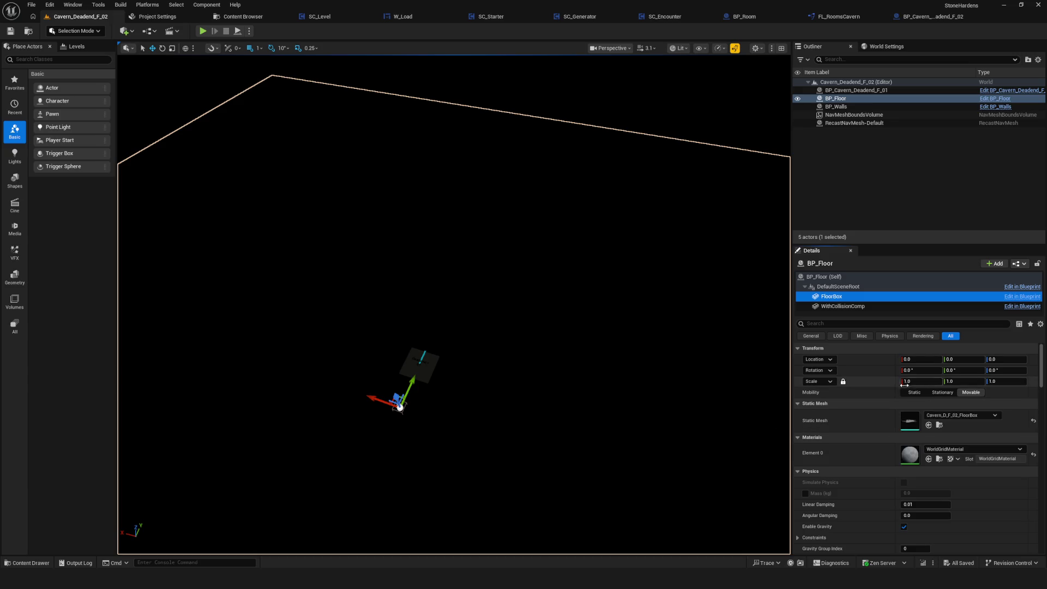
left_click(940, 424)
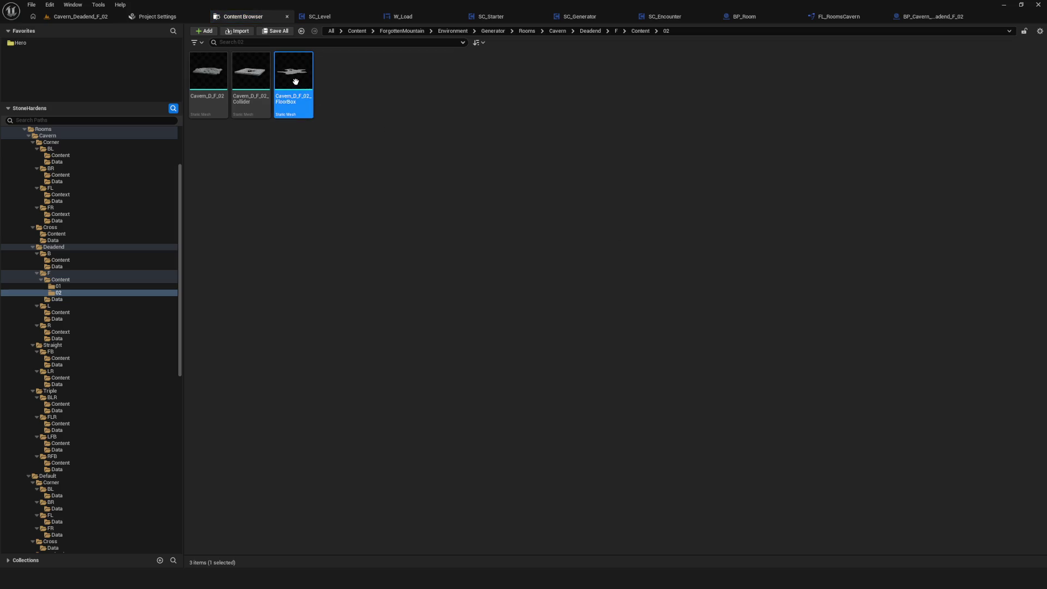
Step: Set Cavern_D_F_02_FloorBox's Collision Complexity to Use Complex Collision As Simple
key("Return")
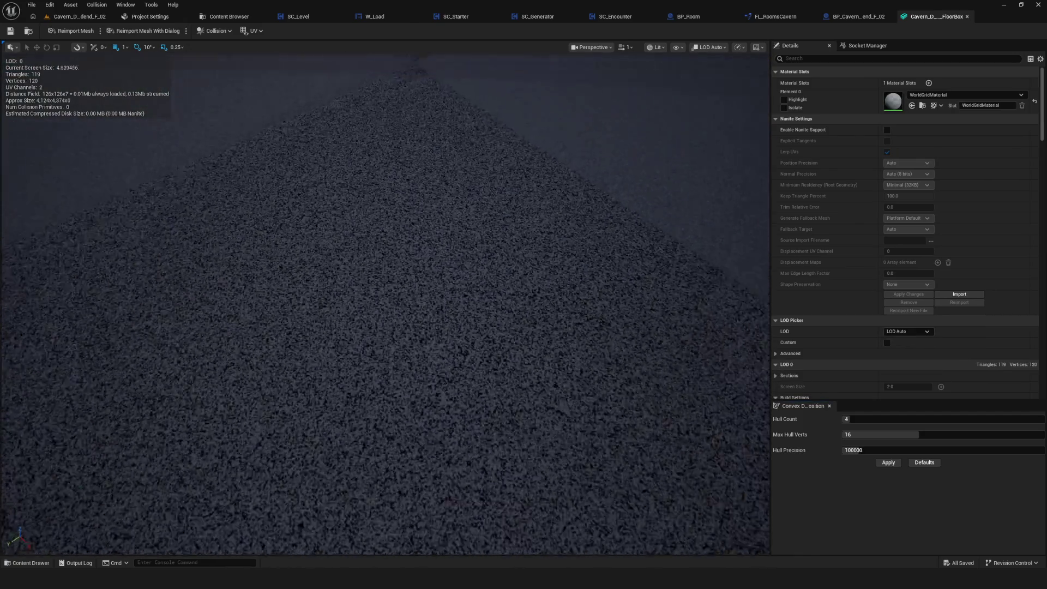
mouse_move(385, 304)
left_mouse_down()
mouse_move(387, 349)
mouse_move(398, 358)
mouse_move(400, 311)
mouse_move(377, 314)
mouse_move(378, 302)
left_mouse_up()
scroll(888, 185, "down", 10)
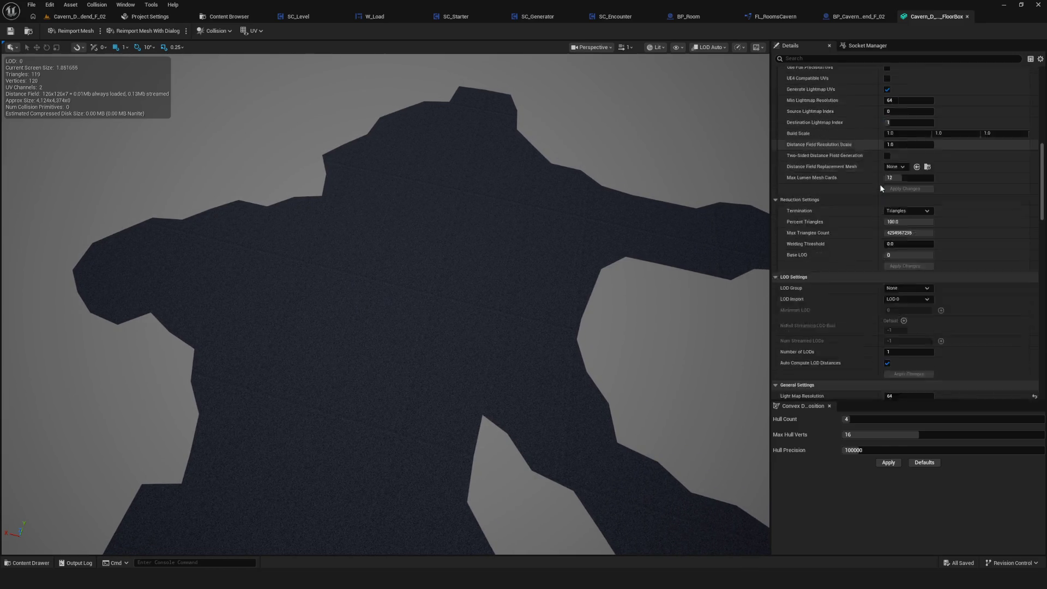
scroll(888, 185, "down", 10)
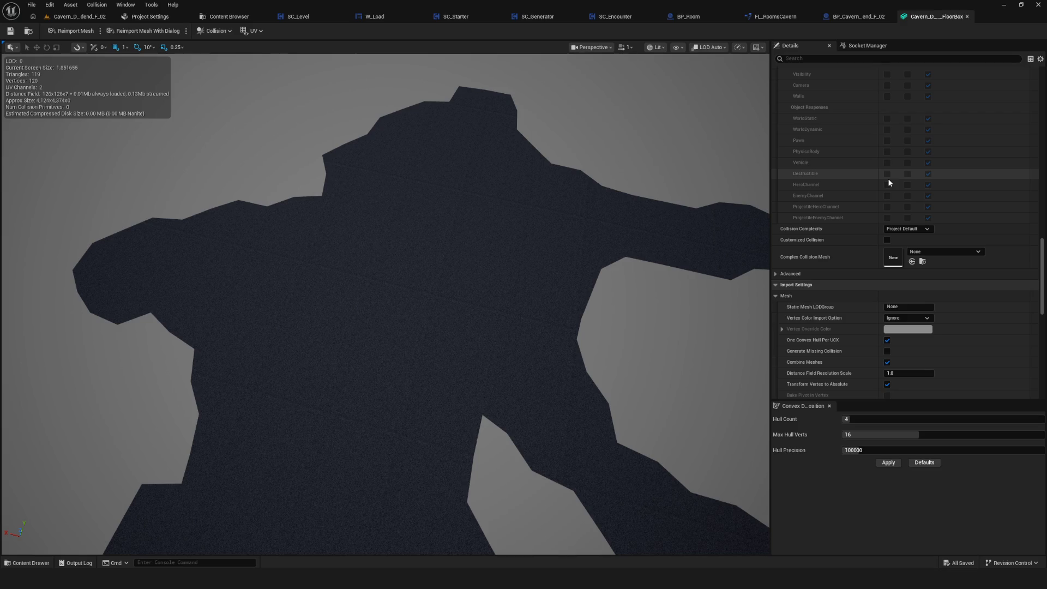
left_click(907, 228)
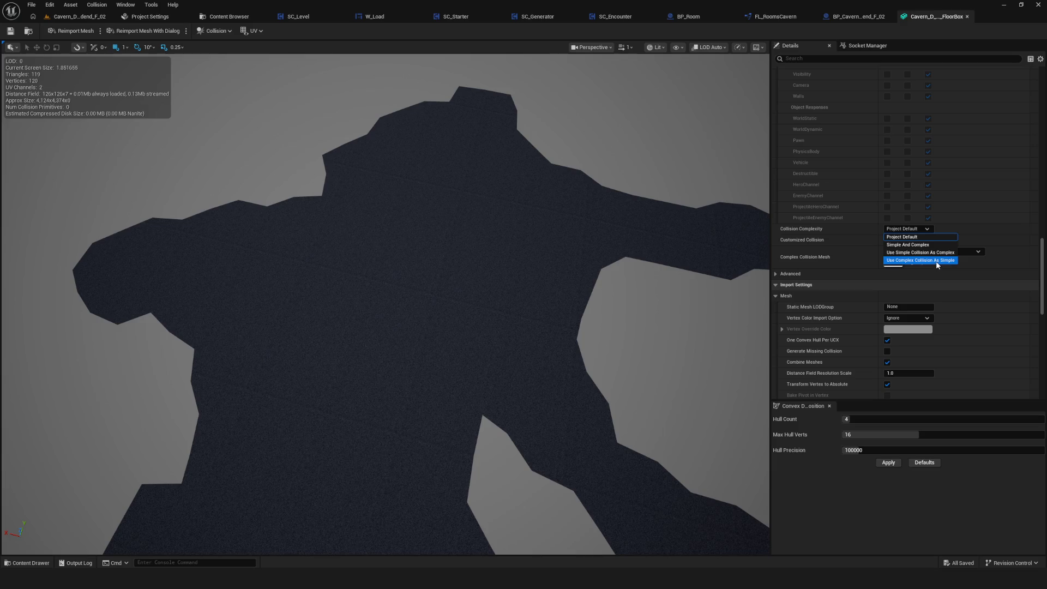
left_click(937, 261)
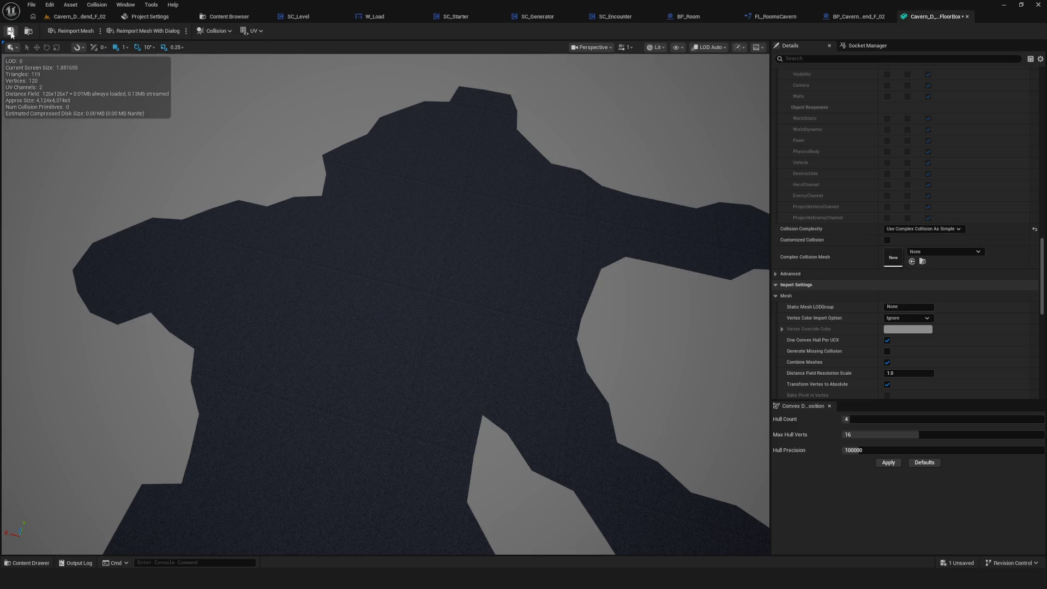
left_click_drag(531, 194, 442, 199)
left_click(229, 16)
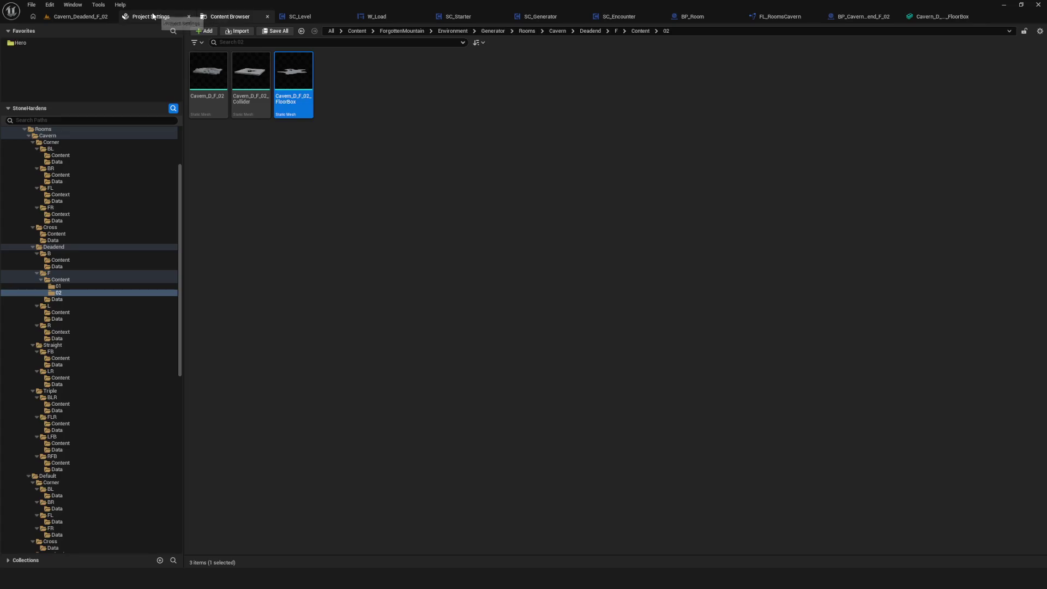
Step: Open the 01 folder's FloorBox mesh and check its Collision Complexity in Details
left_click(60, 280)
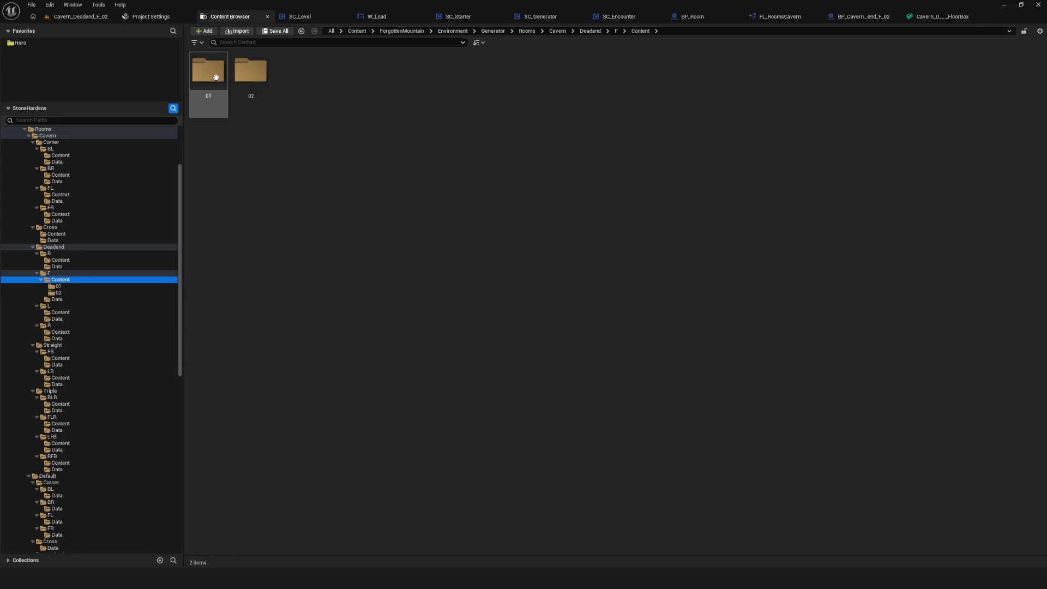
left_click(58, 287)
left_click(293, 74)
key("Return")
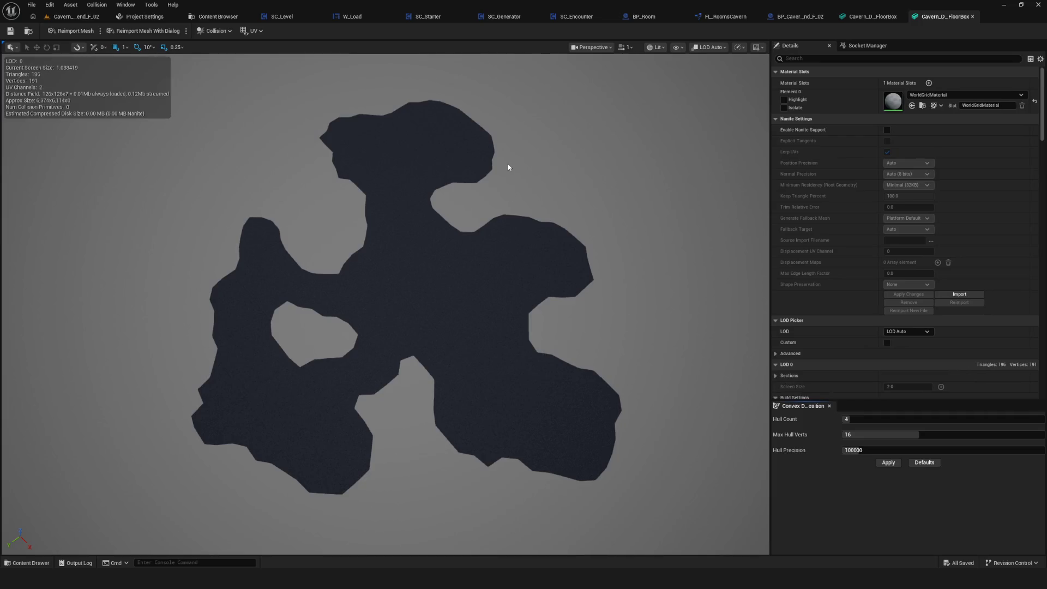
left_click_drag(1042, 121, 1044, 240)
scroll(933, 236, "down", 4)
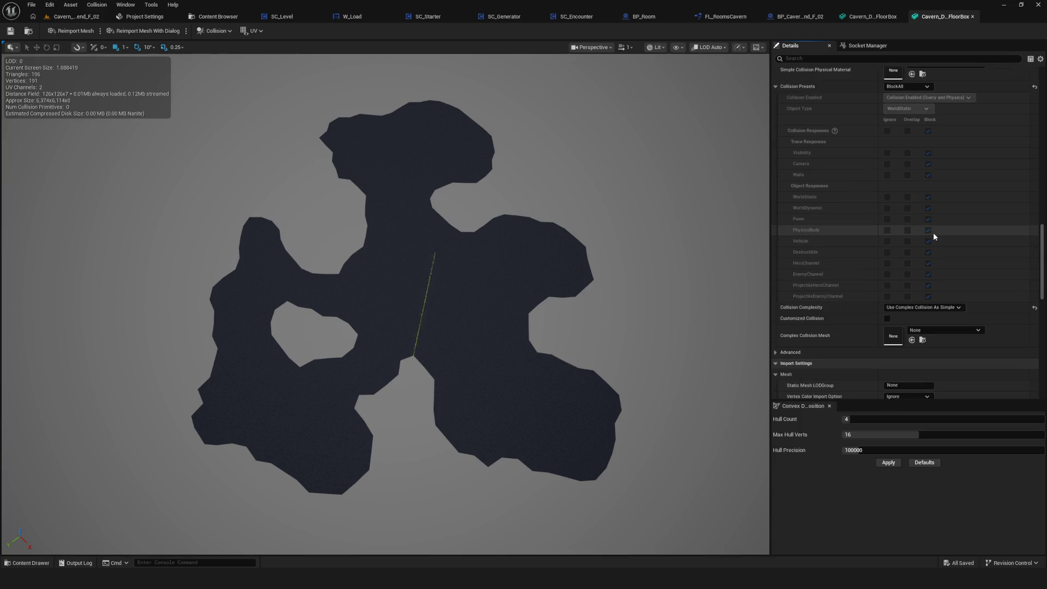
mouse_move(1043, 264)
left_mouse_down()
mouse_move(1044, 321)
mouse_move(1044, 82)
left_mouse_up()
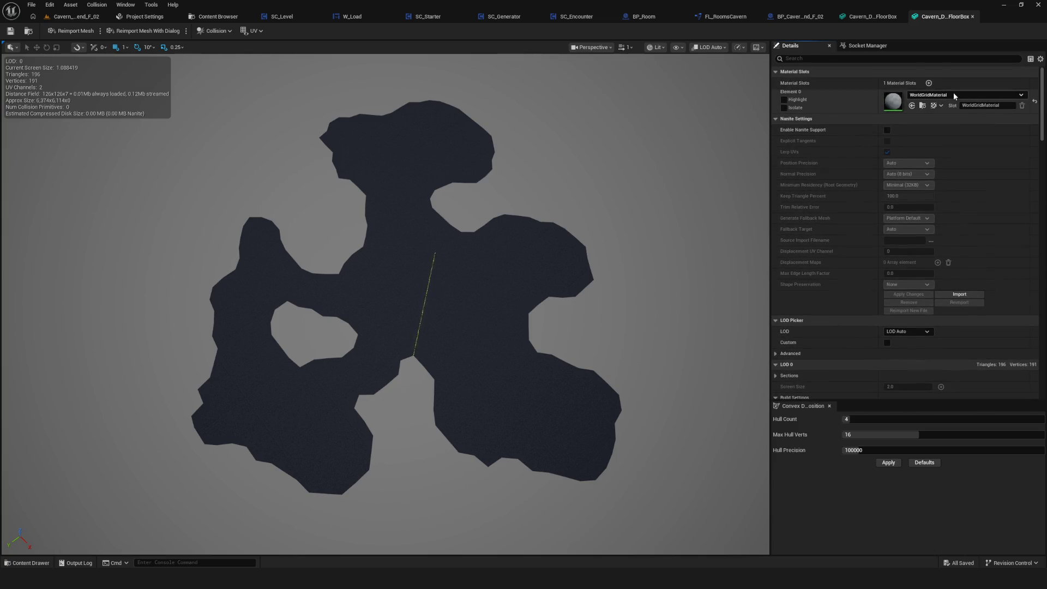
Step: Go back through the 02 FloorBox mesh to the Cavern_Deadend_F_02 level
left_click(883, 14)
mouse_move(1043, 273)
left_mouse_down()
mouse_move(1043, 98)
mouse_move(1043, 275)
left_mouse_up()
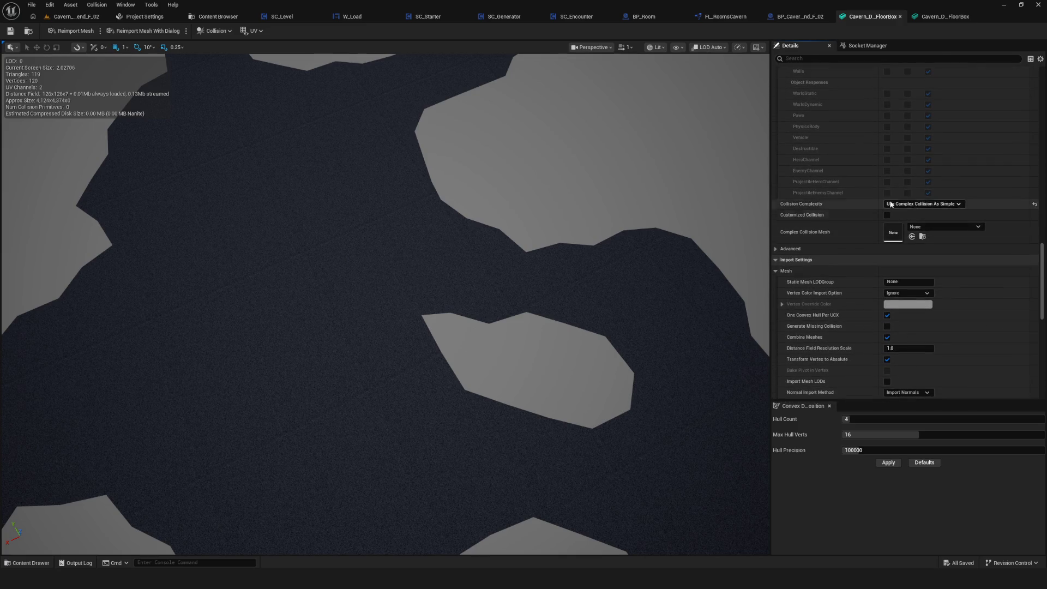
left_click(82, 18)
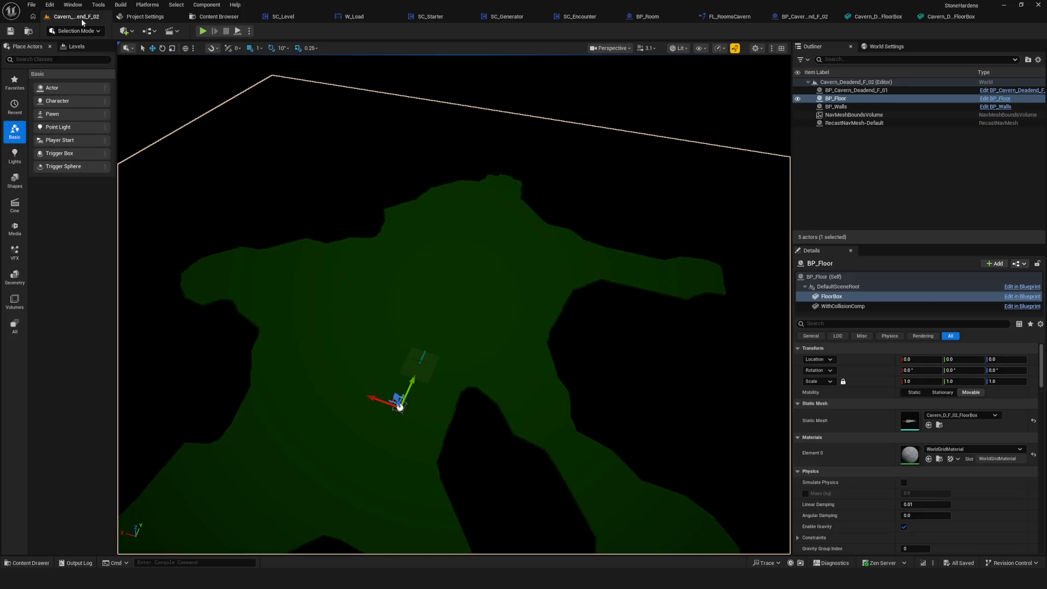
Step: Inspect the green navmesh over the floor, framing BP_Floor with F, then open Project Settings
left_click_drag(404, 197, 405, 197)
mouse_move(498, 299)
left_mouse_down()
mouse_move(514, 290)
mouse_move(503, 266)
left_mouse_up()
left_click_drag(517, 167, 517, 167)
scroll(454, 305, "down", 10)
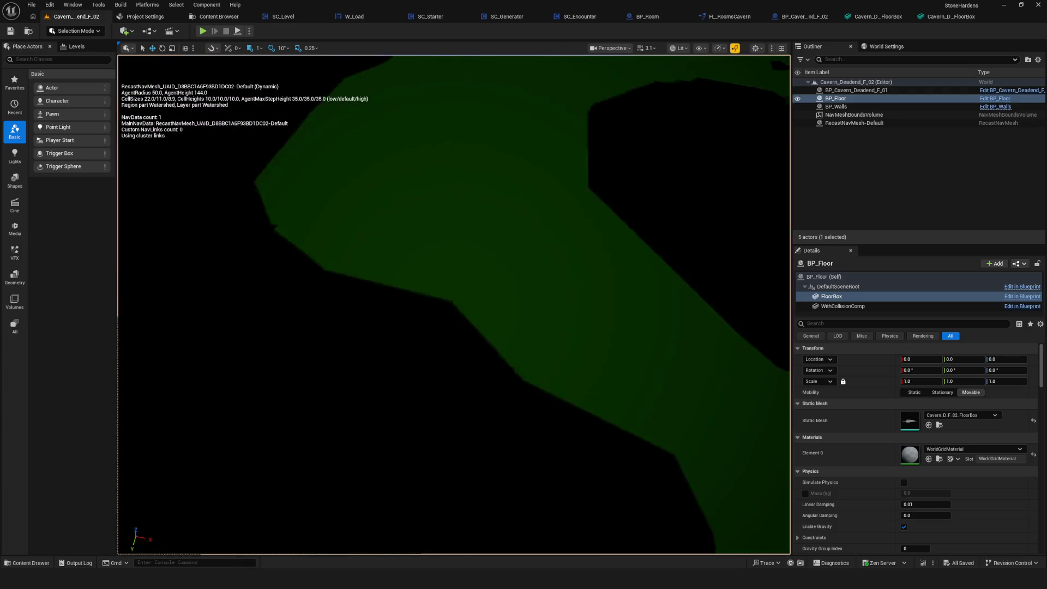
mouse_move(454, 306)
left_mouse_down()
mouse_move(499, 291)
mouse_move(498, 327)
mouse_move(512, 329)
mouse_move(516, 311)
mouse_move(523, 349)
mouse_move(465, 147)
left_mouse_up()
key("f")
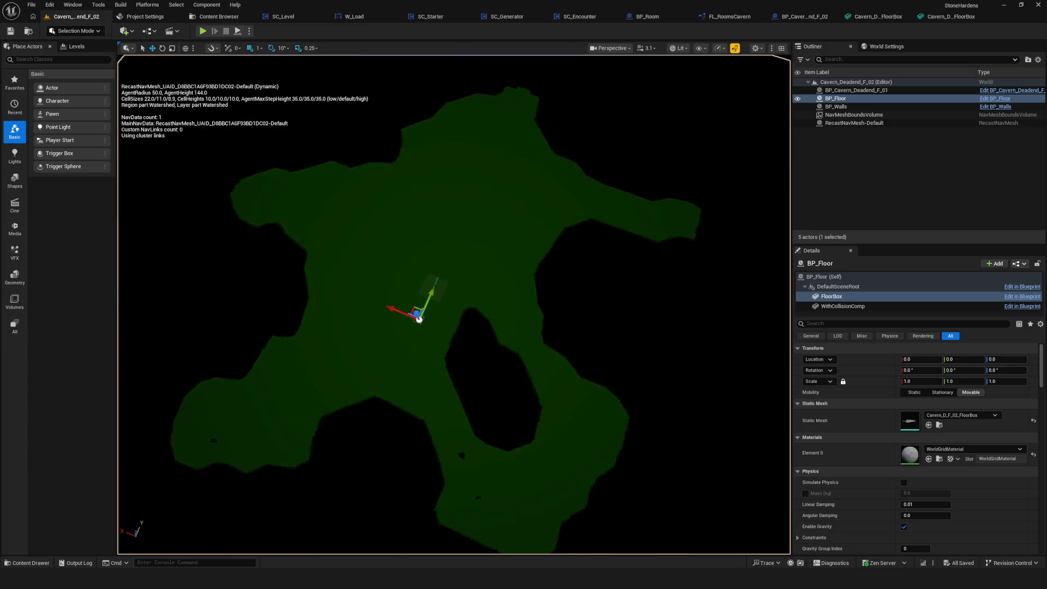
left_click_drag(465, 134, 199, 75)
key("f")
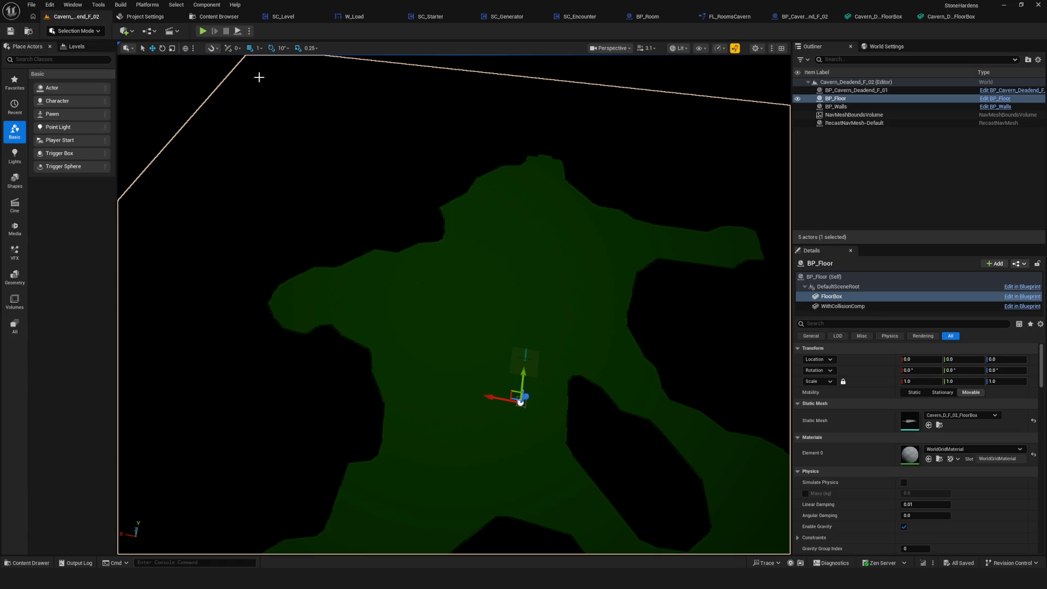
left_click(145, 16)
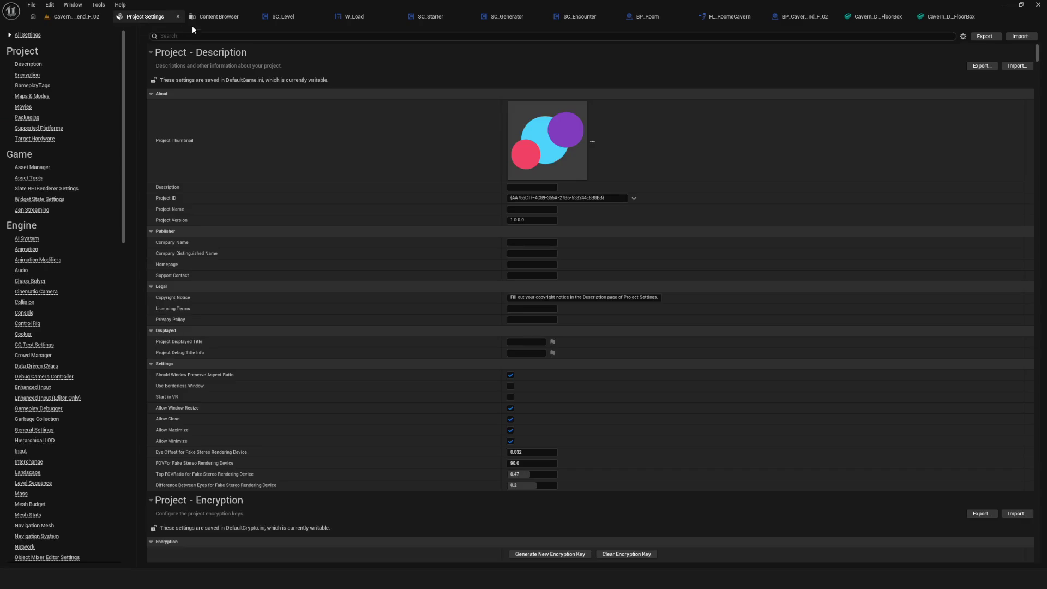
Step: Open the L_Cavern level from the project's Levels folder
left_click(207, 16)
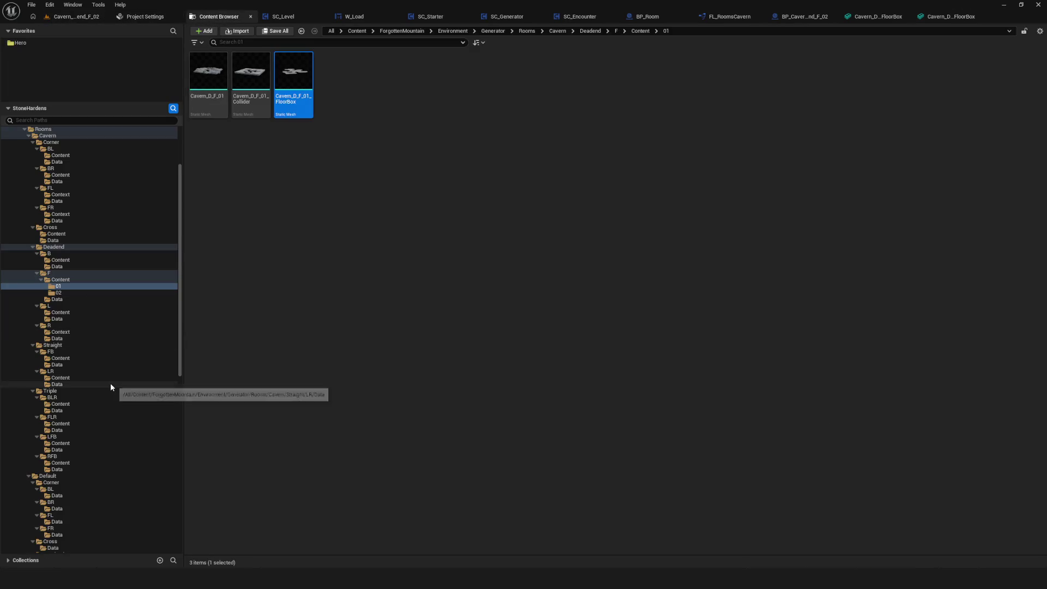
scroll(110, 382, "down", 10)
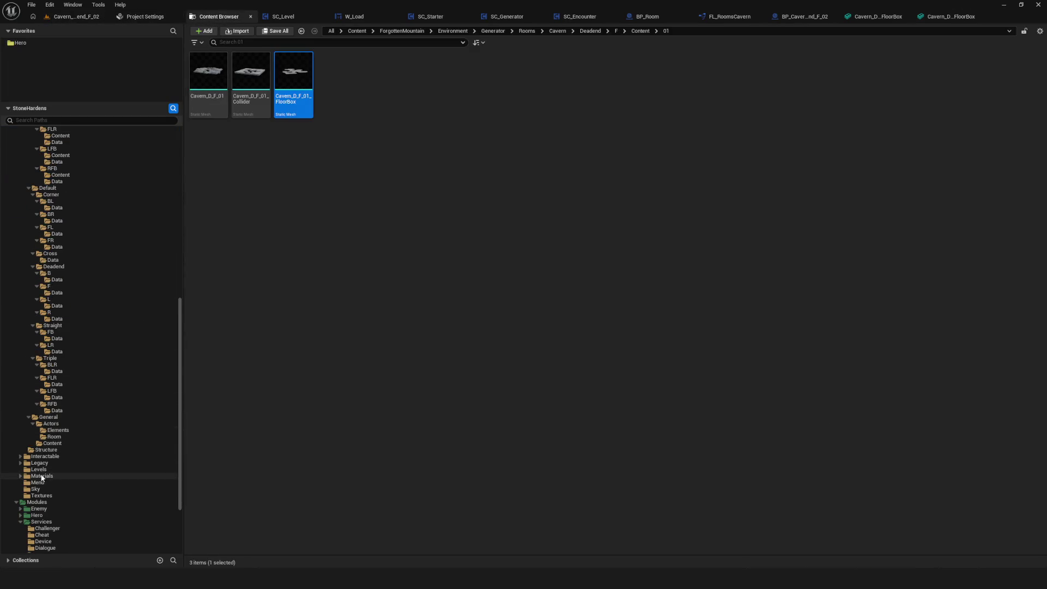
left_click(49, 471)
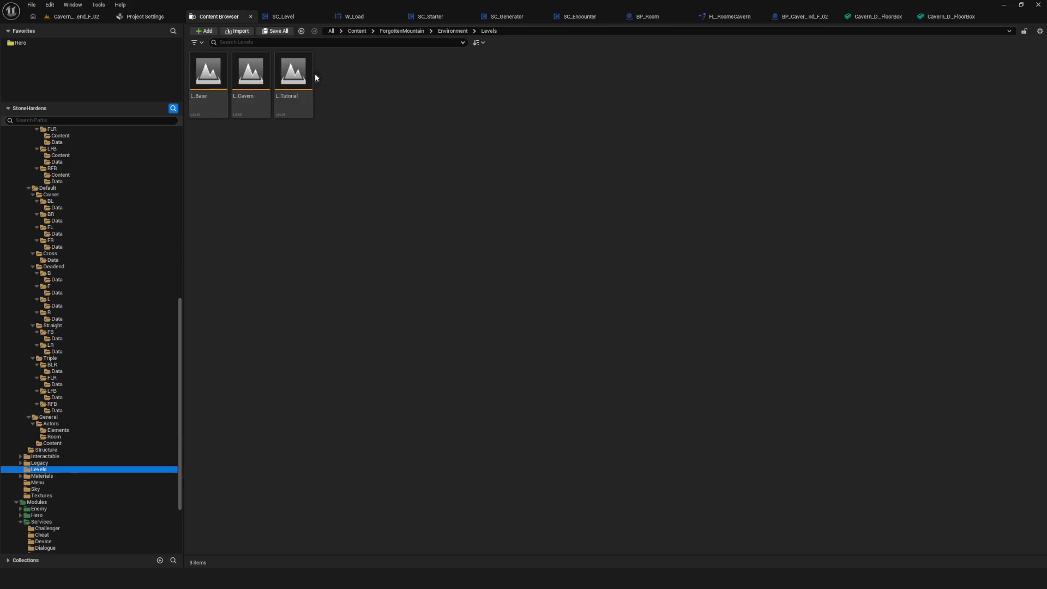
left_click(257, 78)
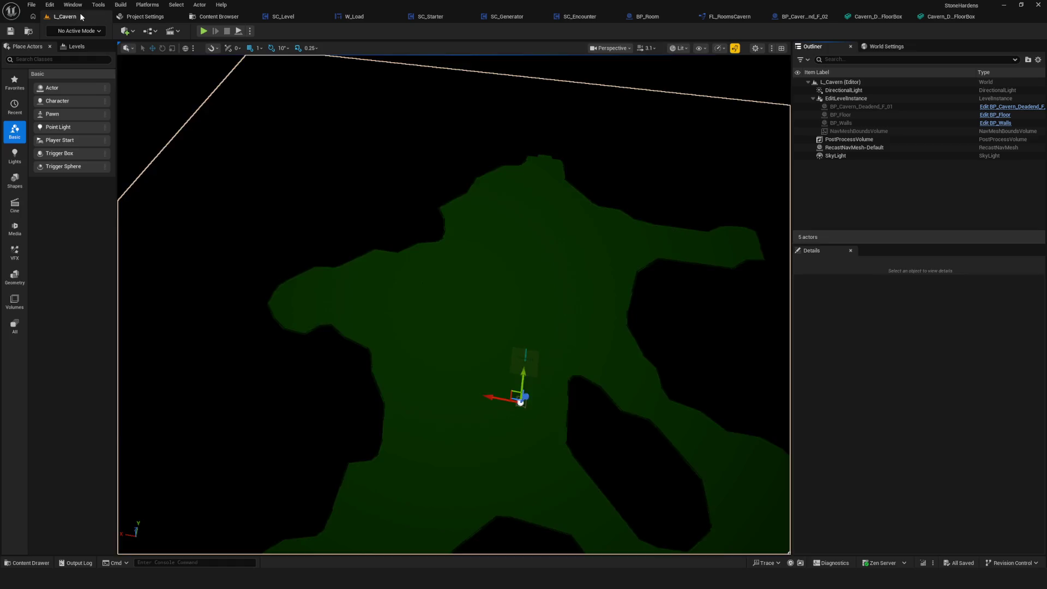
scroll(477, 254, "down", 10)
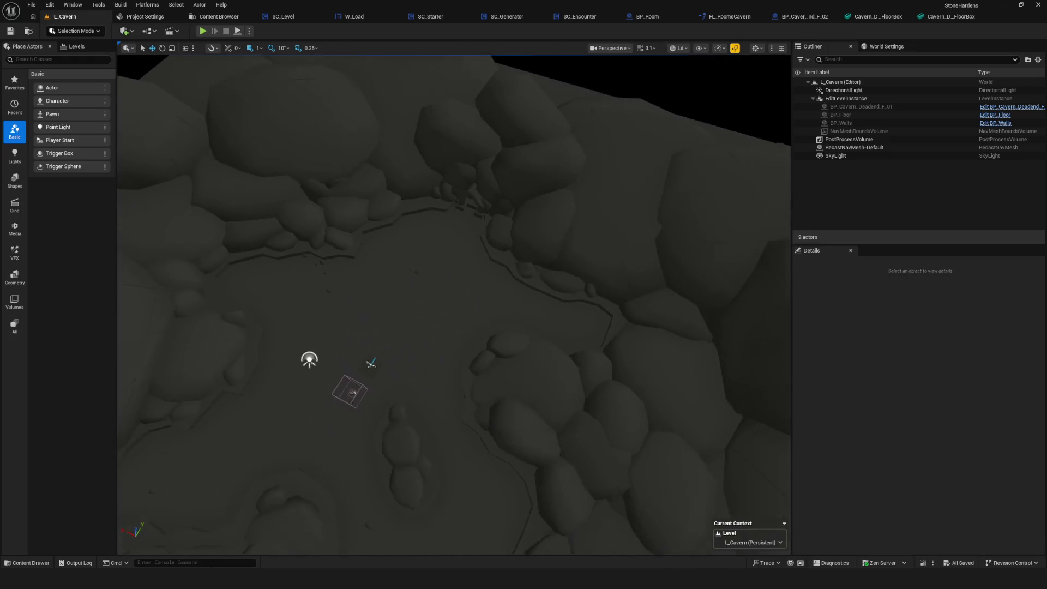
Step: Select the level instance in the Outliner and survey the cavern floor
left_click(852, 98)
scroll(999, 473, "down", 5)
scroll(473, 364, "up", 5)
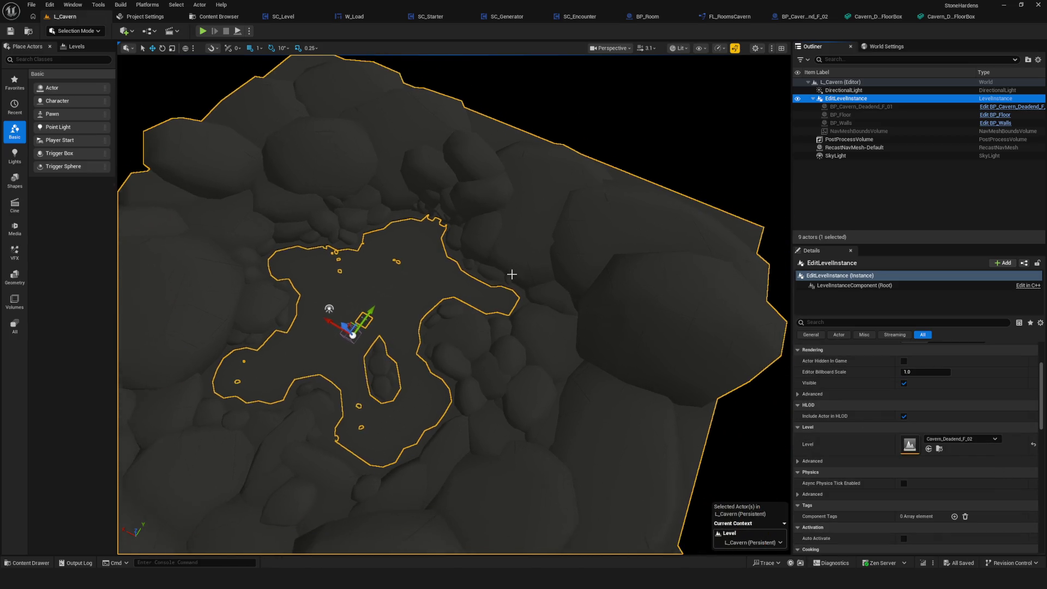
key("Escape")
scroll(472, 428, "up", 10)
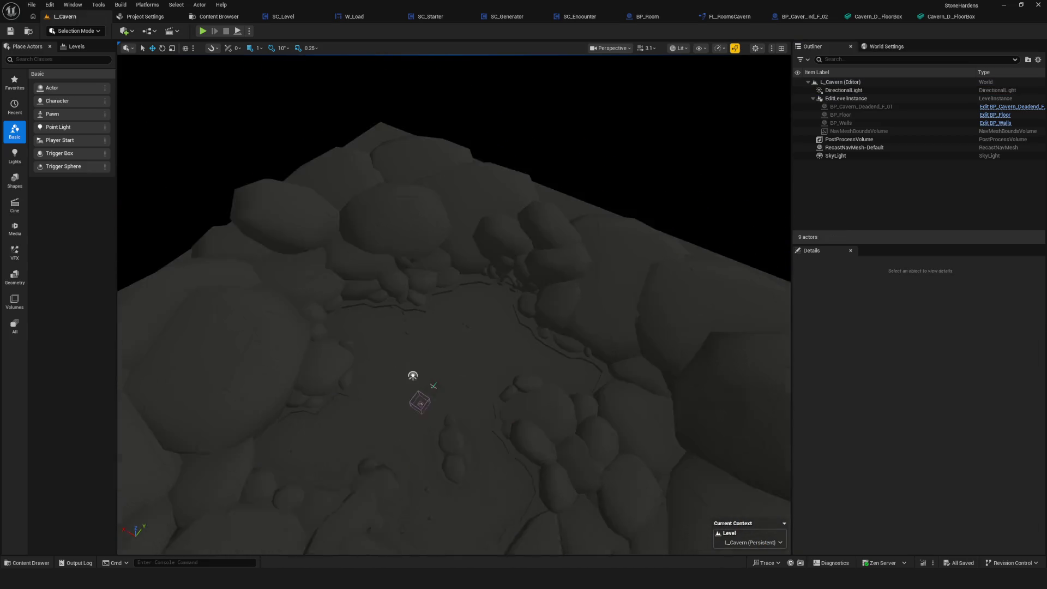
mouse_move(472, 427)
left_mouse_down()
mouse_move(480, 382)
mouse_move(502, 365)
mouse_move(535, 444)
left_mouse_up()
mouse_move(337, 276)
left_mouse_down()
mouse_move(426, 285)
mouse_move(425, 261)
left_mouse_up()
scroll(411, 254, "down", 10)
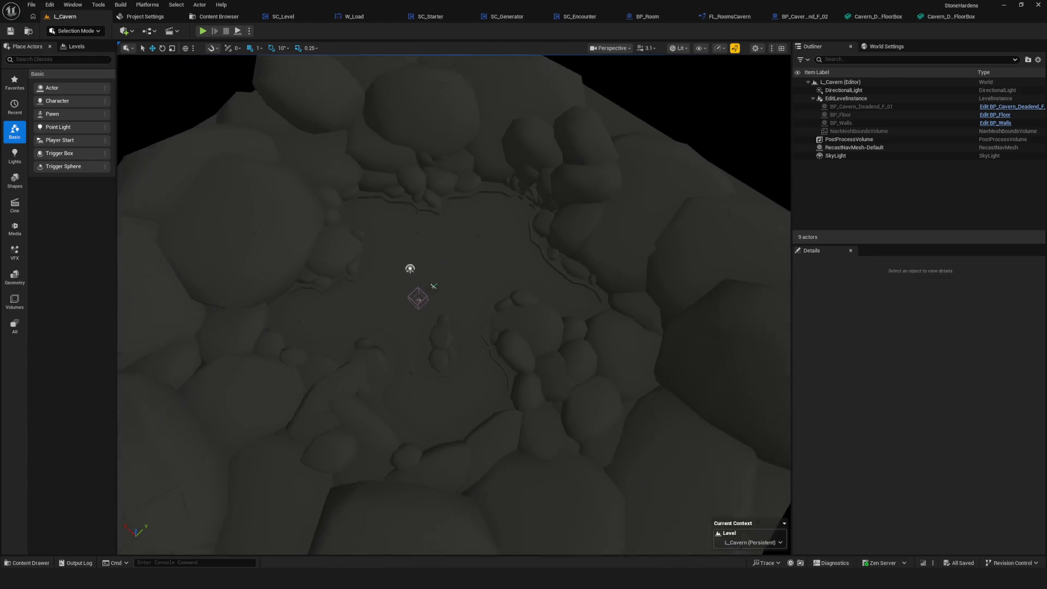
scroll(410, 254, "up", 3)
left_click_drag(411, 255, 644, 231)
Step: Enter Level Instance Edit, test-move BP_Cavern_Deadend_F_01 in Y and X, then undo both moves
left_click(848, 108)
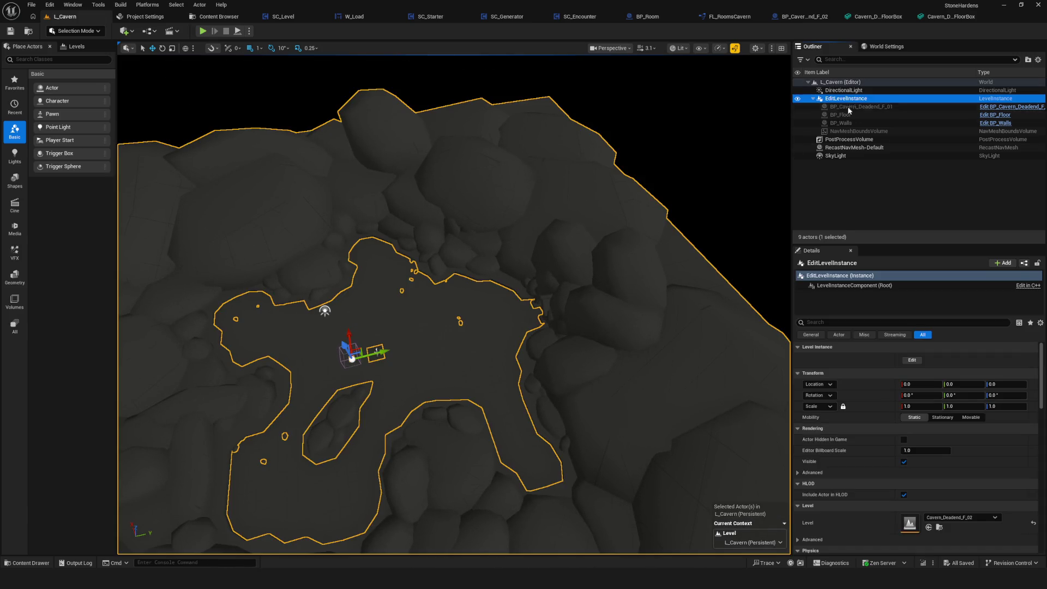
double_click(570, 218)
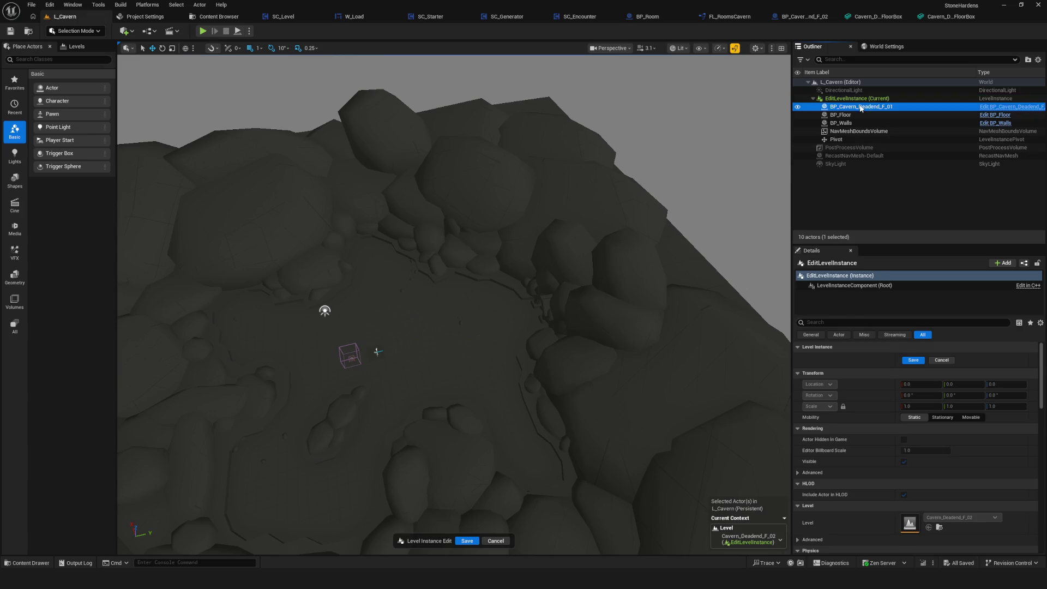
scroll(517, 273, "down", 3)
left_click_drag(417, 308, 684, 223)
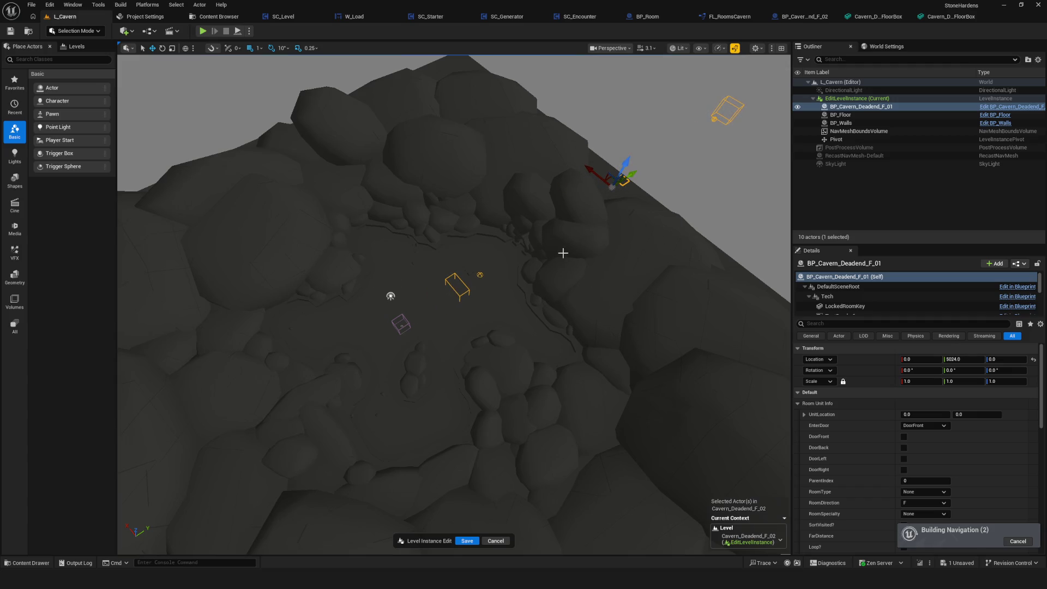
key("f")
scroll(378, 140, "down", 3)
mouse_move(408, 161)
left_mouse_down()
mouse_move(334, 163)
mouse_move(437, 171)
mouse_move(256, 172)
mouse_move(534, 196)
mouse_move(322, 178)
mouse_move(474, 188)
left_mouse_up()
key("ctrl+z")
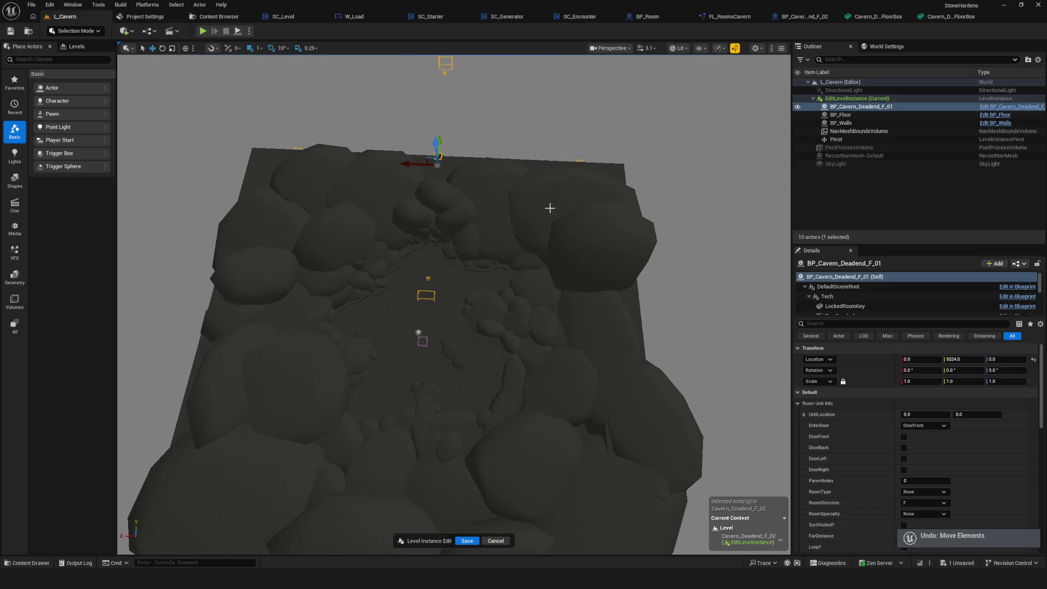
key("ctrl+z")
Step: Bring the room actor up close and reveal its full component list
left_click_drag(557, 228, 622, 245)
mouse_move(389, 309)
left_mouse_down()
mouse_move(240, 334)
mouse_move(241, 288)
left_mouse_up()
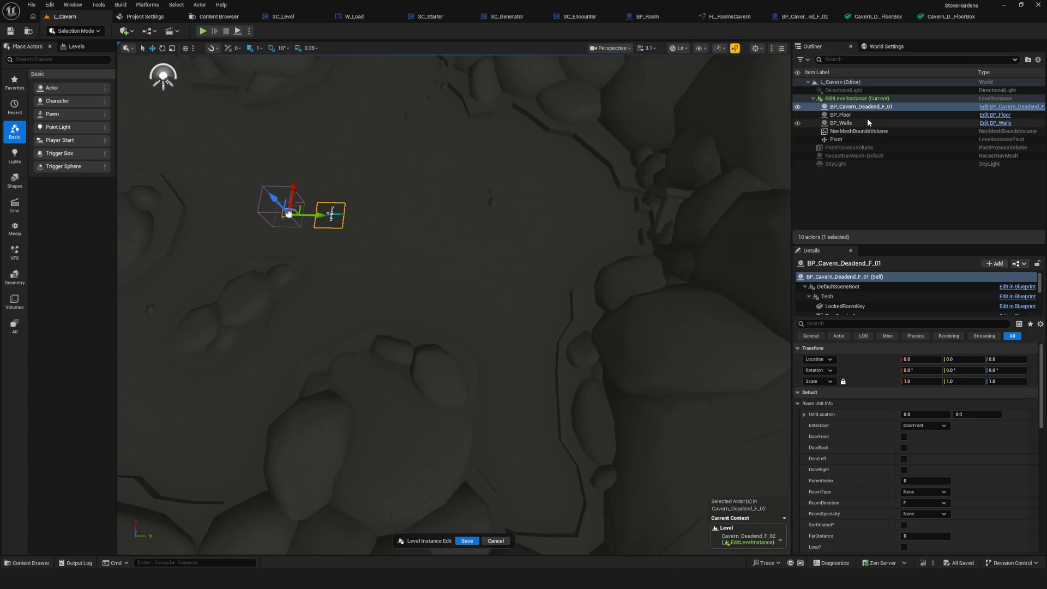
left_click_drag(843, 318, 844, 425)
mouse_move(527, 244)
left_mouse_down()
mouse_move(527, 215)
mouse_move(386, 189)
left_mouse_up()
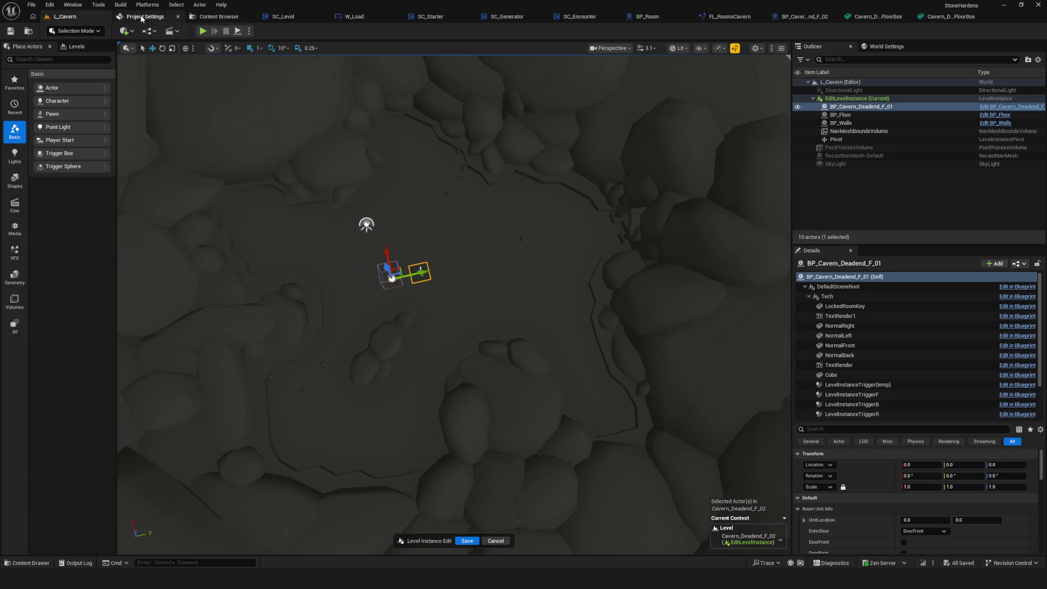
Step: Browse the Content Browser to Content > ForgottenMountain > Environment > Levels
left_click(218, 17)
left_click(143, 17)
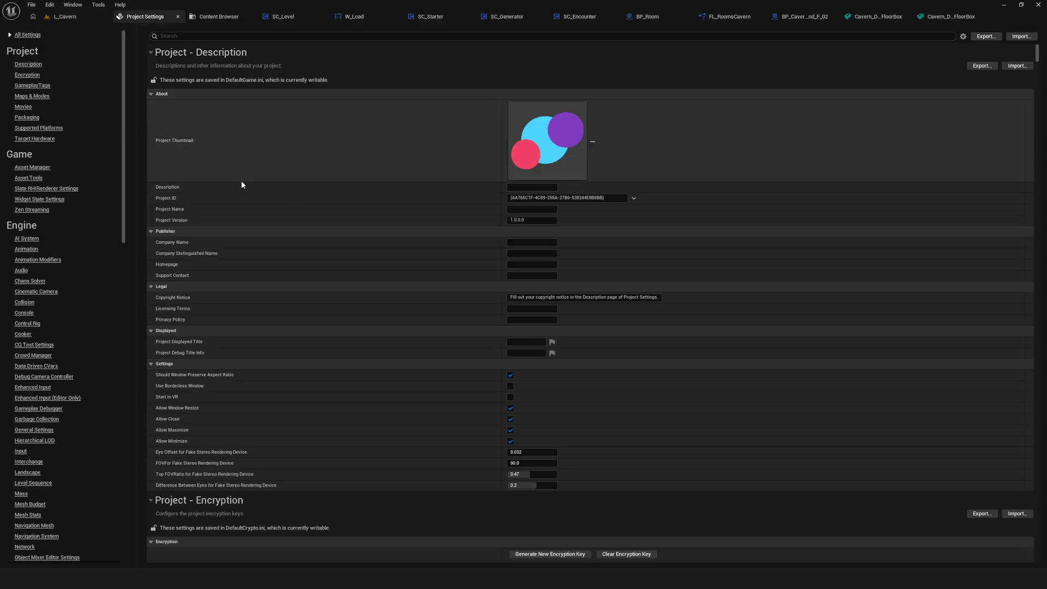
left_click(215, 17)
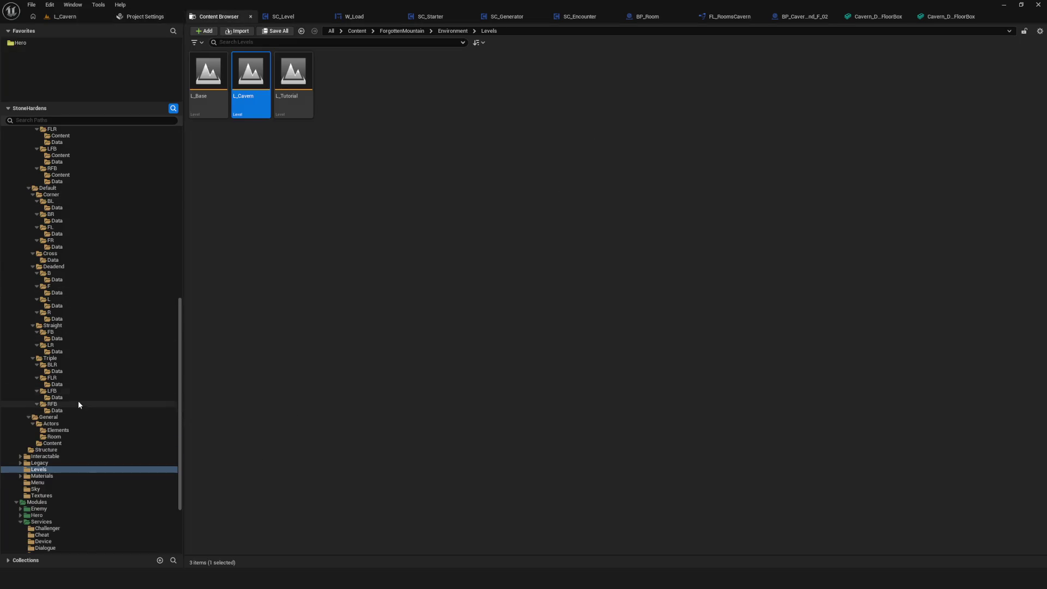
scroll(77, 401, "down", 3)
scroll(70, 394, "up", 3)
scroll(74, 398, "up", 3)
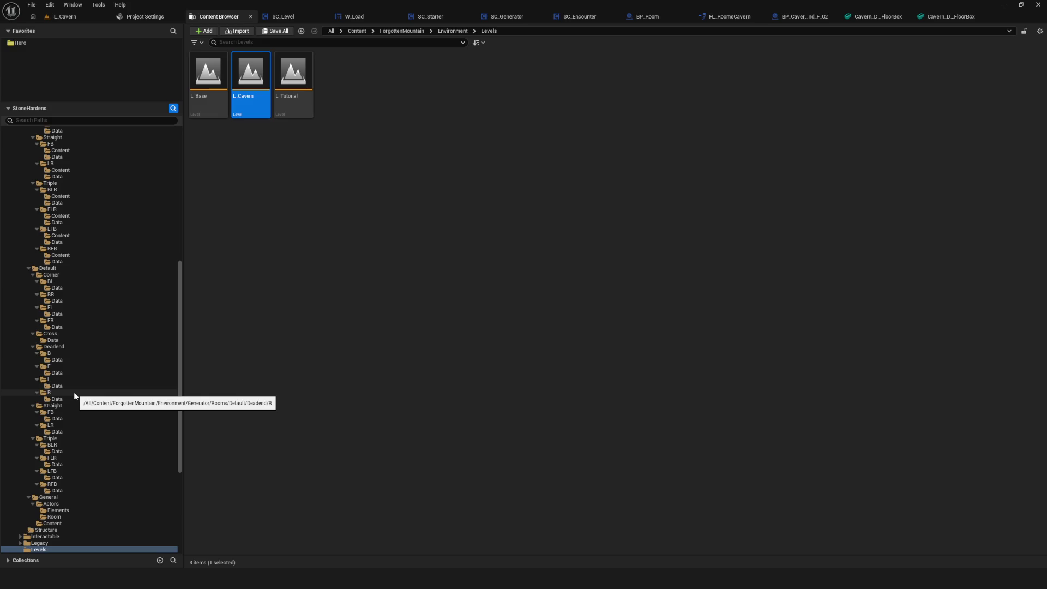
scroll(102, 308, "up", 8)
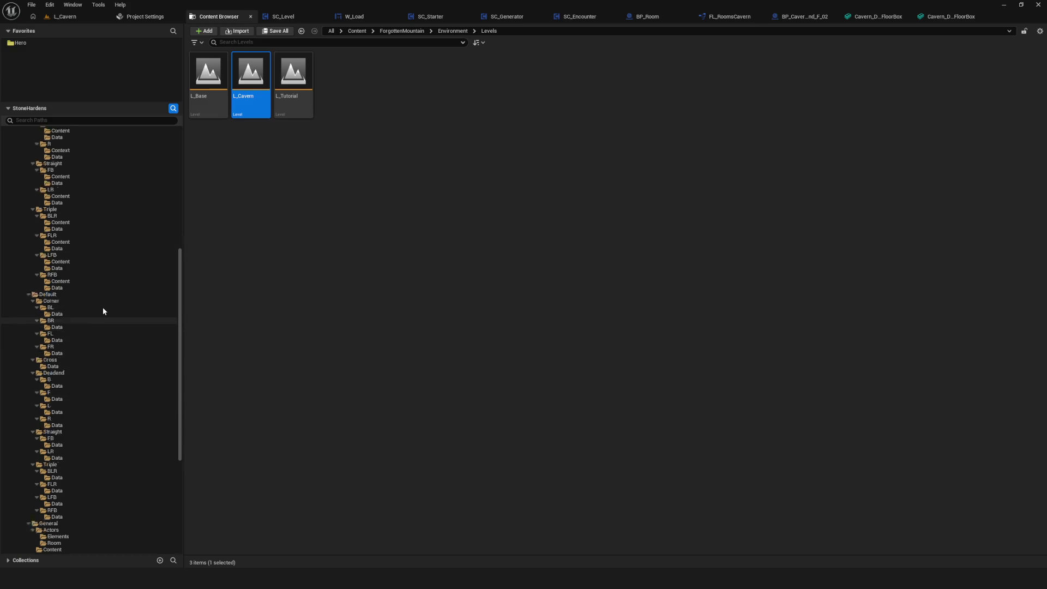
scroll(107, 300, "up", 6)
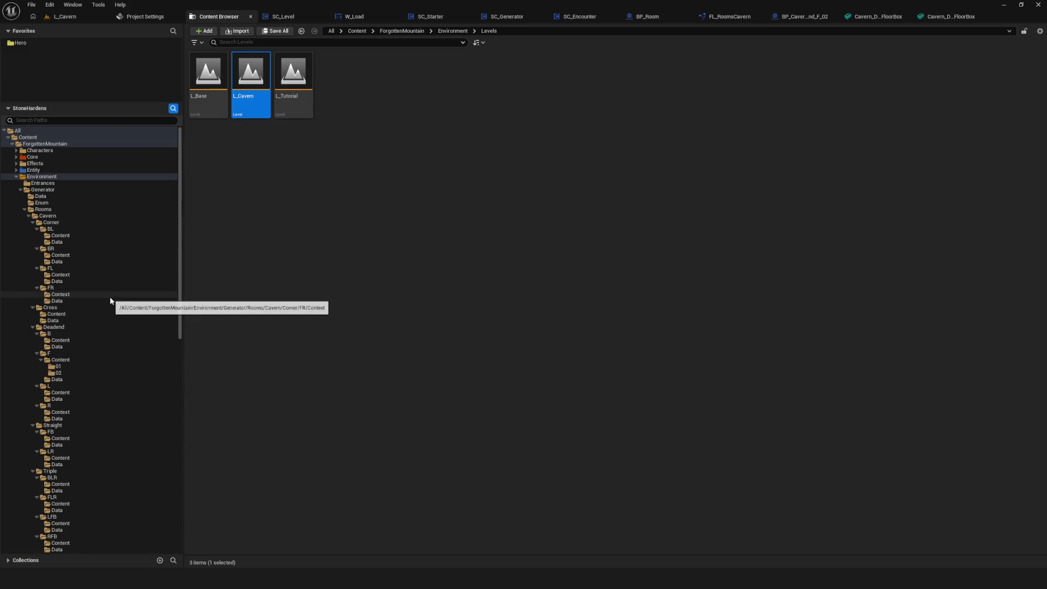
scroll(110, 300, "down", 5)
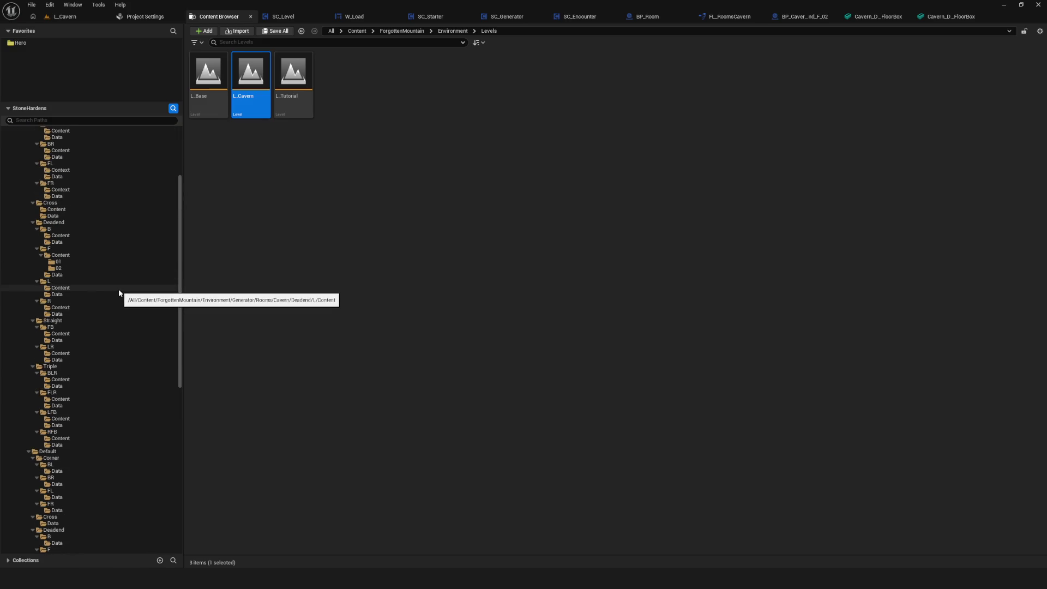
scroll(119, 292, "up", 3)
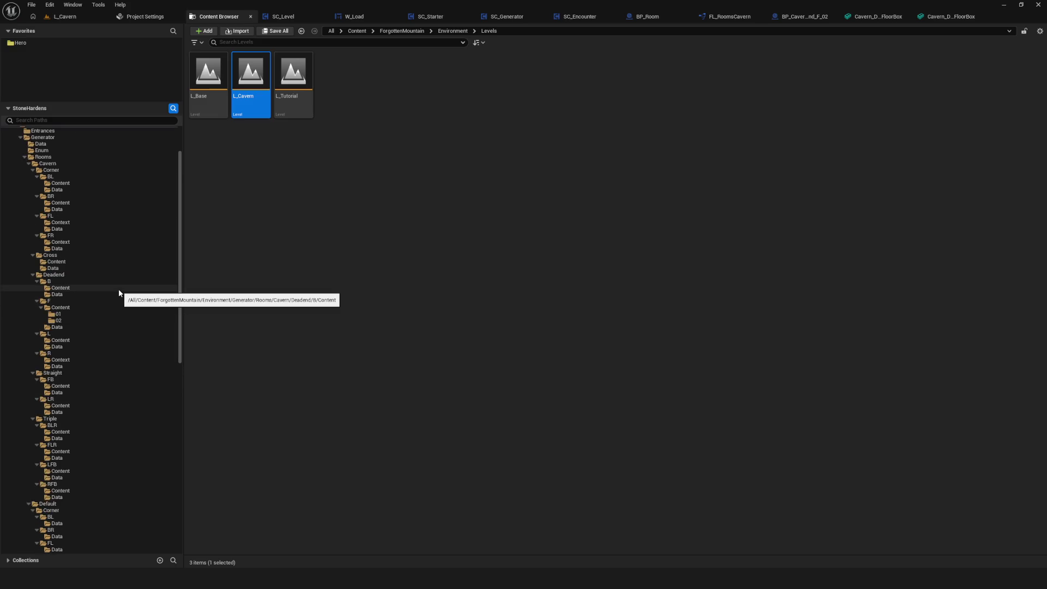
scroll(119, 293, "up", 3)
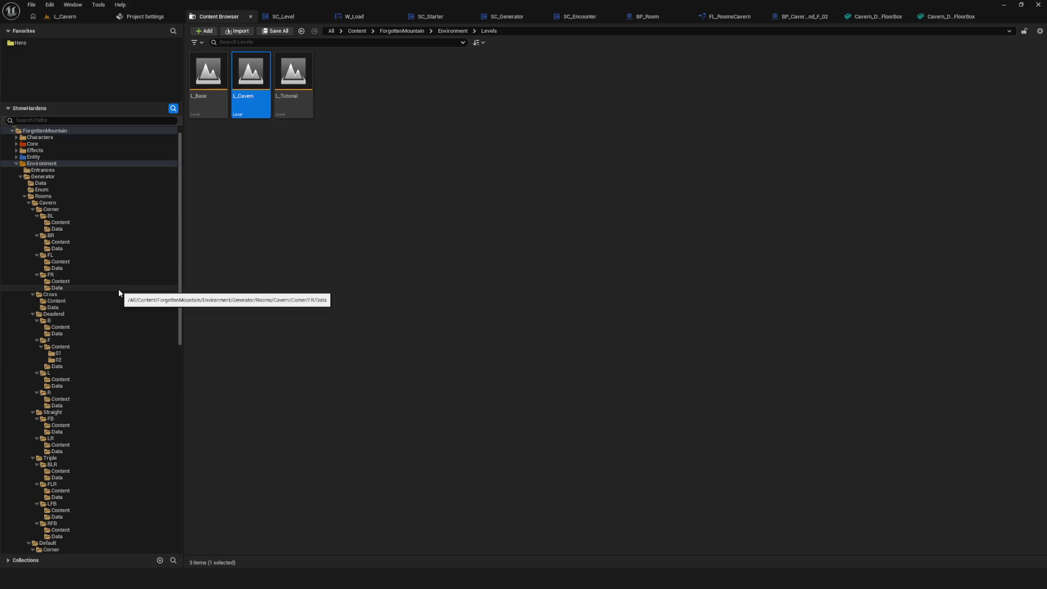
scroll(119, 292, "down", 4)
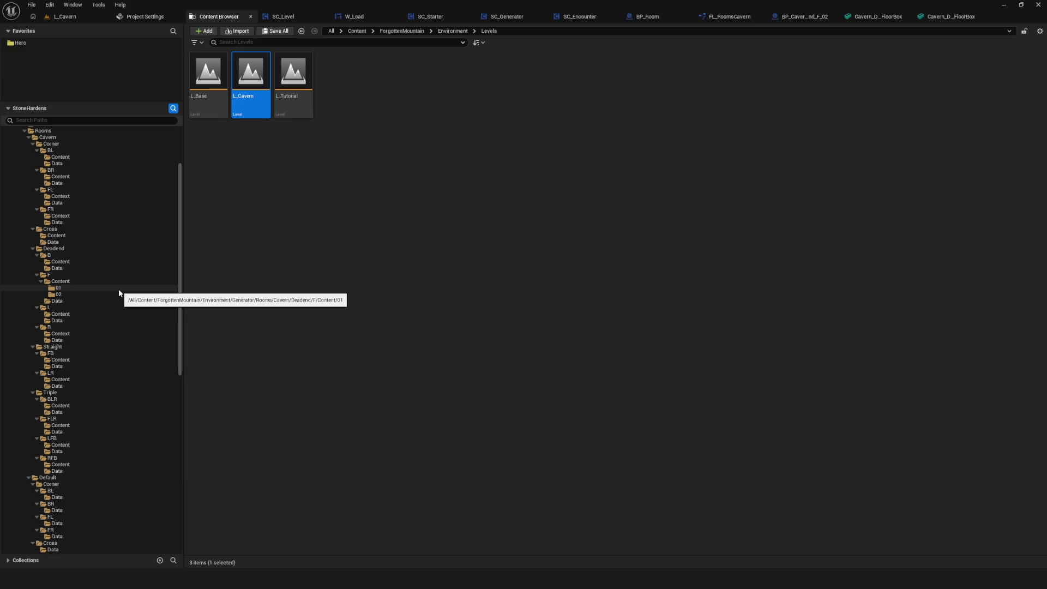
scroll(119, 293, "up", 3)
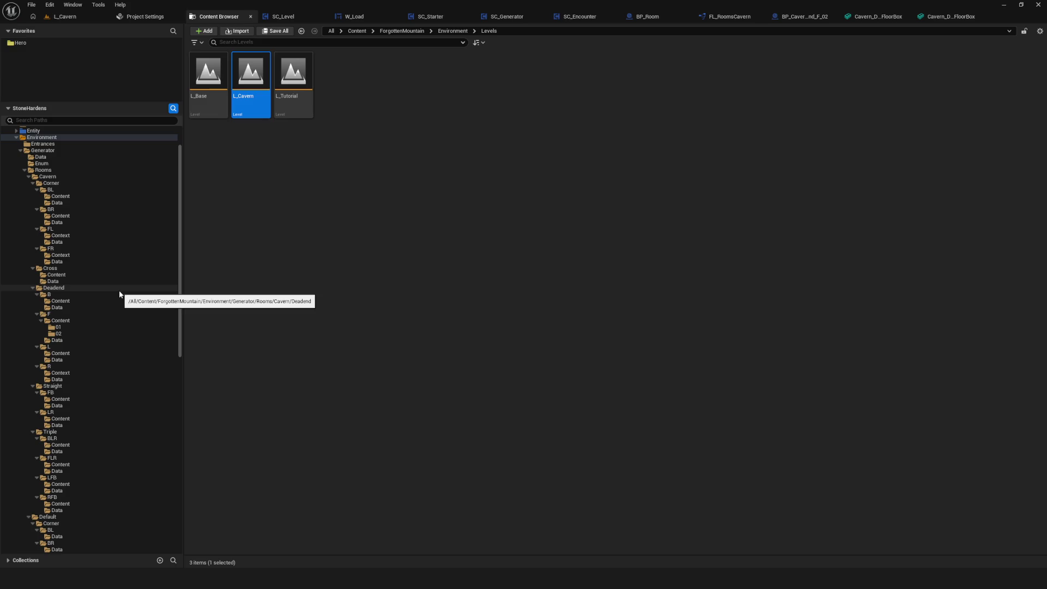
scroll(120, 294, "down", 6)
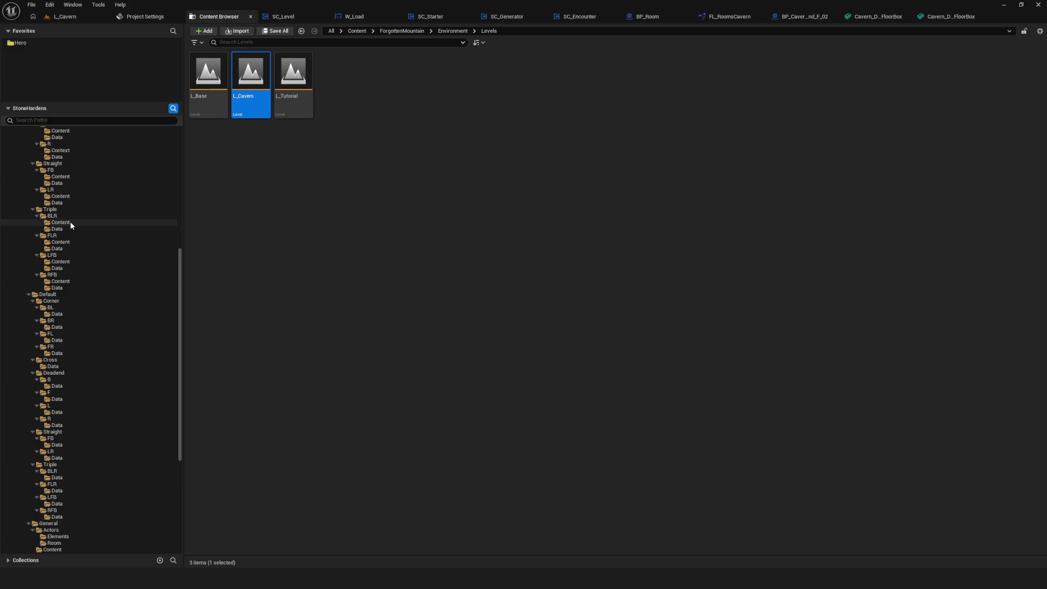
scroll(89, 283, "up", 2)
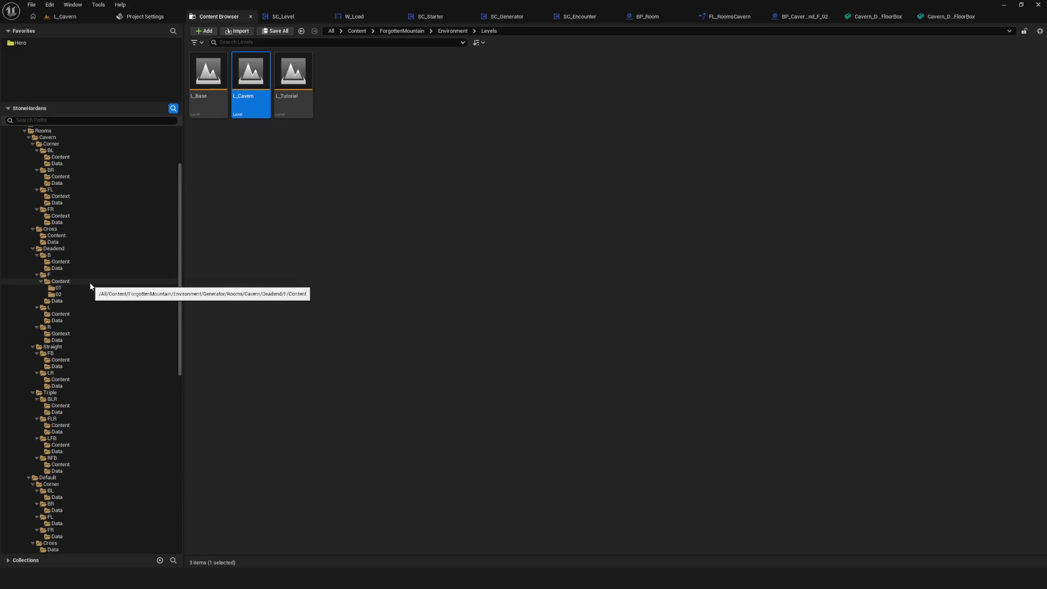
scroll(90, 284, "up", 3)
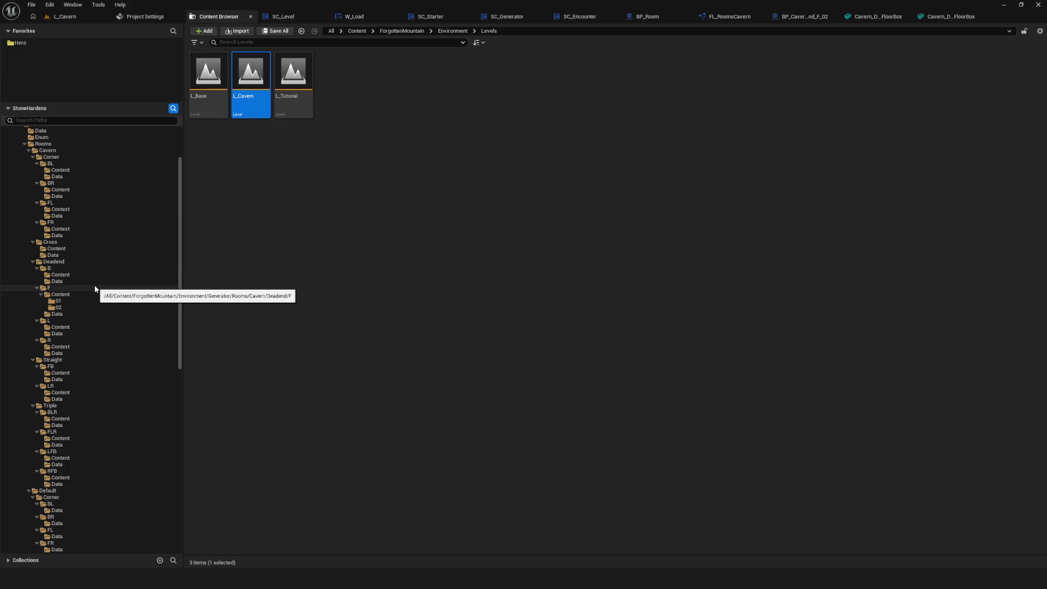
scroll(146, 264, "up", 4)
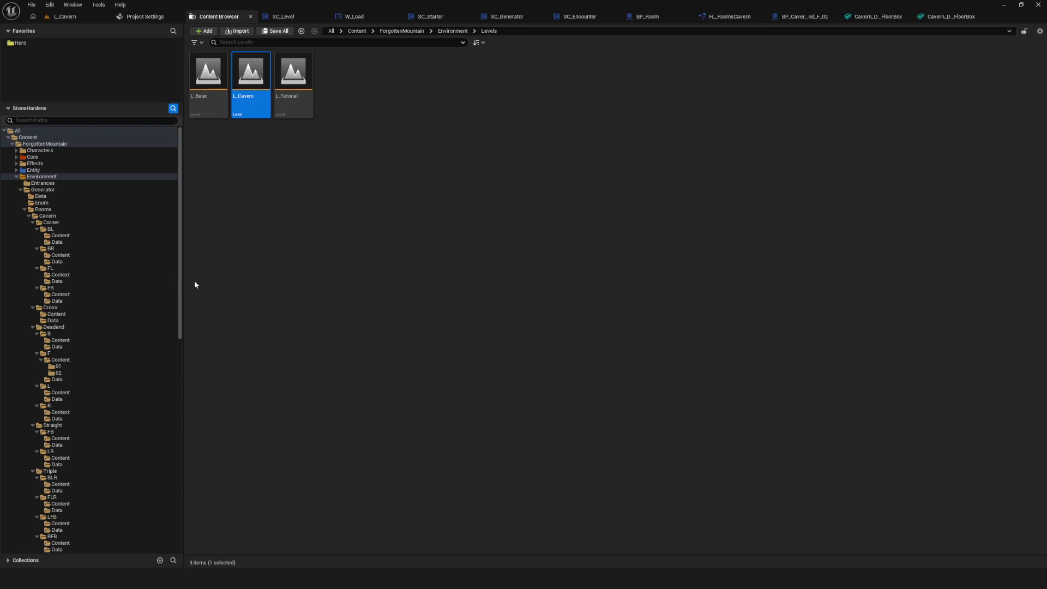
scroll(126, 336, "down", 4)
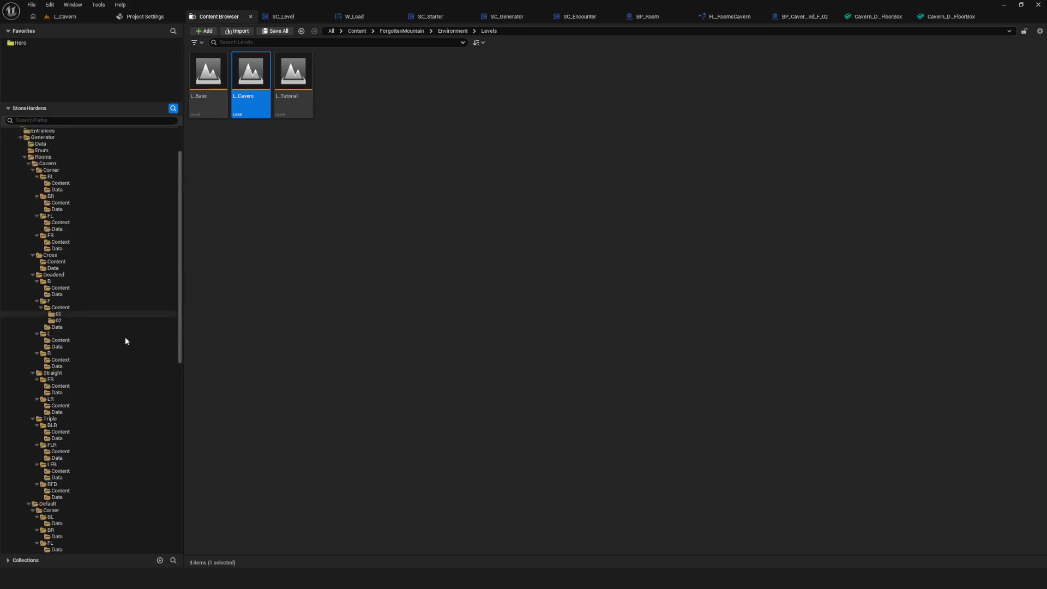
scroll(126, 340, "up", 1)
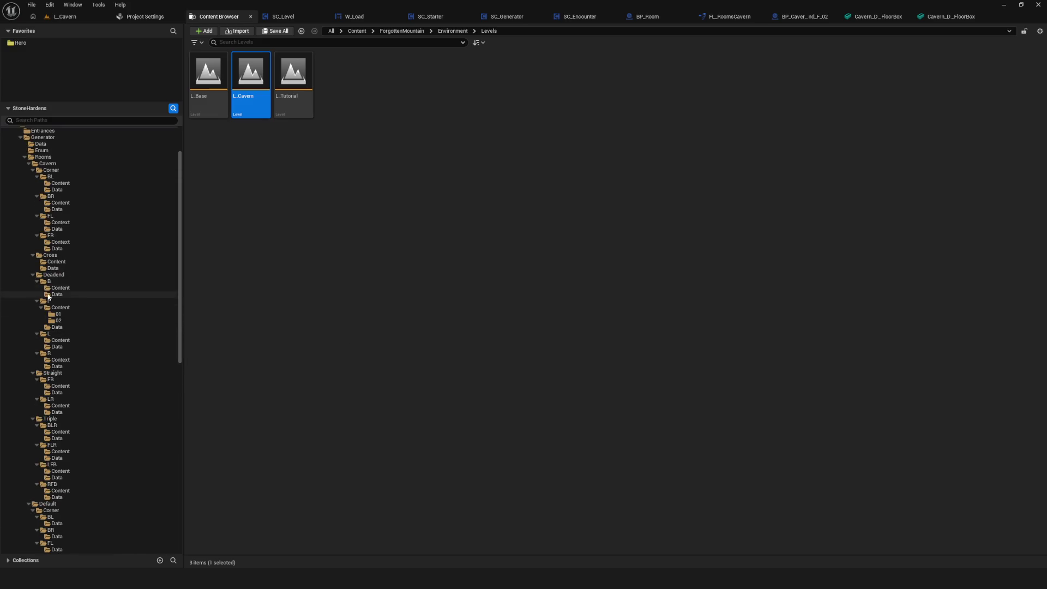
Step: Open BP_Cavern_Deadend_F_02 from the Deadend F folder and check its EventGraph and Construction Script
left_click(59, 321)
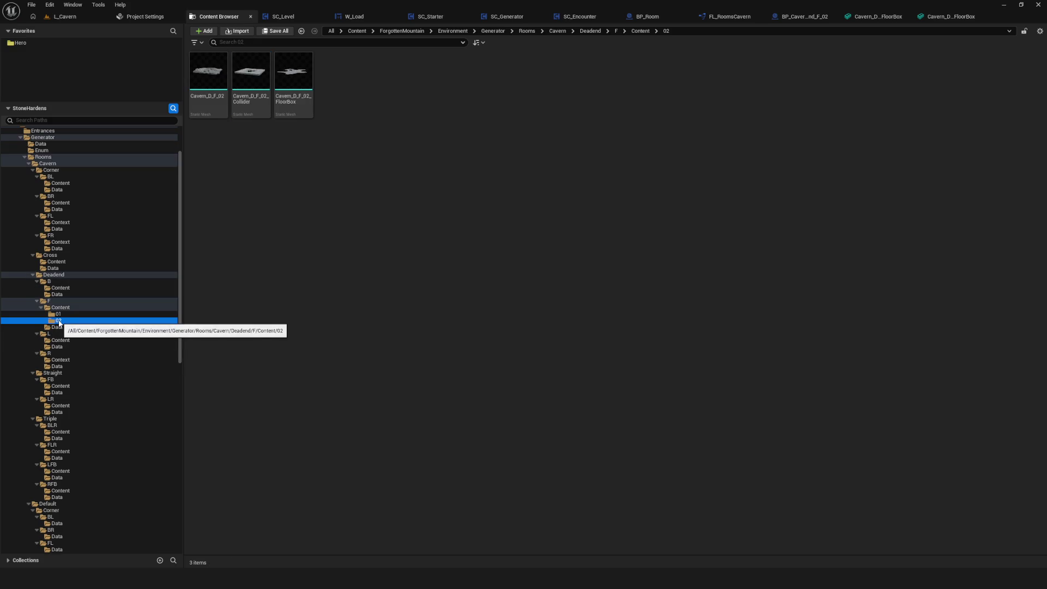
left_click(61, 309)
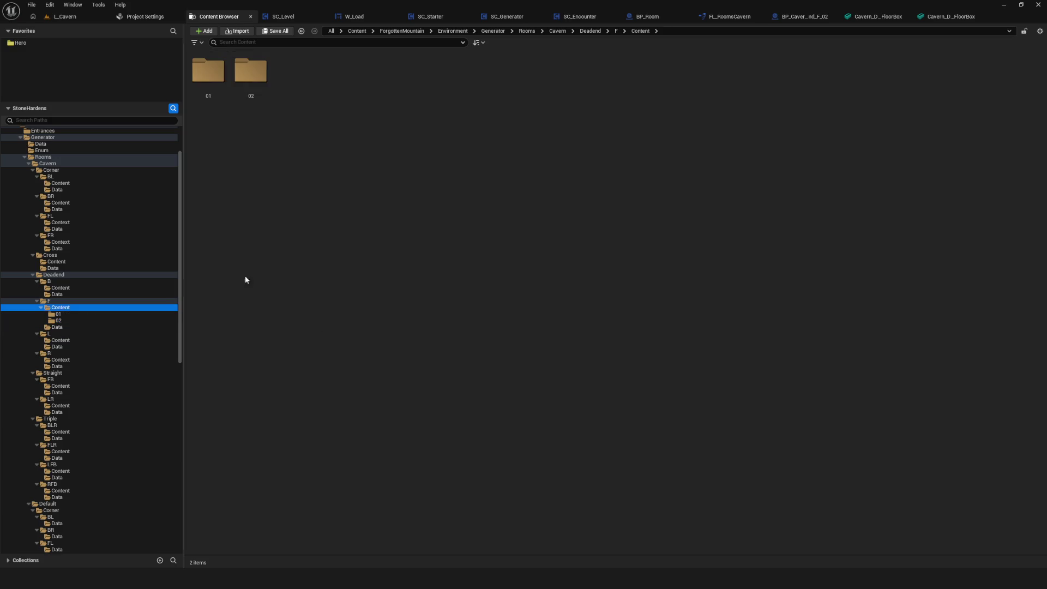
left_click(61, 302)
left_click(322, 112)
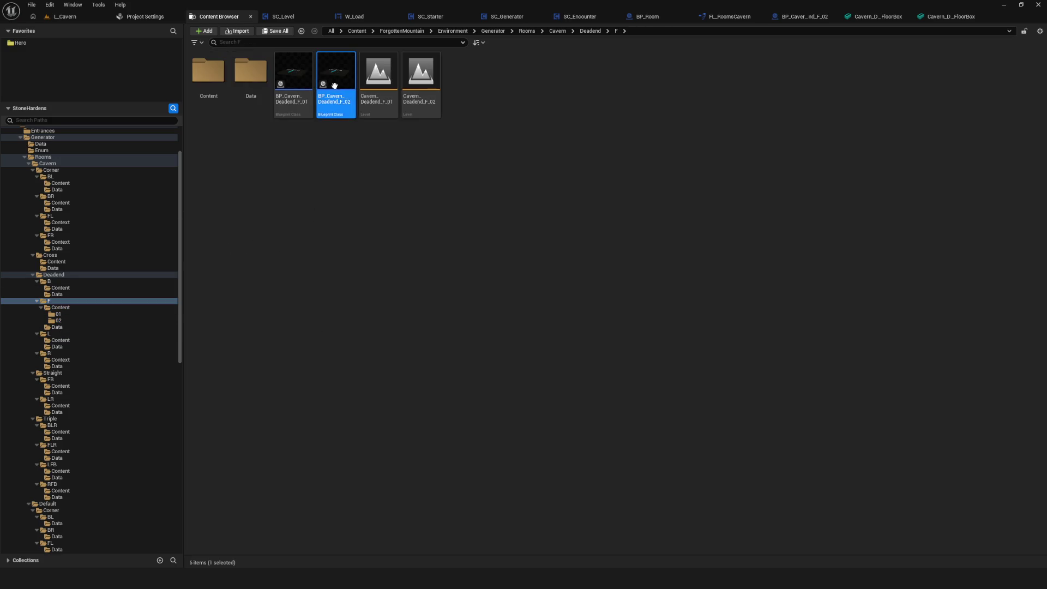
mouse_move(332, 100)
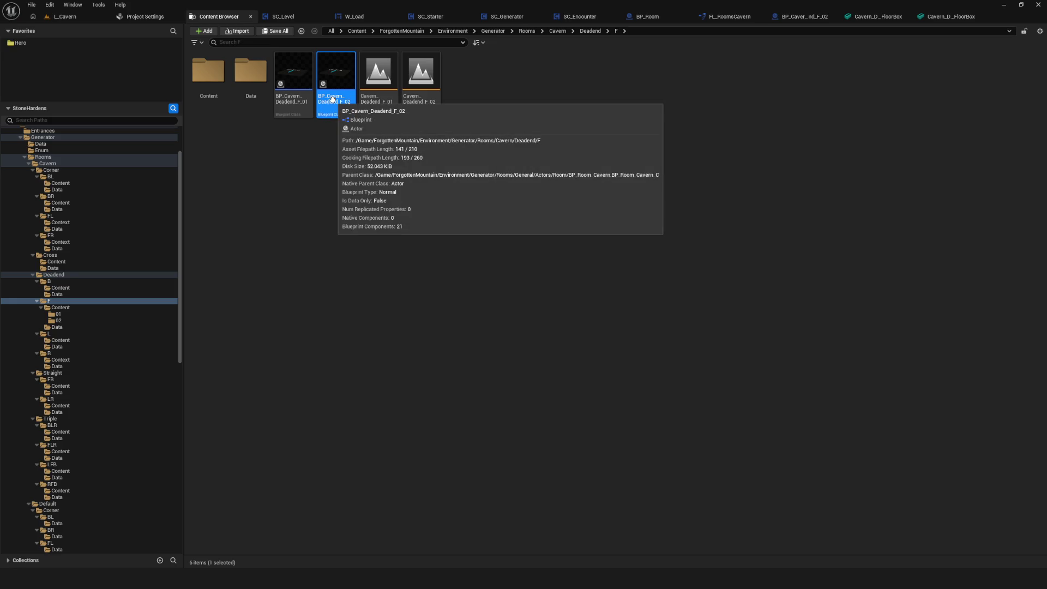
double_click(344, 81)
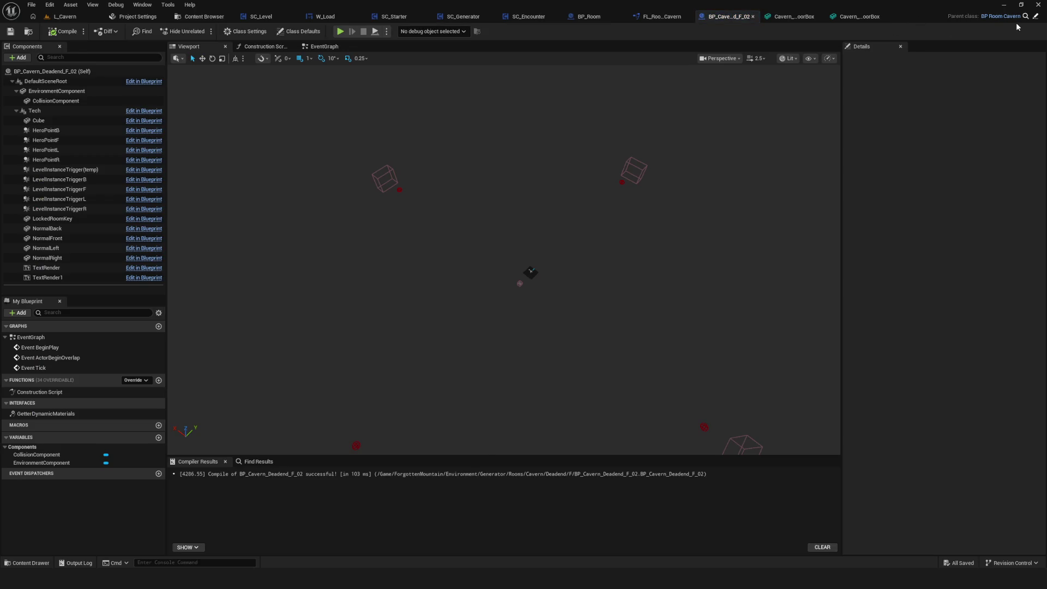
left_click(322, 47)
left_click(266, 47)
left_click(321, 46)
Step: Back in the Content Browser, open BP_Cavern_Deadend_F_01
left_click(204, 17)
left_click(286, 80)
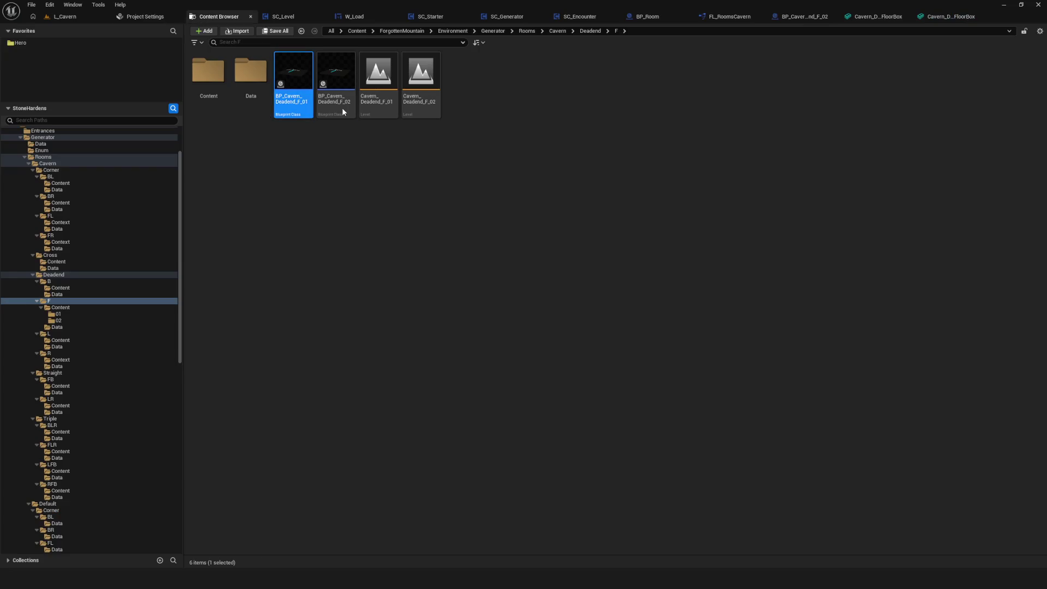
key("Return")
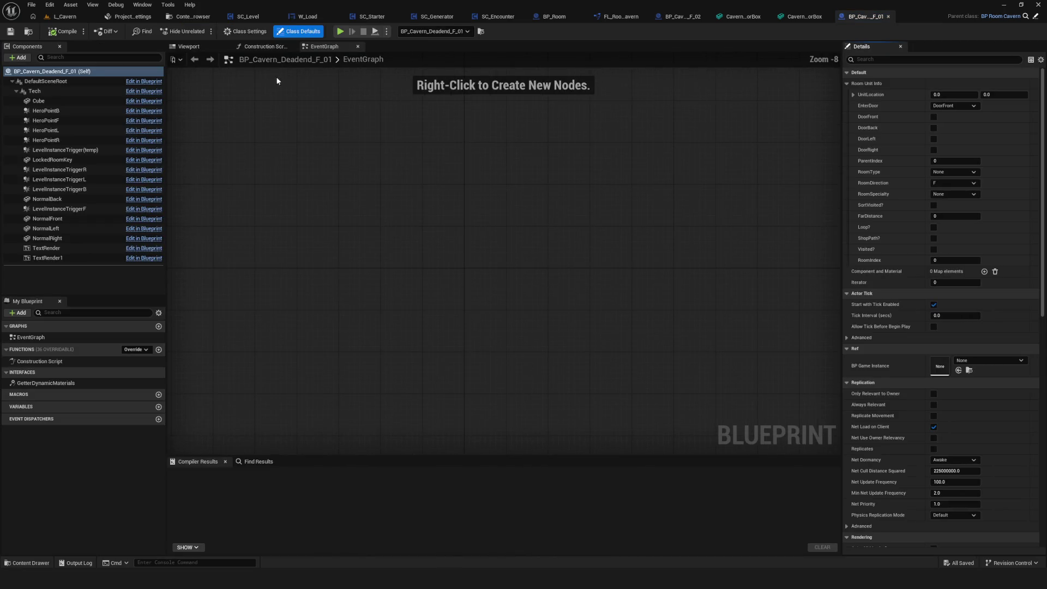
Step: View F_01's Construction Script, save the blueprint, and select the Parent: Construction Script node
left_click(263, 46)
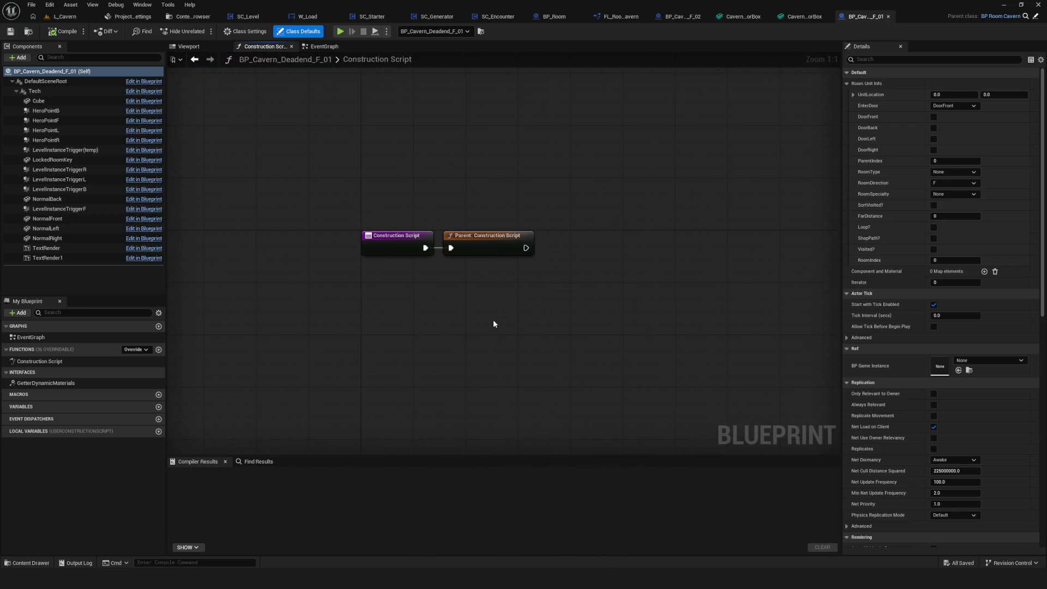
left_click_drag(493, 324, 472, 345)
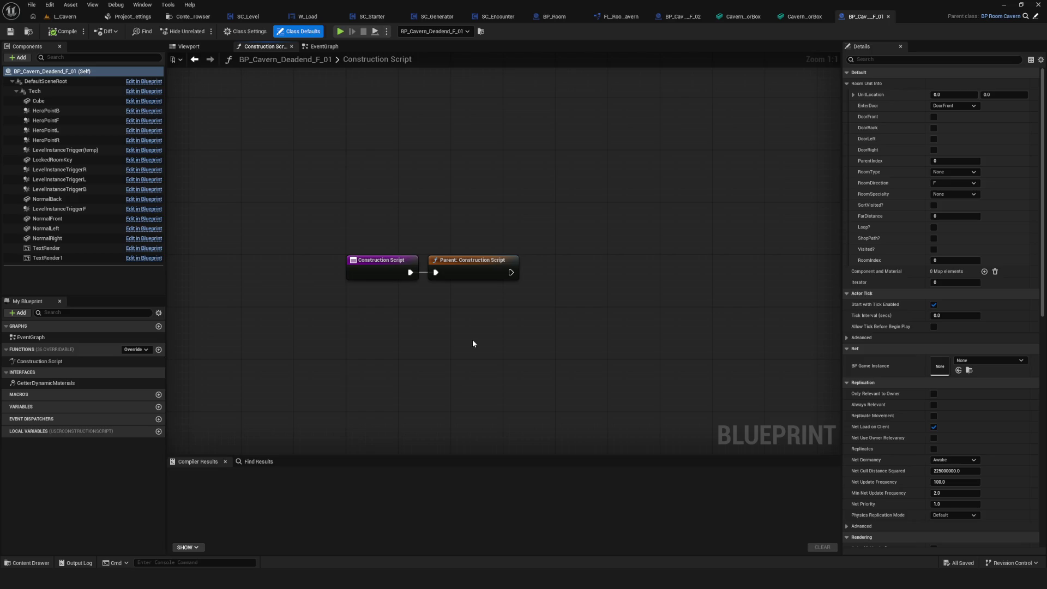
left_click(473, 344)
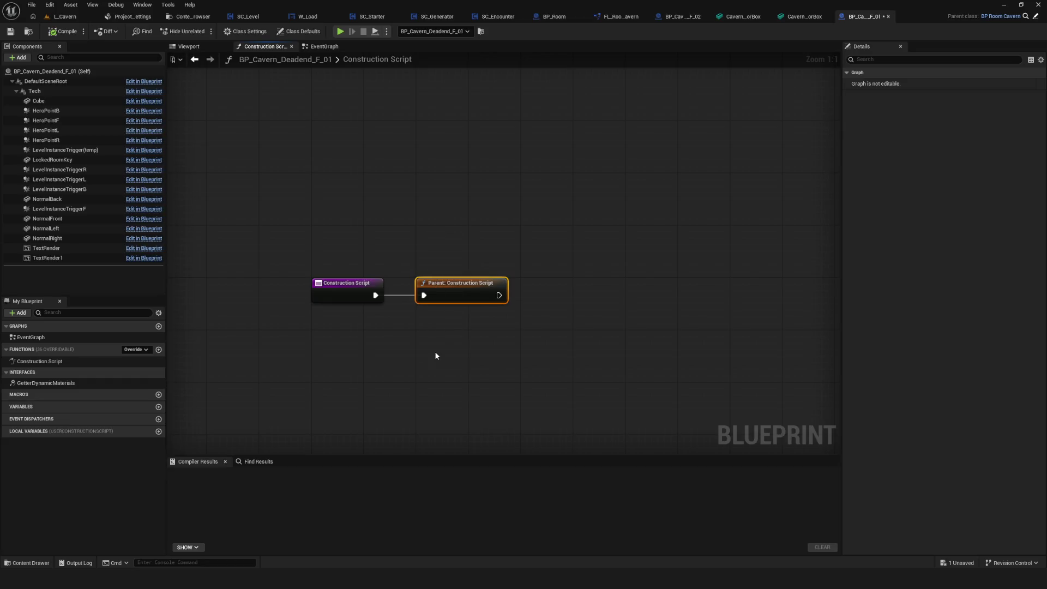
key("ctrl+s")
mouse_move(436, 361)
left_mouse_down()
mouse_move(507, 320)
mouse_move(450, 317)
left_mouse_up()
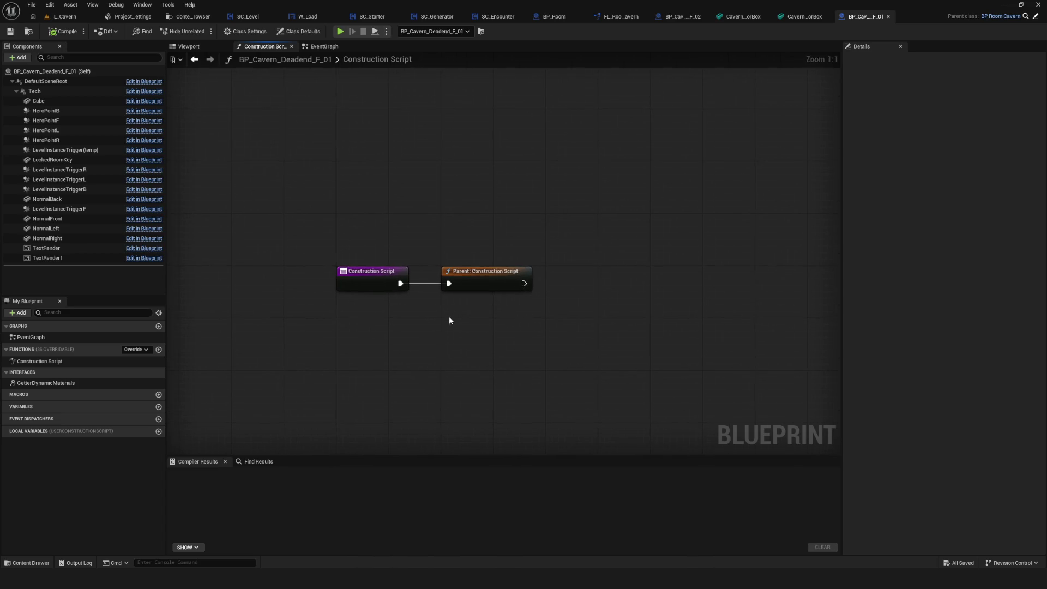
left_click(441, 287)
left_click_drag(325, 125, 330, 165)
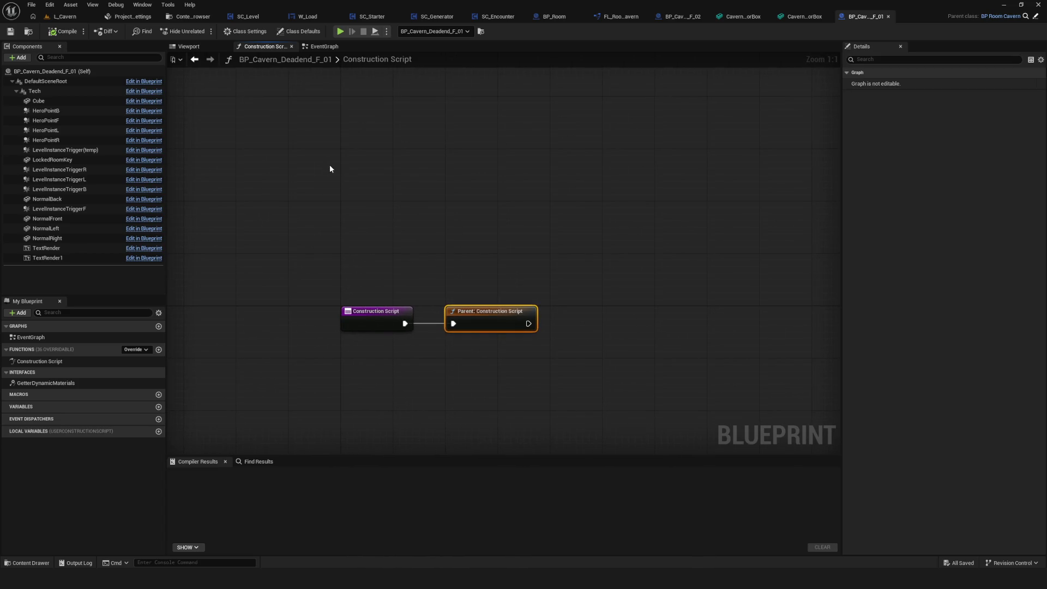
Step: Confirm the EventGraph is empty, then frame both construction nodes with Home
left_click(324, 47)
left_click(274, 49)
left_click(324, 46)
scroll(411, 320, "up", 8)
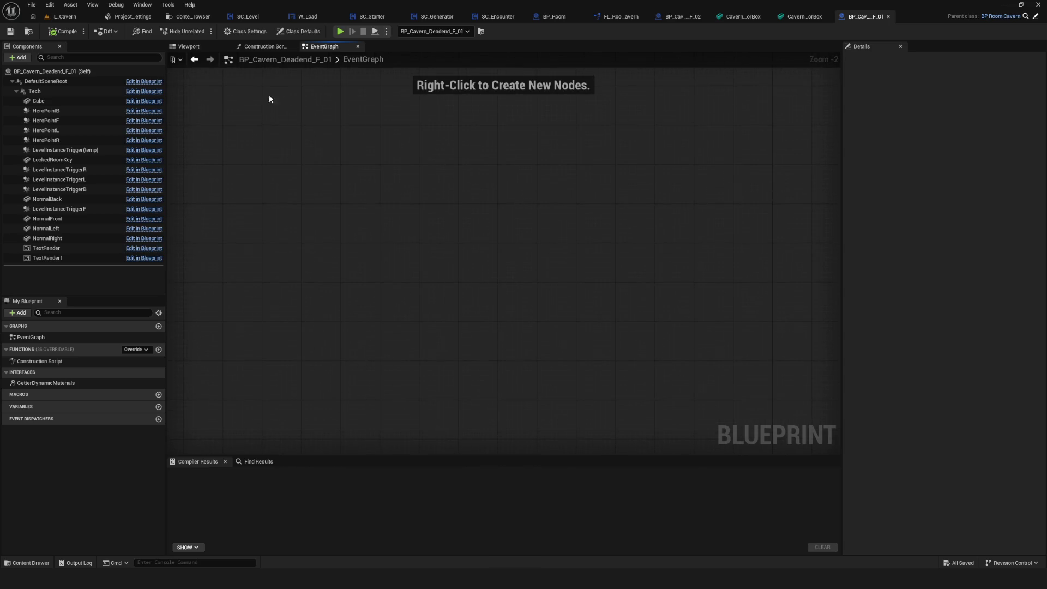
left_click(276, 48)
scroll(415, 210, "down", 8)
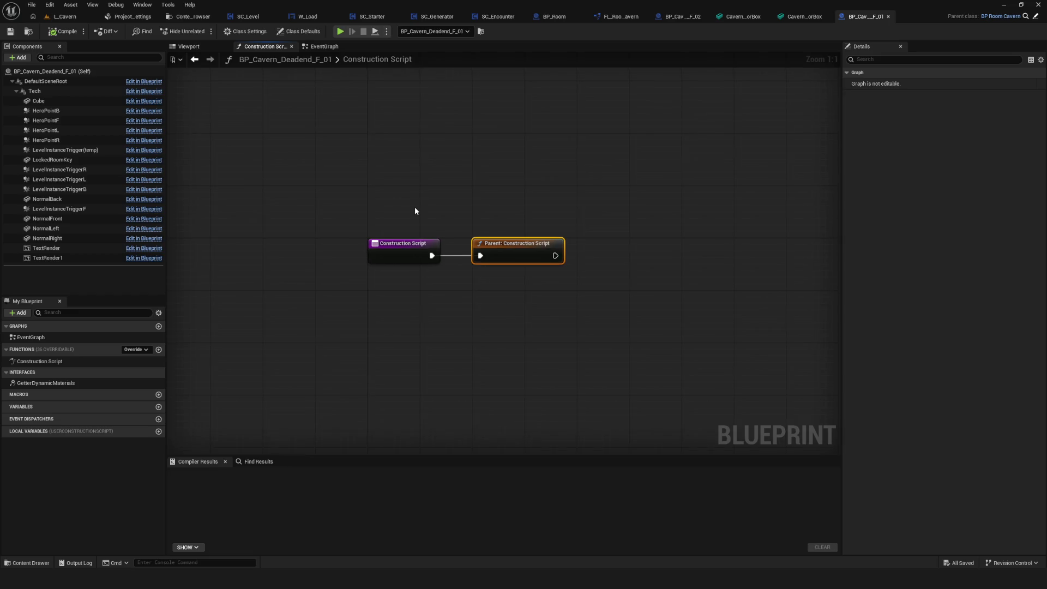
key("Home")
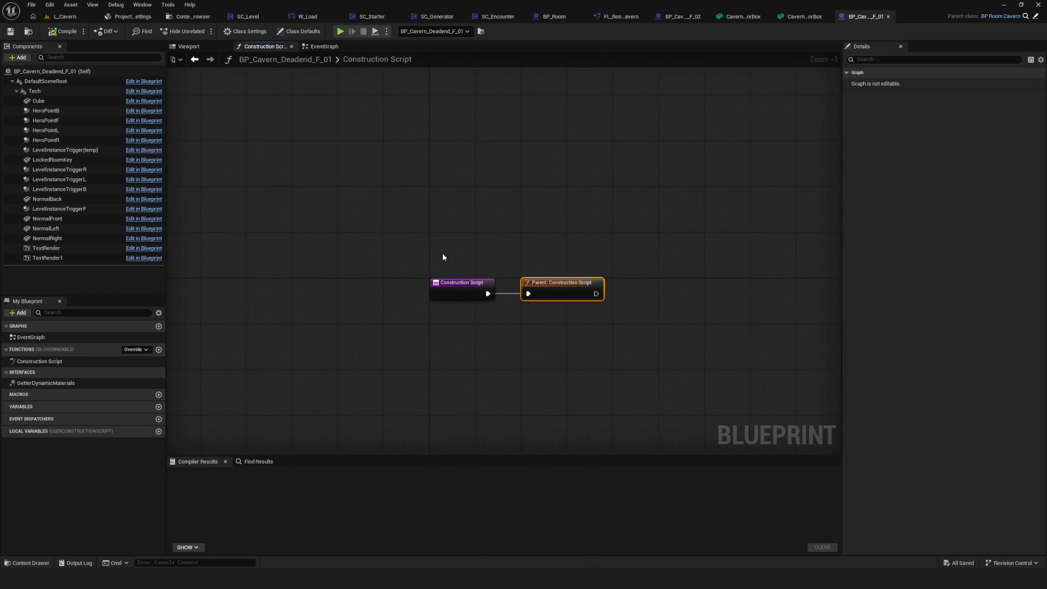
Step: Box-select the Construction Script node, then both construction nodes
scroll(438, 240, "down", 5)
scroll(477, 250, "up", 7)
mouse_move(397, 227)
left_mouse_down()
mouse_move(551, 332)
mouse_move(336, 203)
mouse_move(448, 309)
mouse_move(438, 325)
left_mouse_up()
left_click(489, 390)
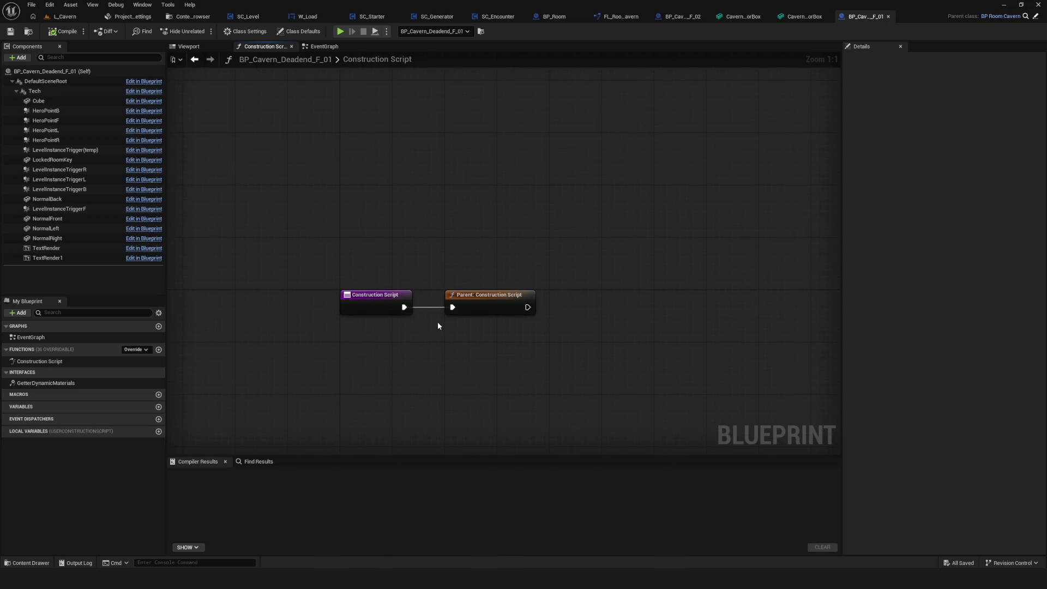
left_click_drag(390, 234, 500, 349)
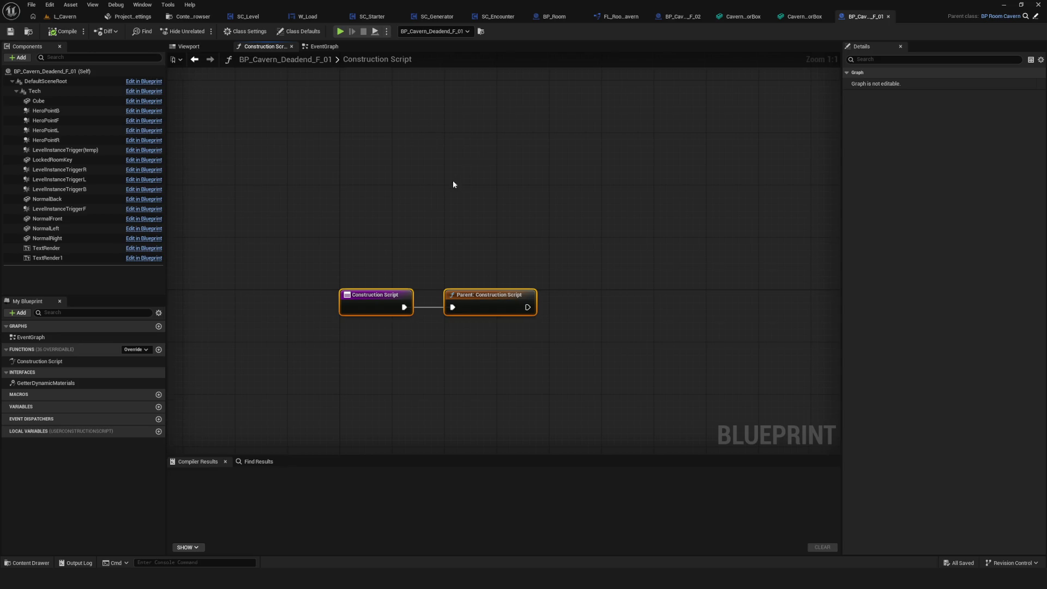
scroll(596, 203, "down", 5)
scroll(587, 240, "up", 2)
Step: Reposition the graph and box-select only the Construction Script node
left_click_drag(587, 240, 505, 216)
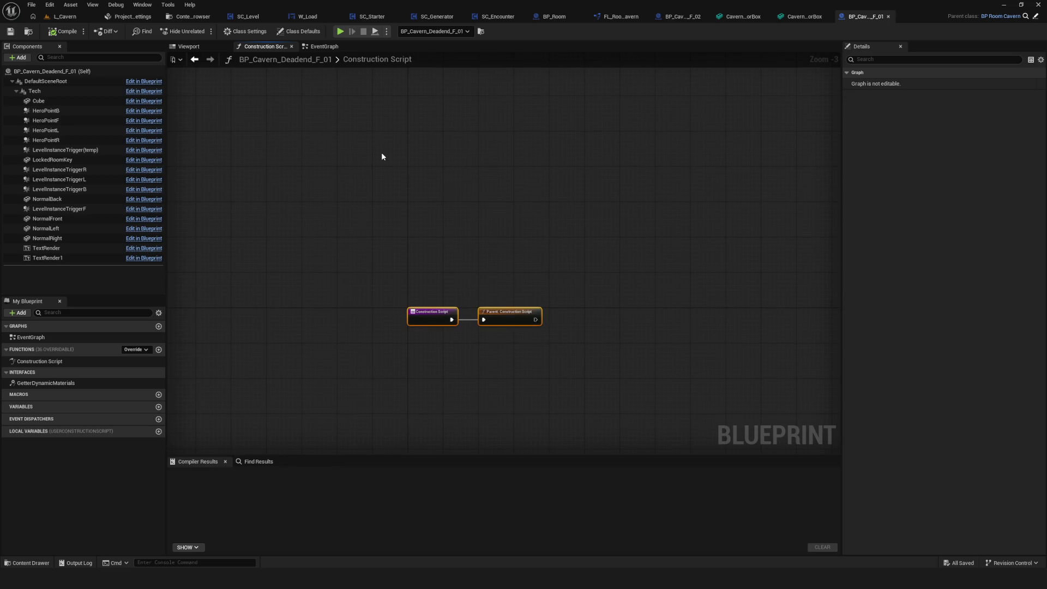
left_click_drag(453, 226, 596, 166)
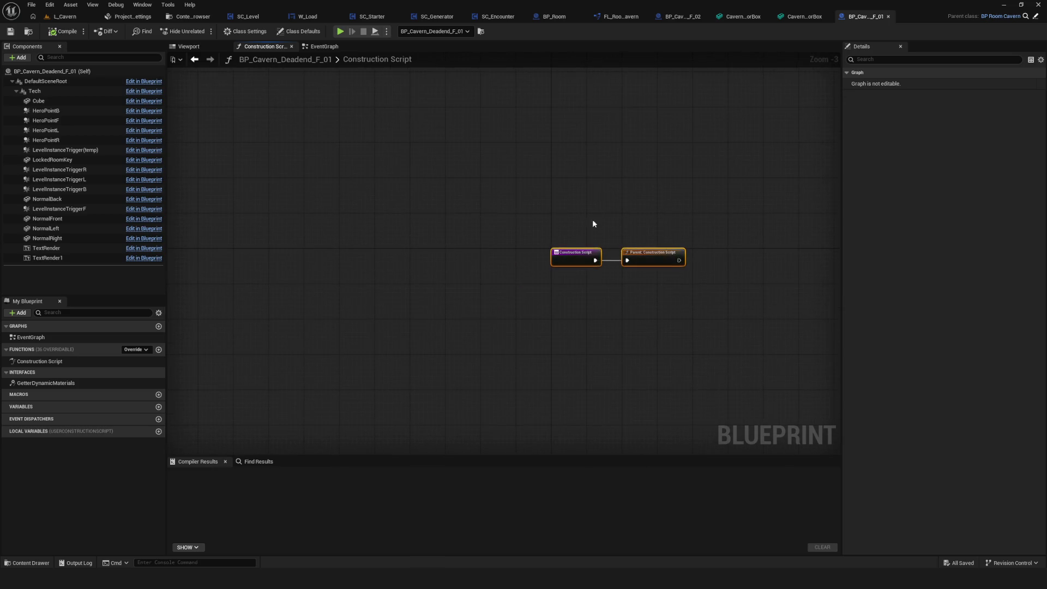
scroll(580, 252, "up", 3)
mouse_move(549, 246)
left_mouse_down()
mouse_move(412, 243)
mouse_move(430, 262)
left_mouse_up()
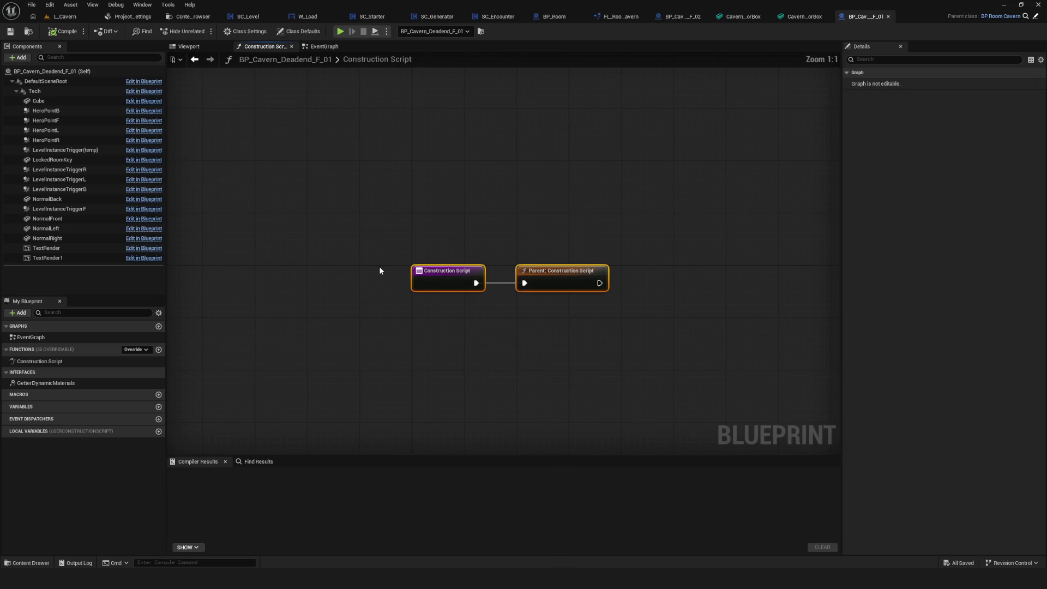
left_click_drag(439, 233, 493, 321)
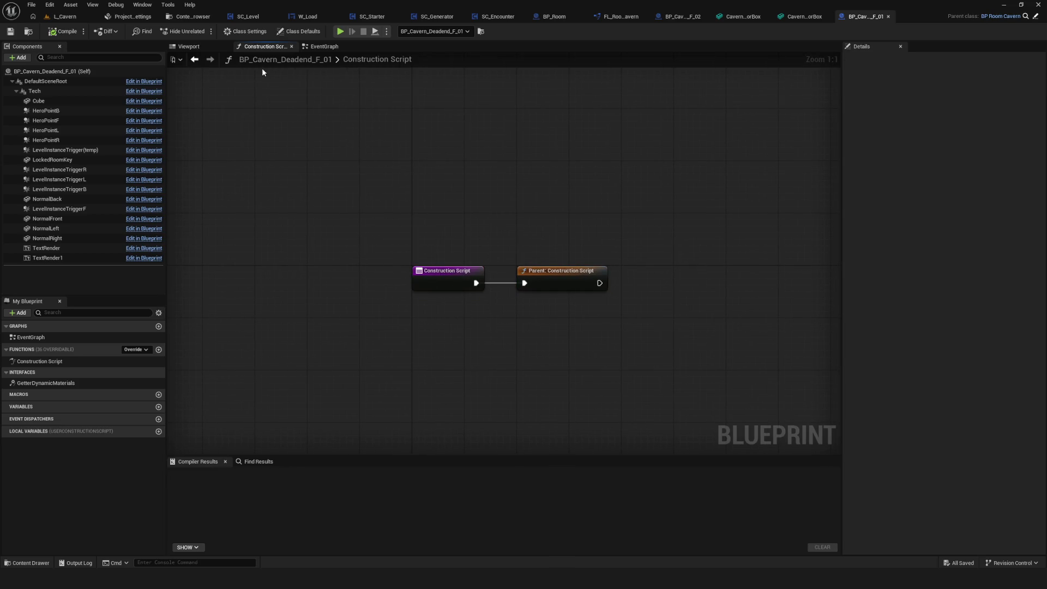
left_click(180, 17)
Step: Select the BP_Cavern_Deadend_F_02 and F_01 blueprints in the Deadend F folder, then clear the selection
left_click(390, 143)
left_click(335, 71)
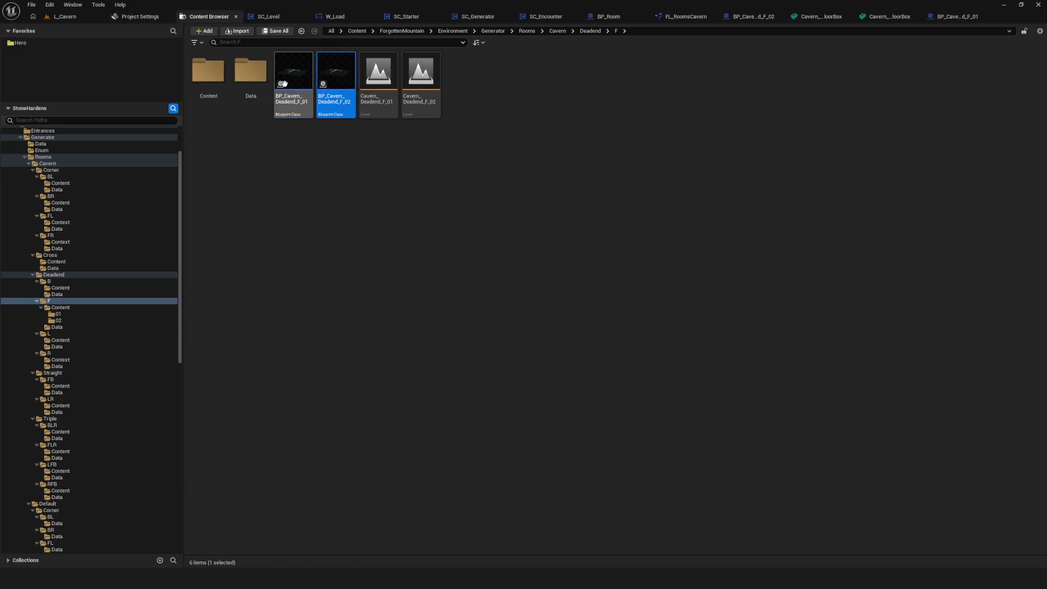
left_click(294, 71)
left_click(386, 153)
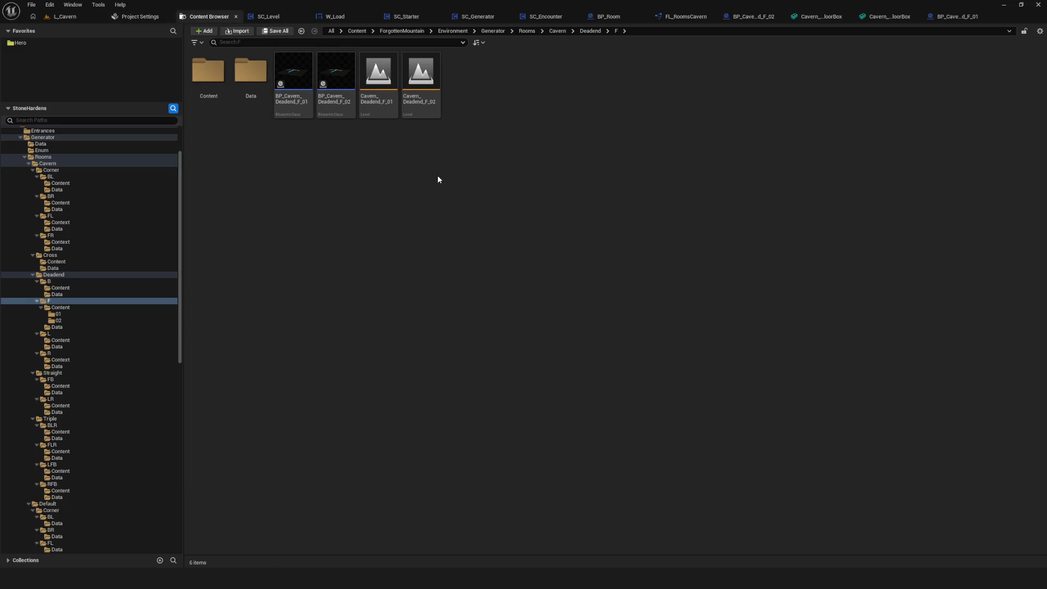
Step: Briefly view the SC_Level blueprint, then return to the Deadend F folder in the Content Browser
left_click(252, 17)
left_click(206, 17)
left_click(257, 16)
left_click(202, 16)
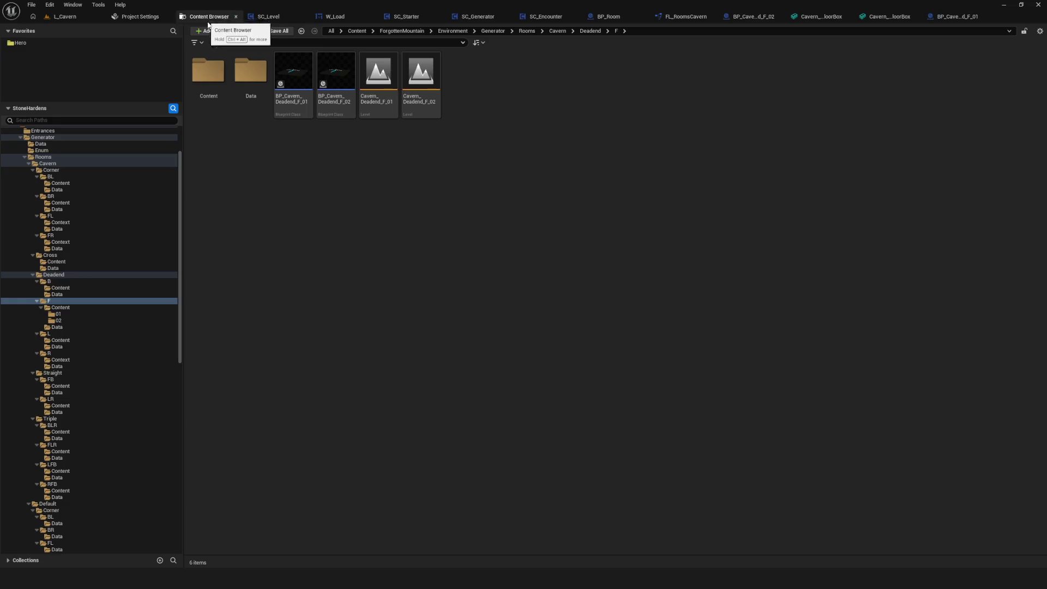
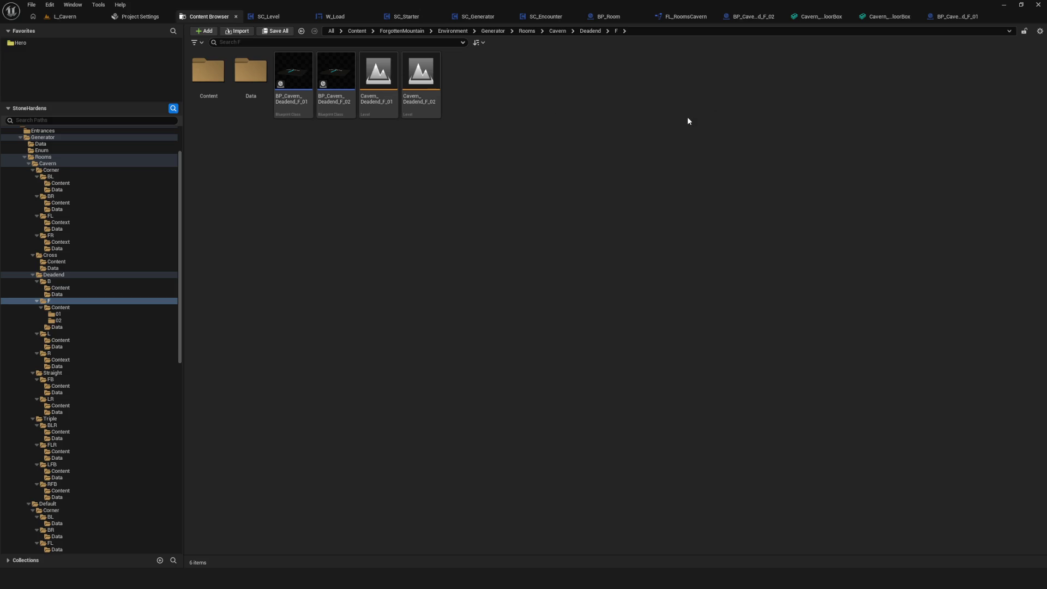
Step: Check the project description settings, then open the Cavern_Deadend_F_02 level
left_click(138, 16)
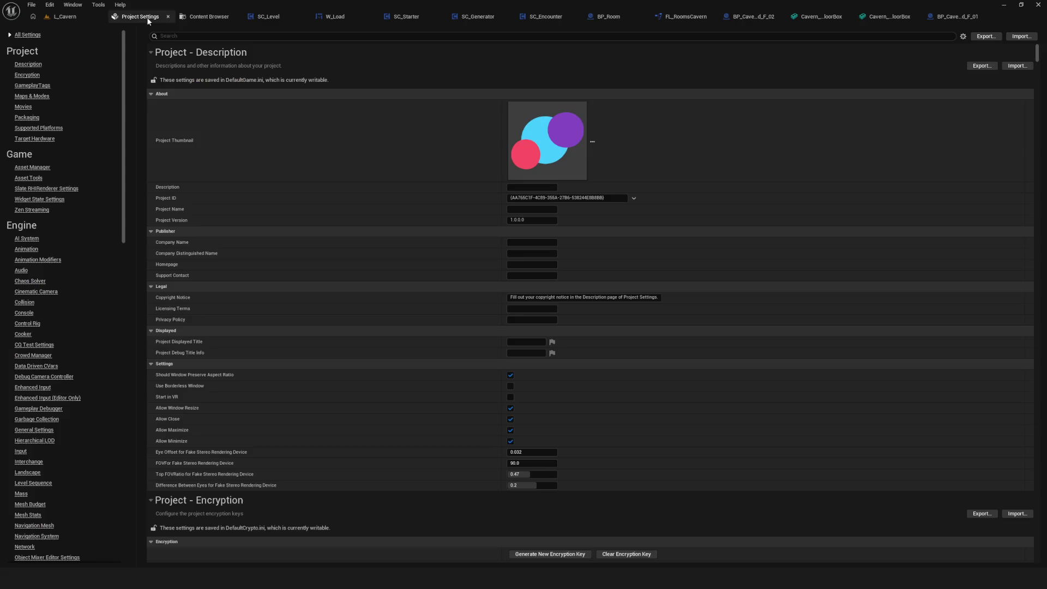
left_click(196, 16)
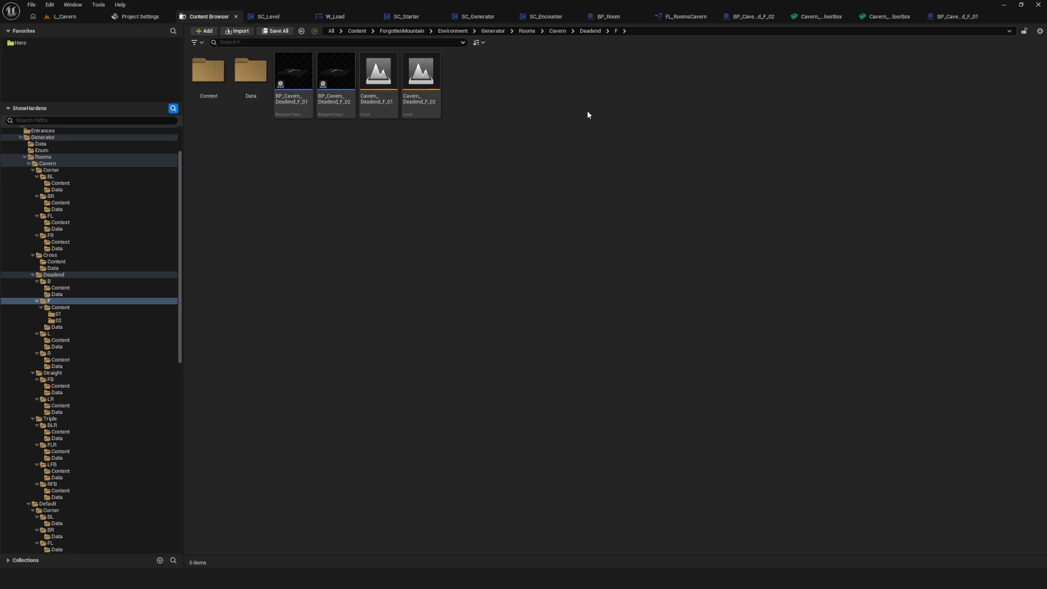
left_click(335, 74)
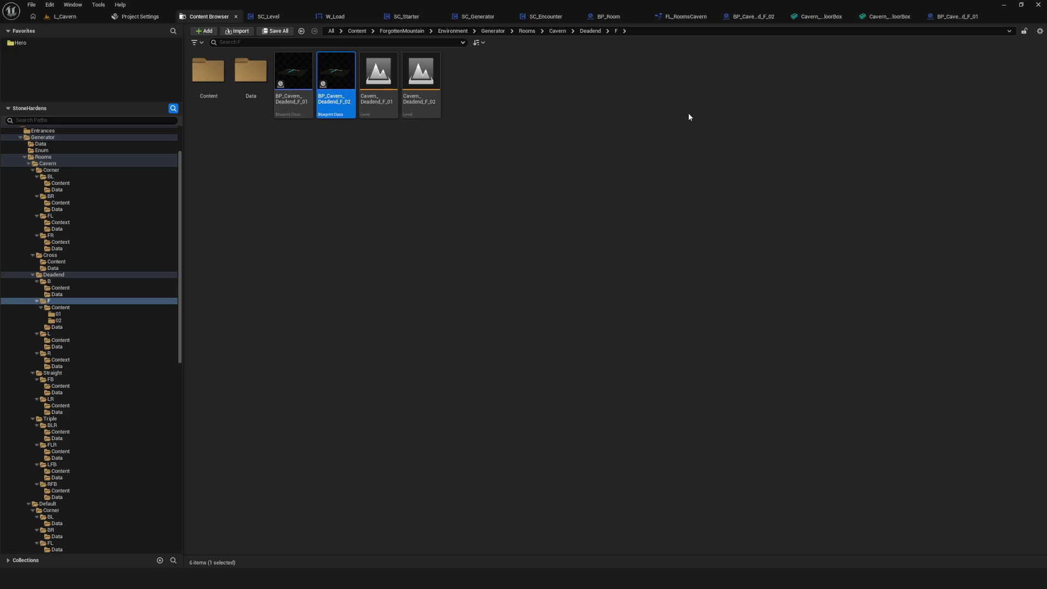
double_click(418, 83)
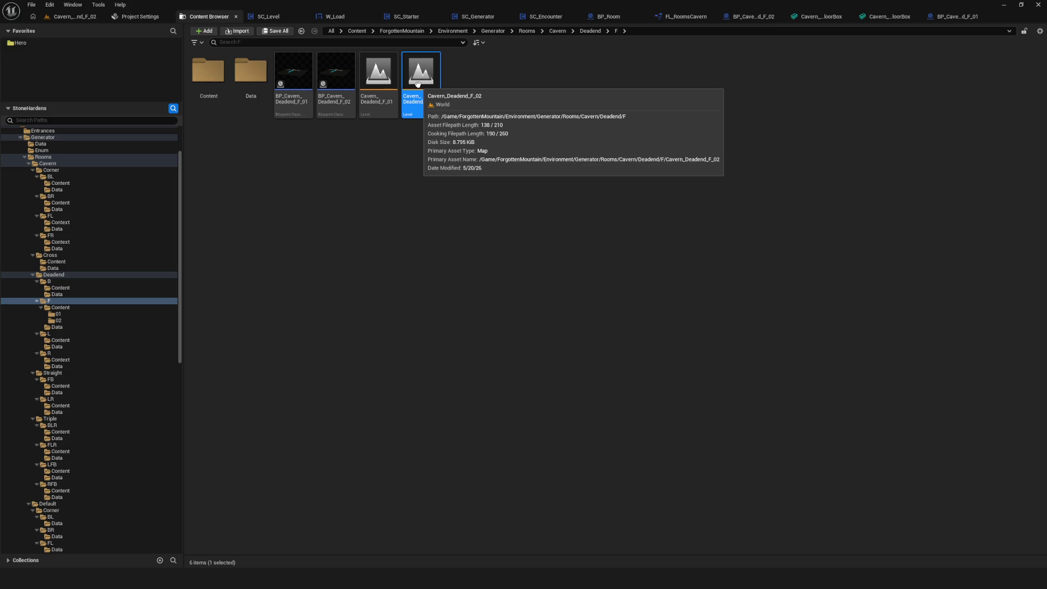
left_click(86, 17)
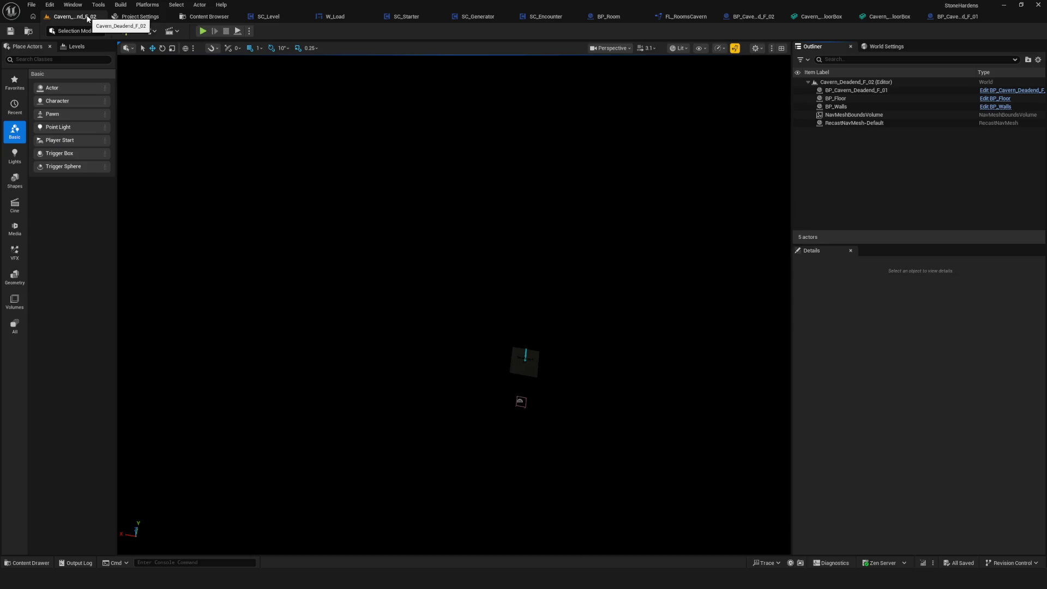
Step: Browse to the Levels folder in the Content Browser and open L_Cavern
left_click(220, 17)
scroll(97, 431, "down", 8)
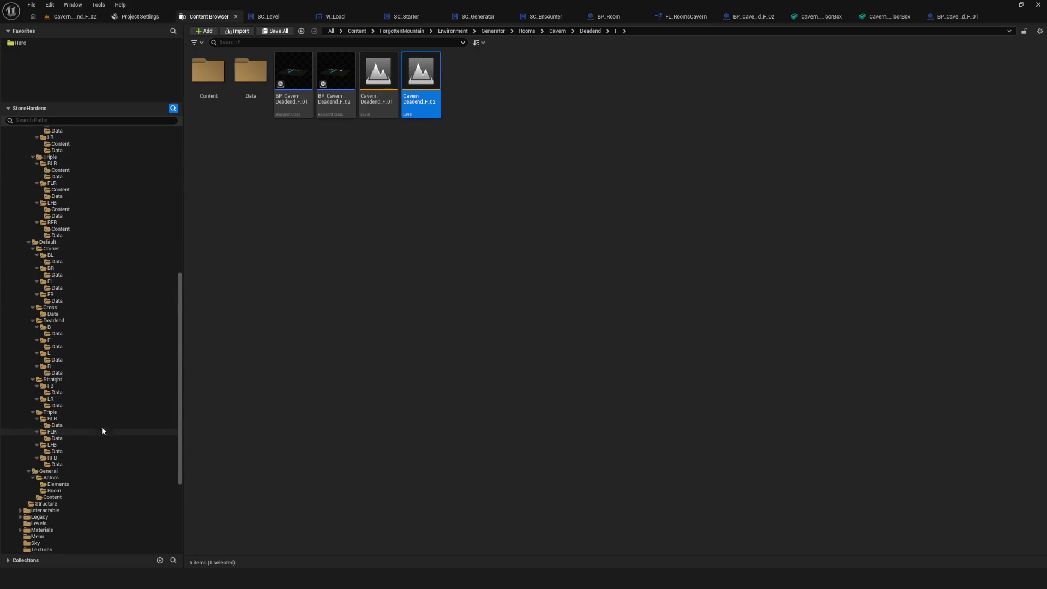
scroll(101, 431, "down", 5)
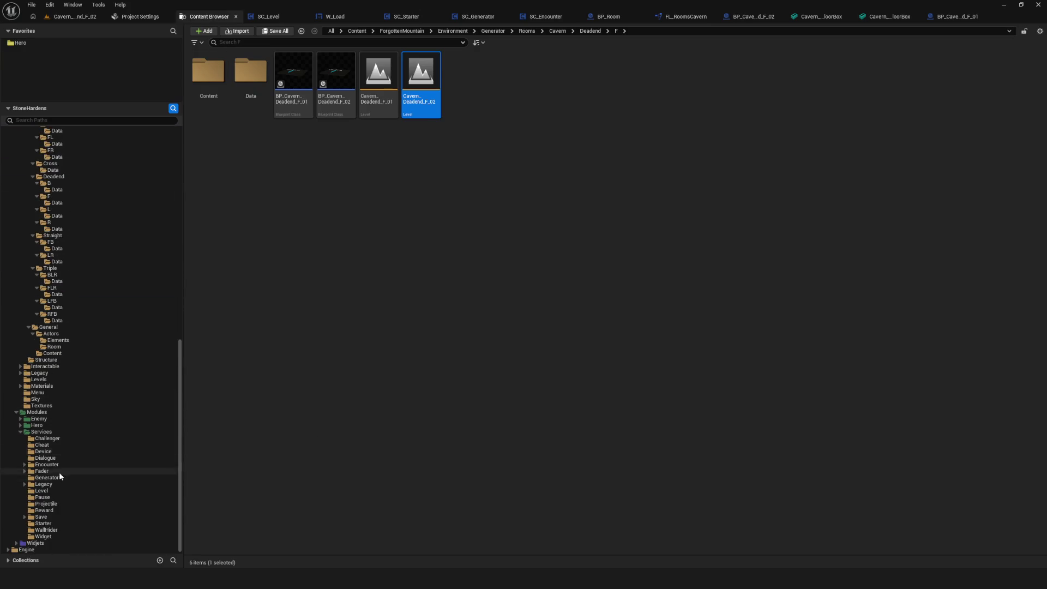
left_click(42, 387)
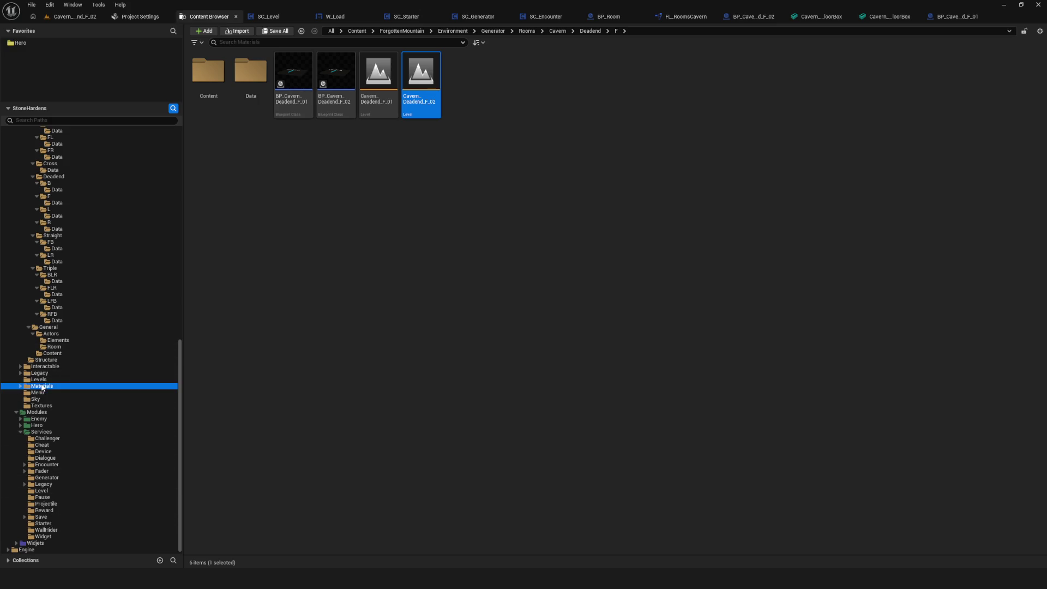
left_click(38, 379)
double_click(251, 74)
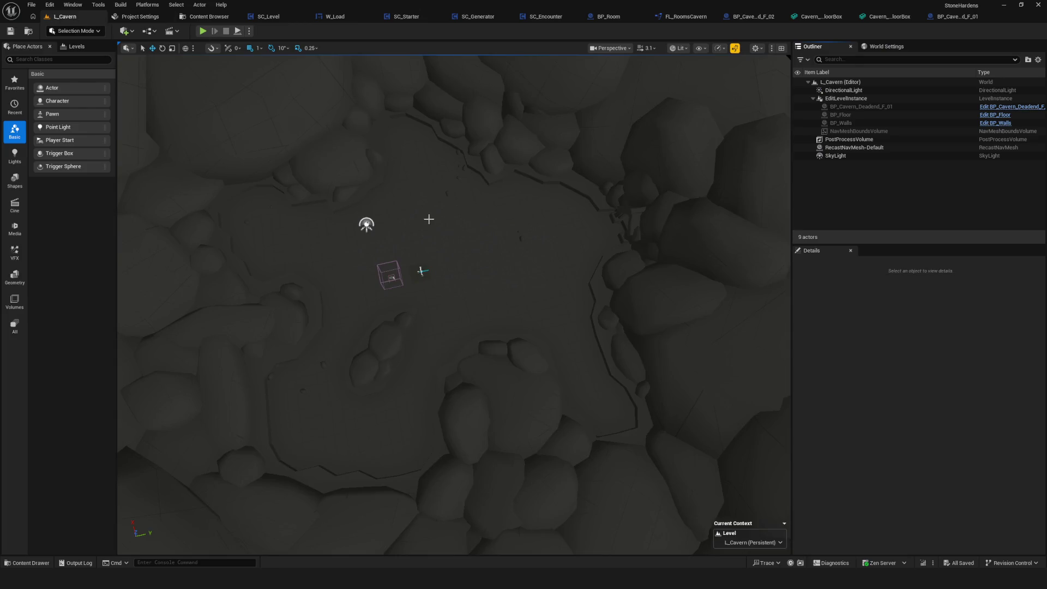
Step: Look around the cavern and put the EditLevelInstance into edit mode with Ctrl+E
right_click(581, 178)
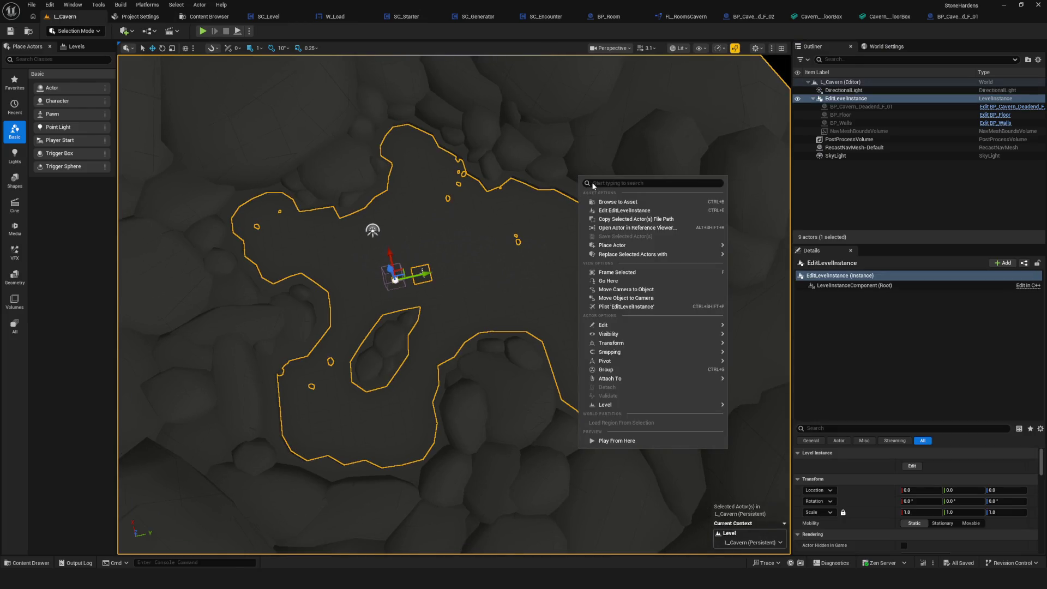
mouse_move(580, 182)
left_mouse_down()
mouse_move(580, 229)
mouse_move(580, 197)
left_mouse_up()
scroll(525, 252, "down", 3)
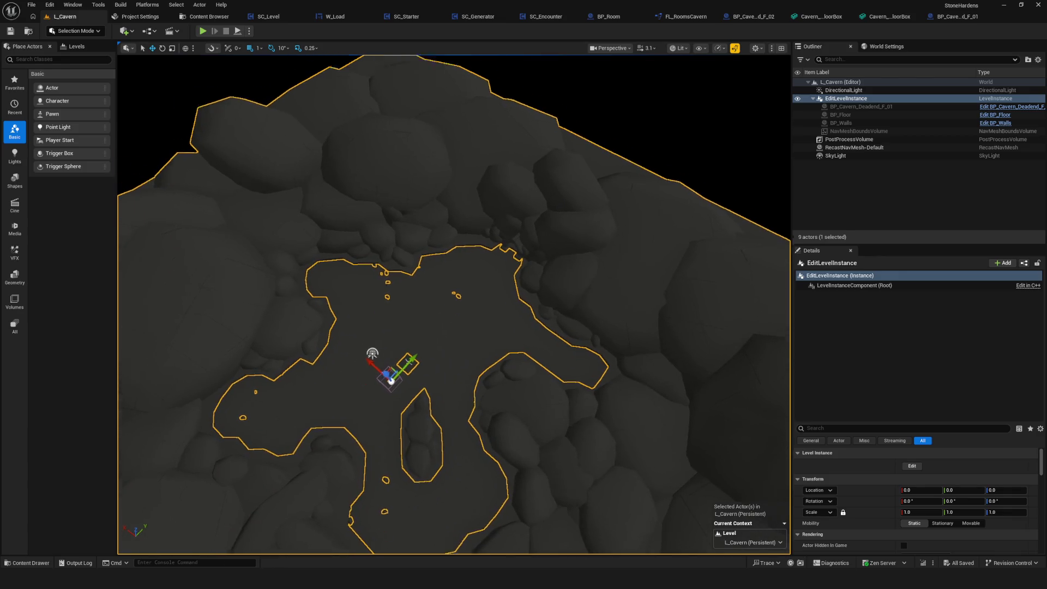
scroll(605, 320, "up", 5)
scroll(453, 304, "down", 5)
scroll(454, 304, "up", 4)
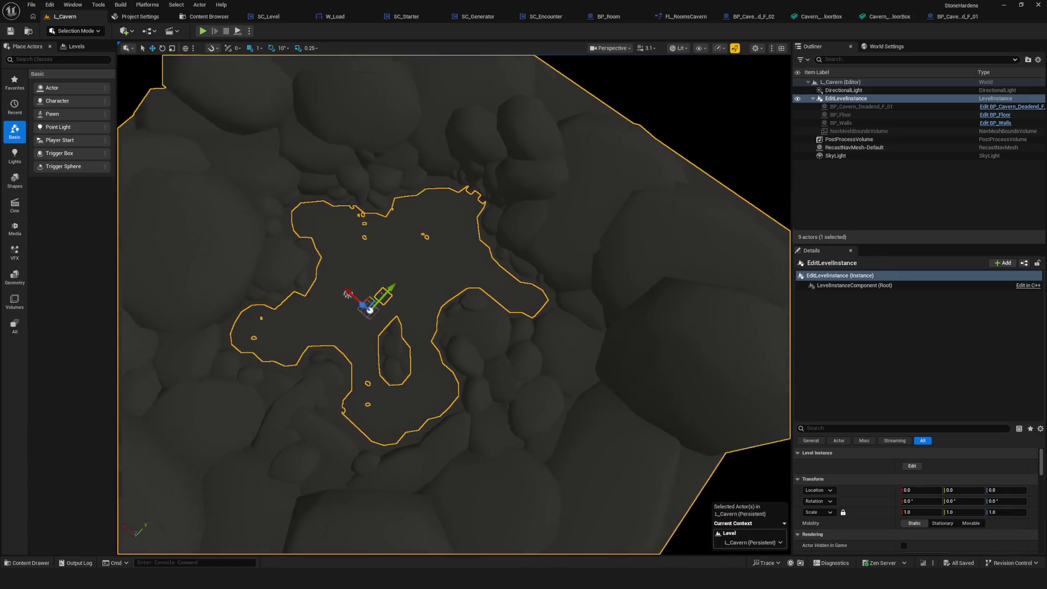
scroll(446, 313, "down", 2)
scroll(446, 313, "up", 4)
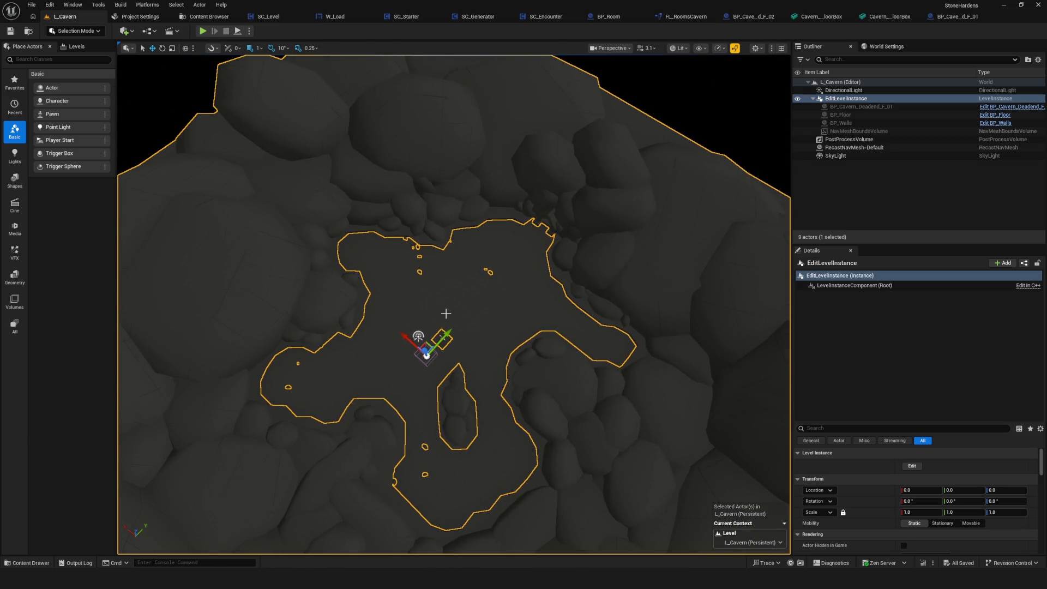
scroll(458, 312, "down", 3)
scroll(501, 315, "up", 3)
key("ctrl+e")
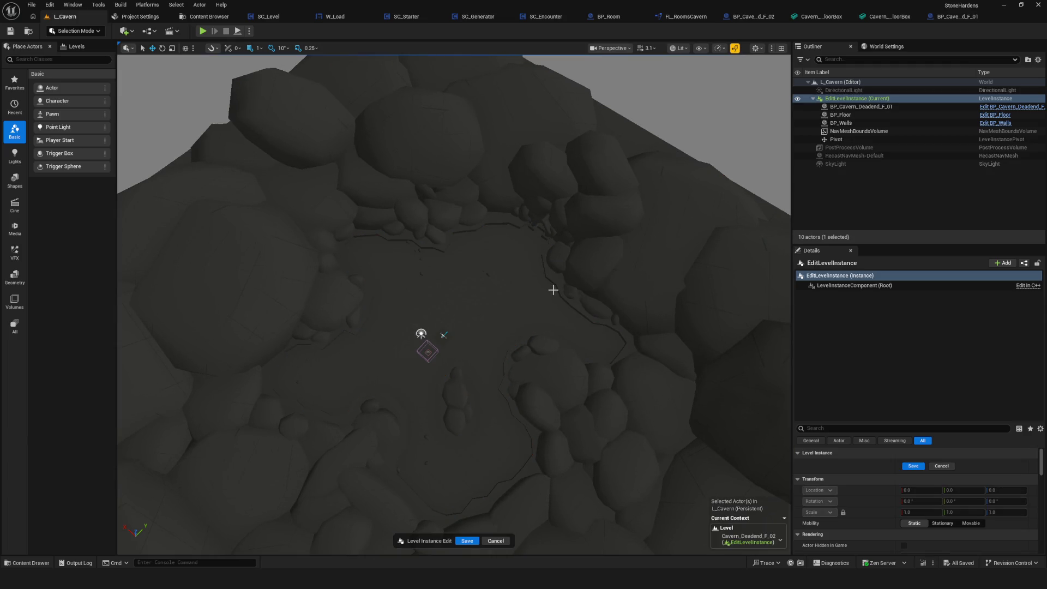
Step: Delete the BP_Cavern_Deadend_F_01 actor from the level instance
left_click(621, 249)
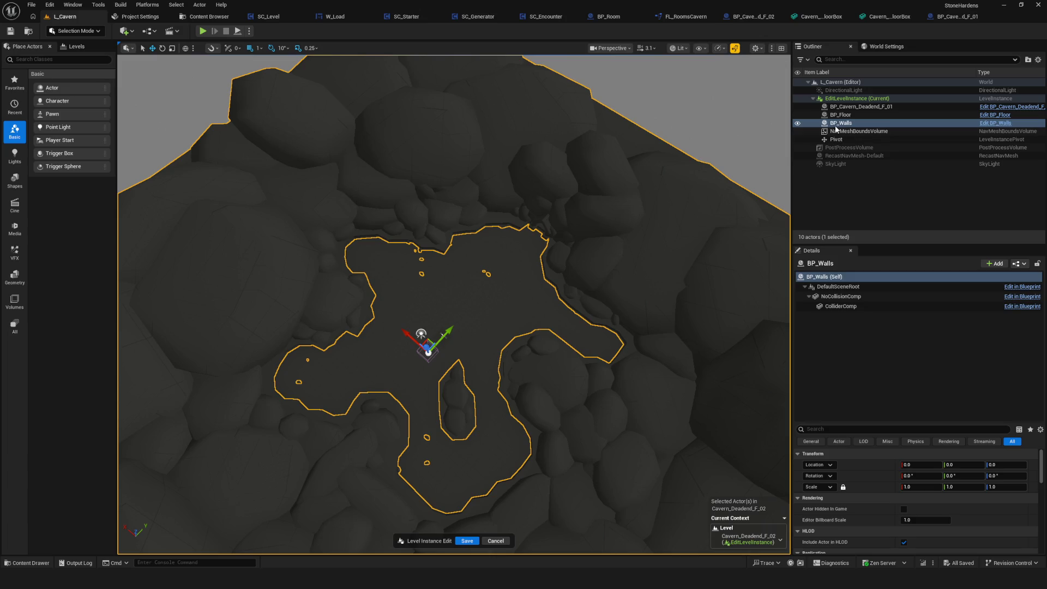
left_click(839, 107)
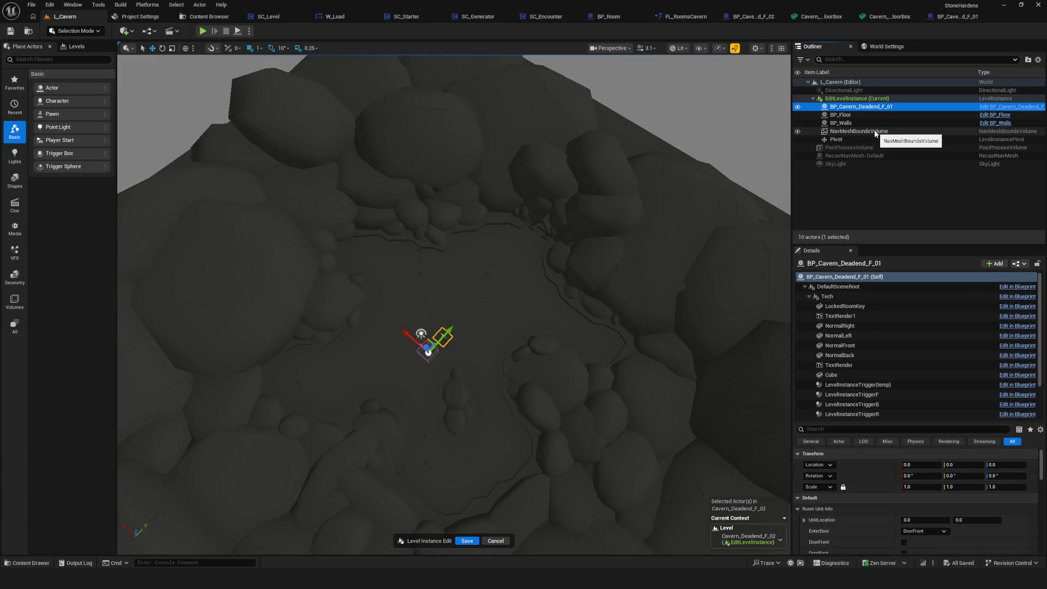
key("Delete")
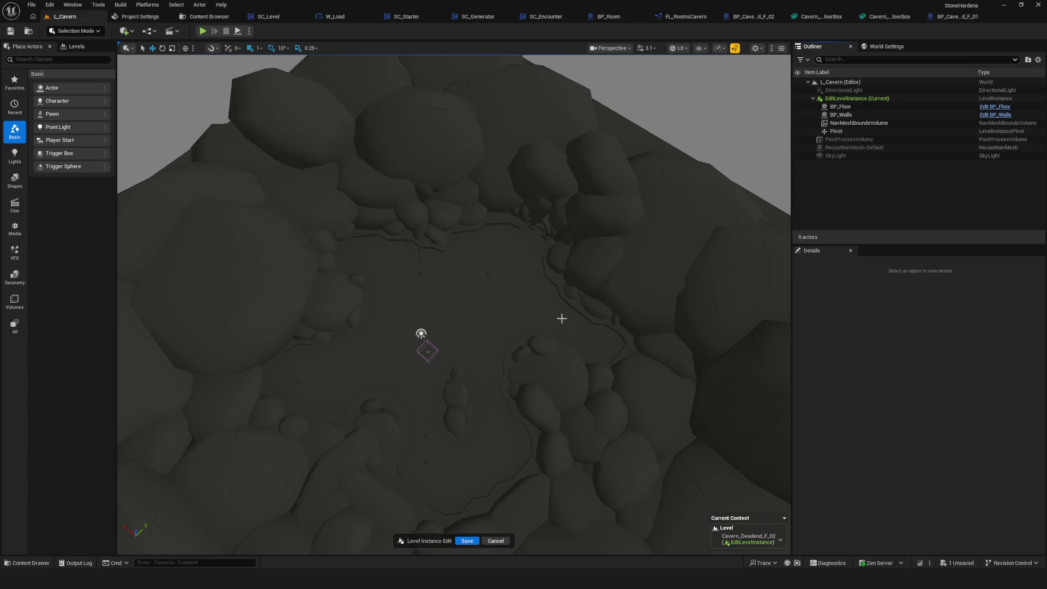
Step: Browse Generator > Rooms > Cavern > Deadend > F, open BP_Cavern_Deadend_F_02, then return to L_Cavern
key("ctrl+space")
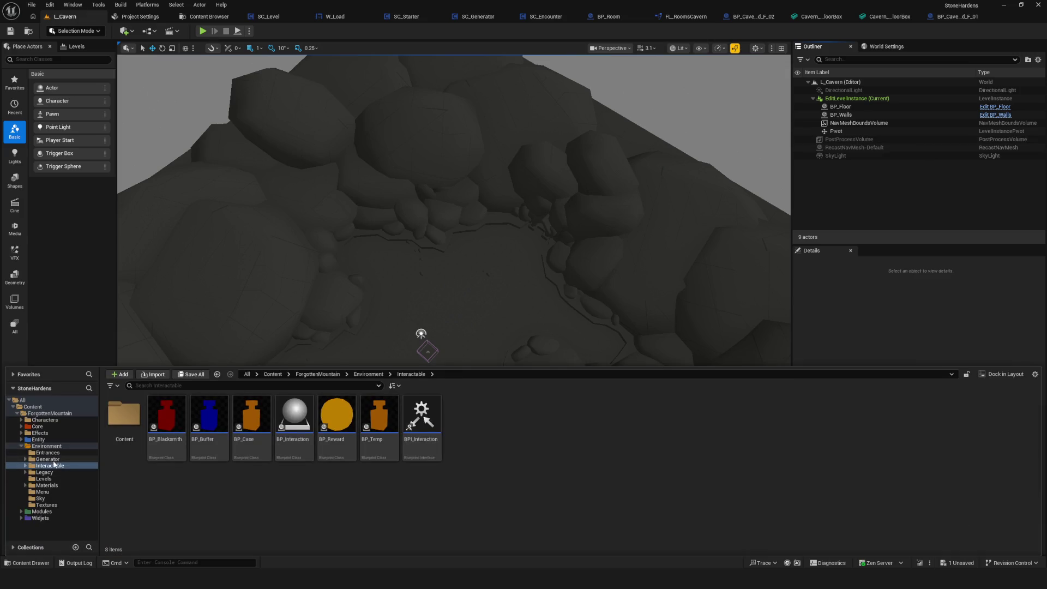
left_click(48, 459)
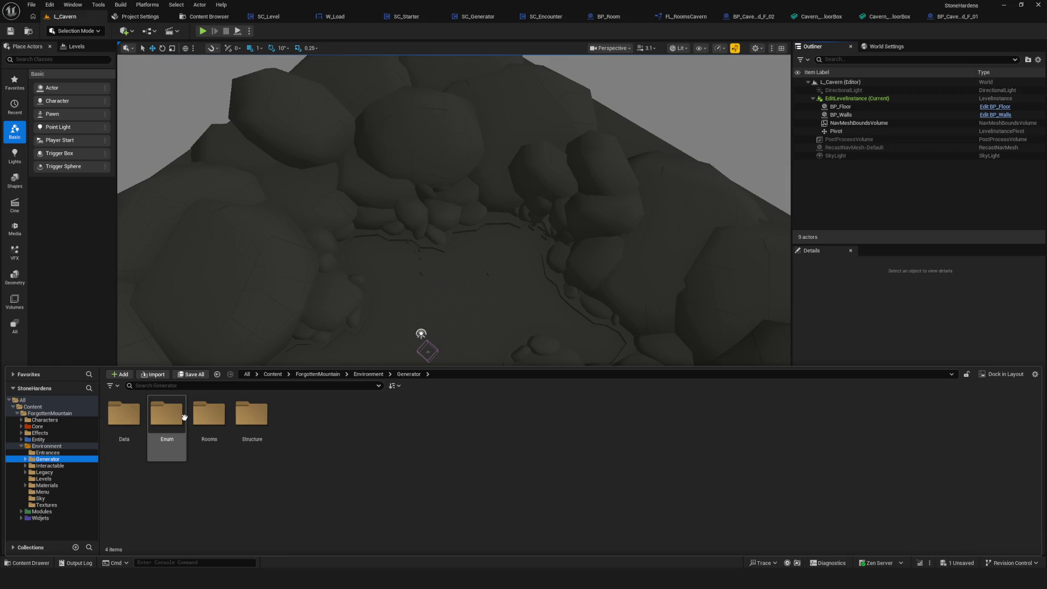
double_click(209, 415)
double_click(124, 415)
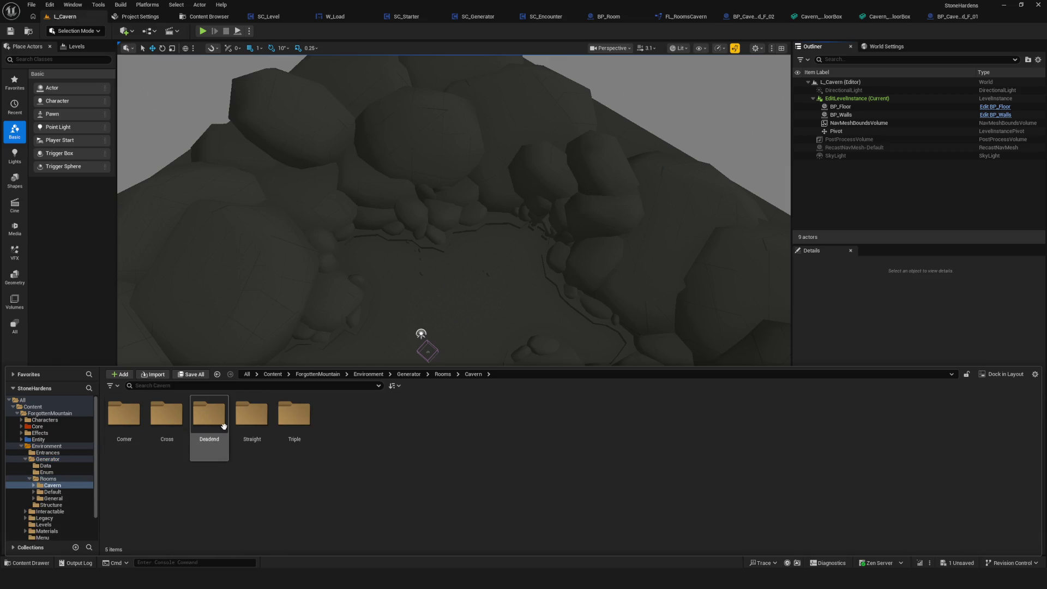
double_click(223, 426)
double_click(159, 422)
double_click(251, 417)
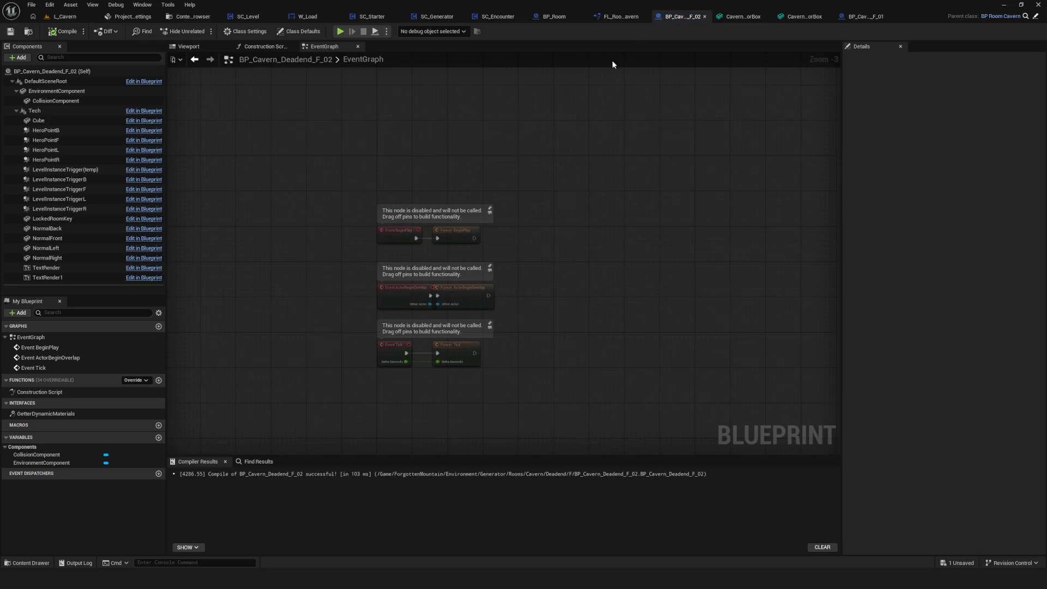
left_click(190, 17)
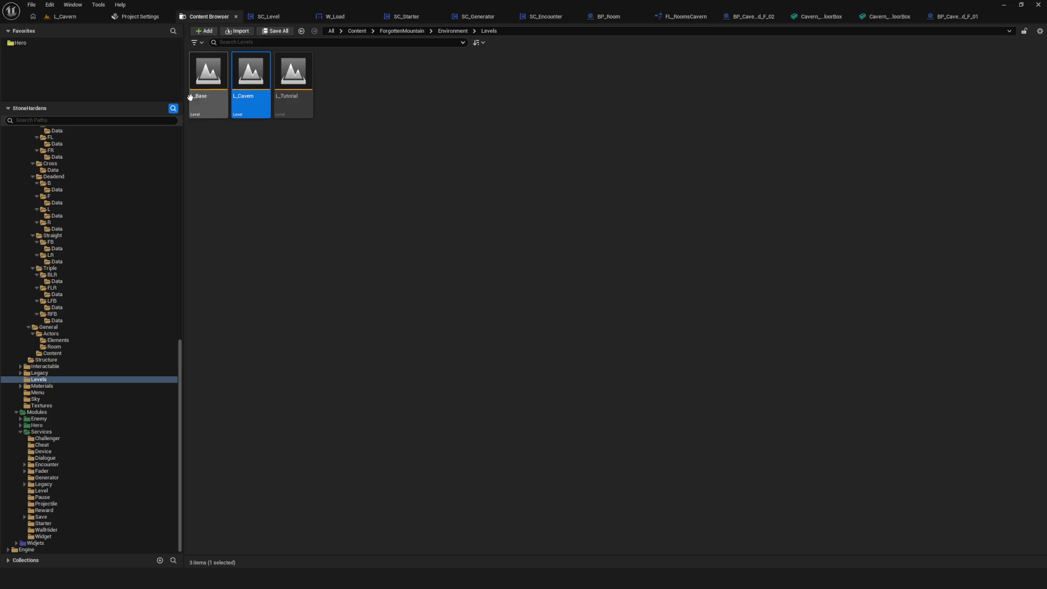
left_click(64, 19)
key("ctrl+space")
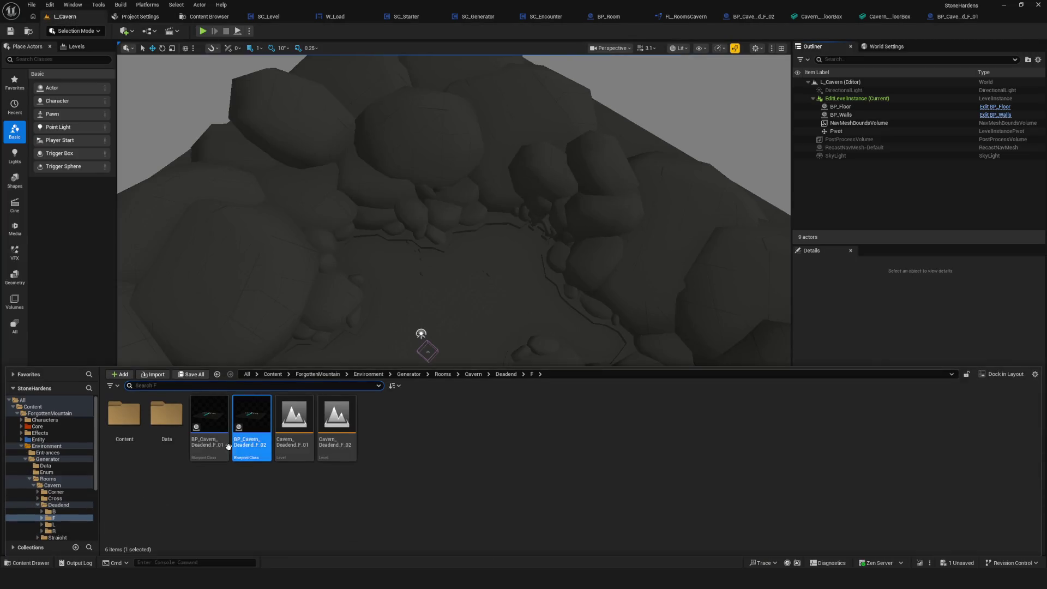
Step: Place BP_Cavern_Deadend_F_02 into the level instance at the origin and frame it
mouse_move(342, 419)
left_mouse_down()
mouse_move(362, 354)
mouse_move(407, 304)
left_mouse_up()
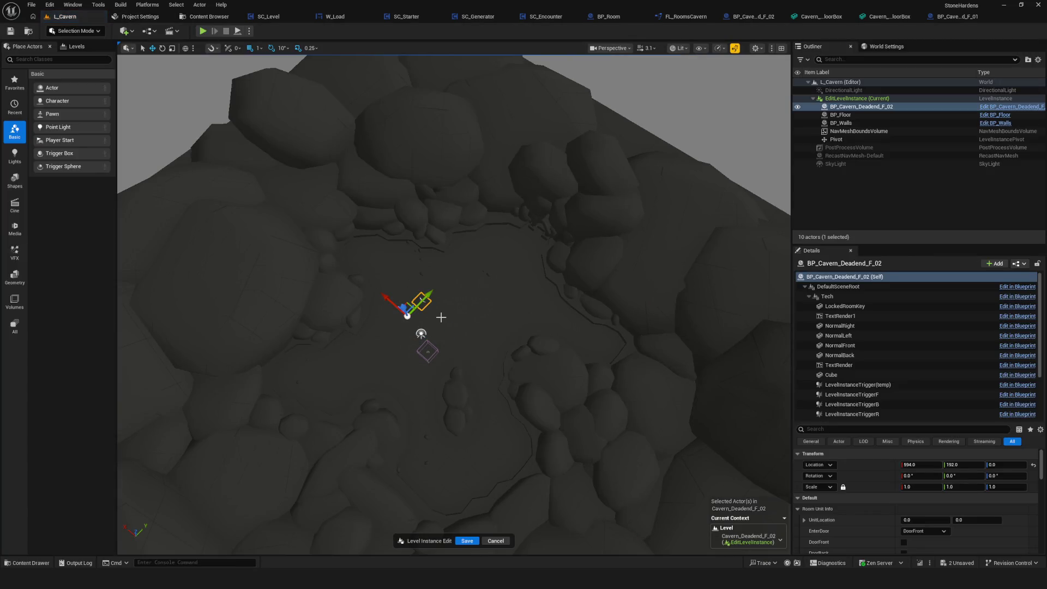
left_click(1032, 465)
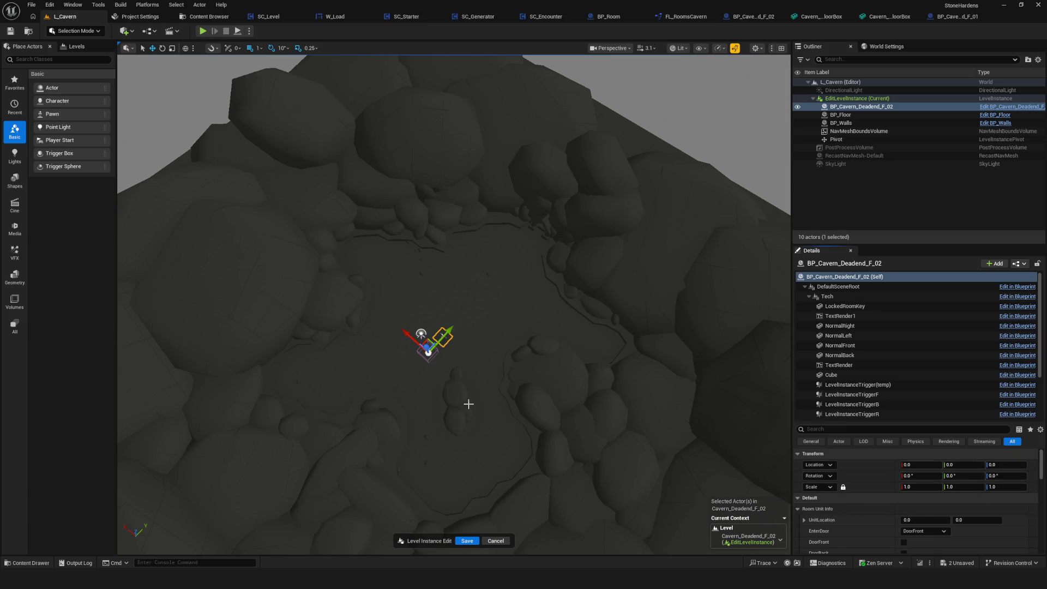
key("f")
left_click_drag(435, 337, 721, 294)
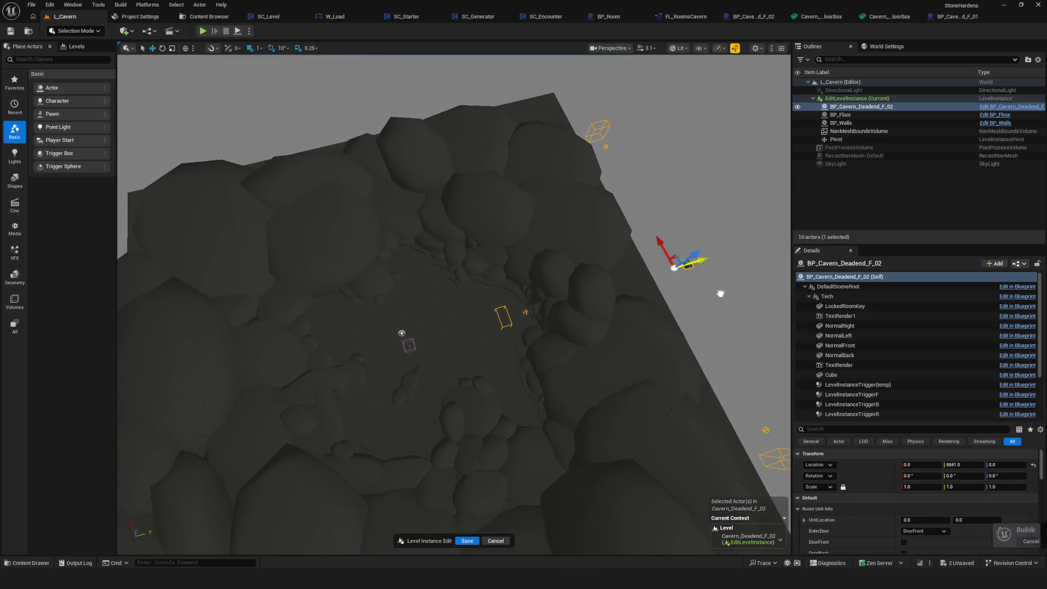
key("ctrl+z")
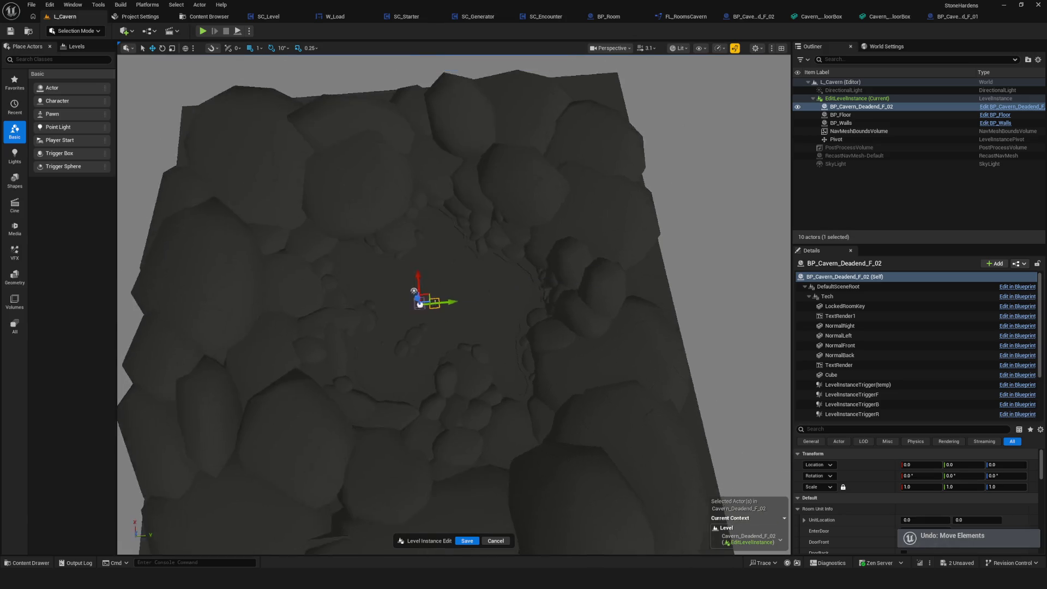
Step: Move the room 3423 units along Y and inspect its NormalRight, HeroPointF and LevelInstanceTriggerF components
left_click_drag(468, 349, 507, 381)
mouse_move(545, 327)
left_mouse_down()
mouse_move(515, 337)
mouse_move(532, 378)
left_mouse_up()
left_click_drag(341, 346, 570, 294)
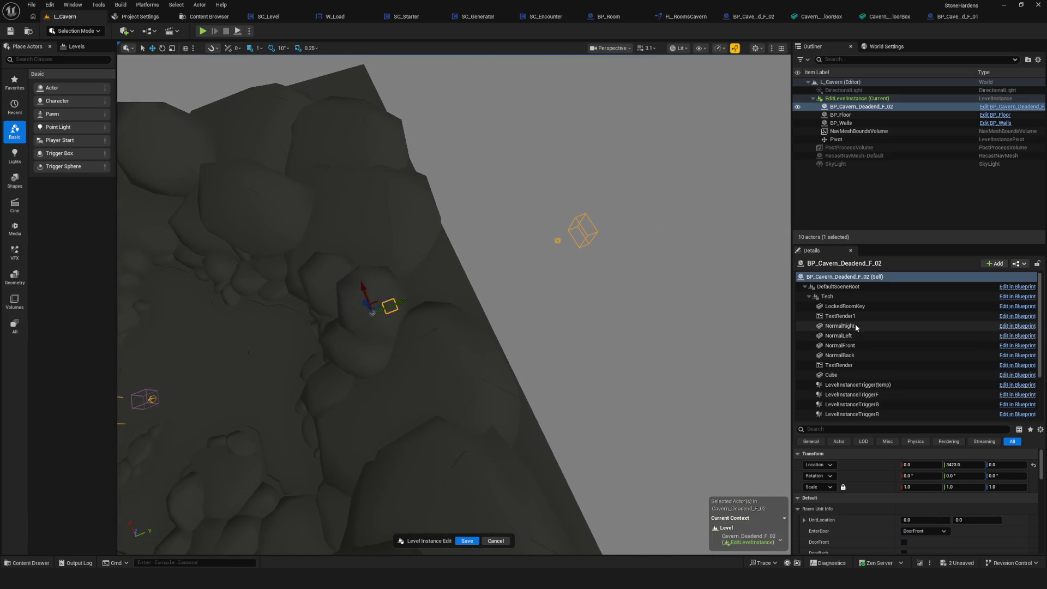
left_click(843, 326)
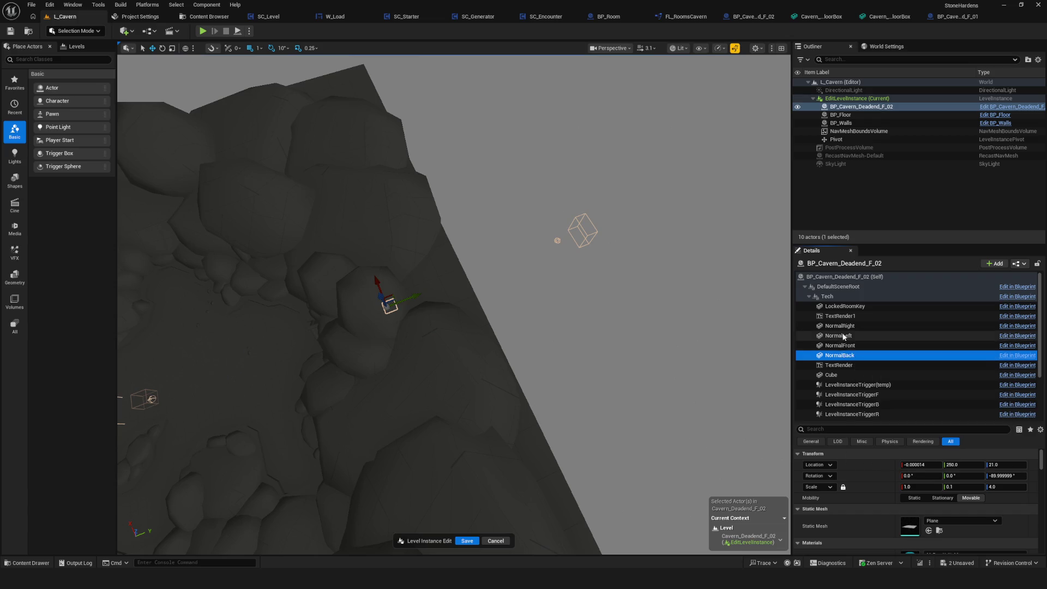
scroll(871, 345, "down", 3)
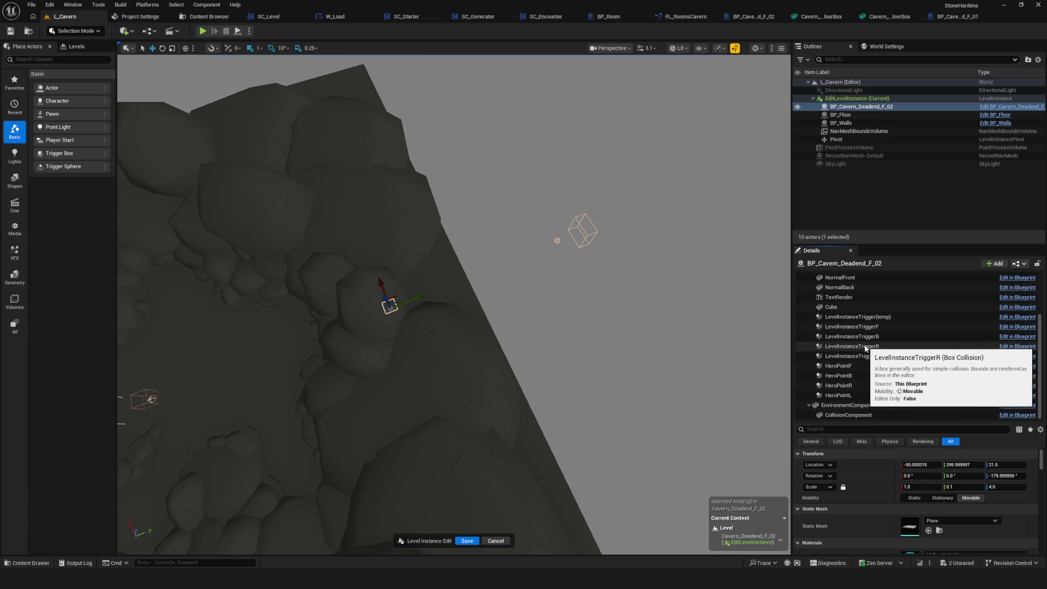
left_click(857, 366)
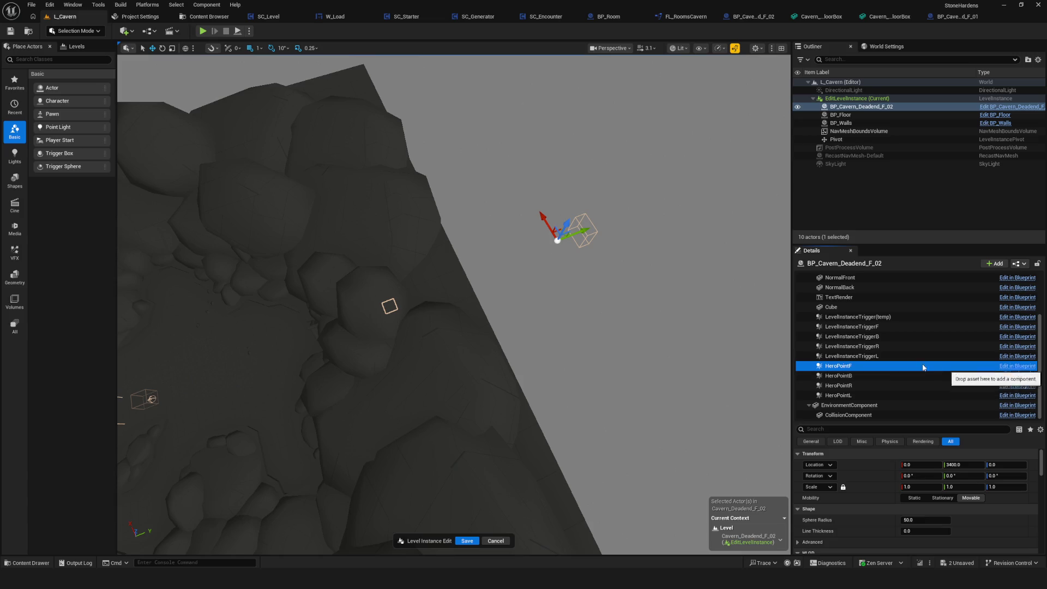
left_click(858, 327)
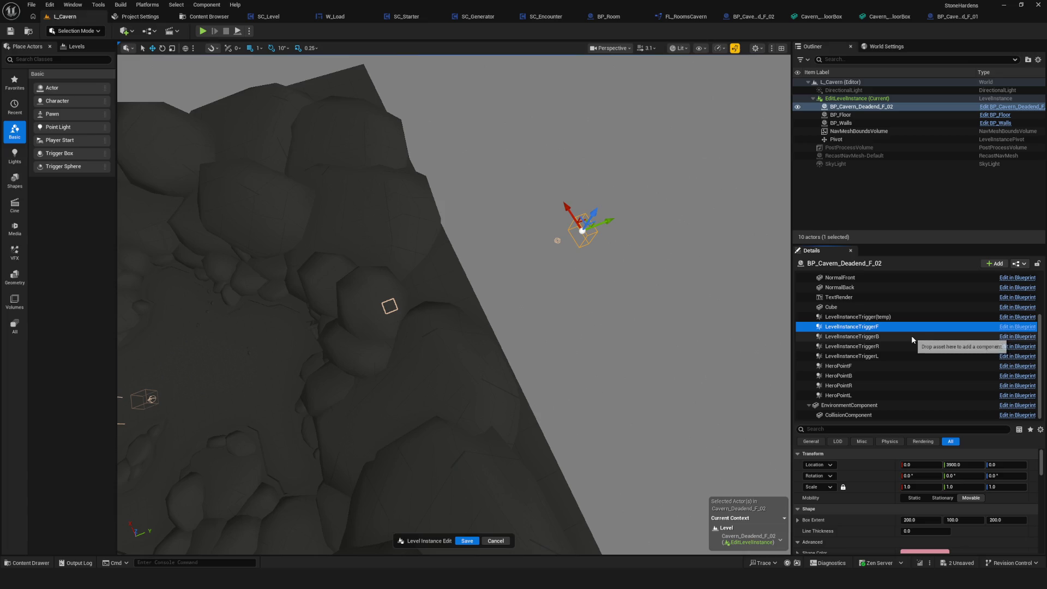
left_click_drag(546, 320, 485, 376)
scroll(968, 308, "up", 3)
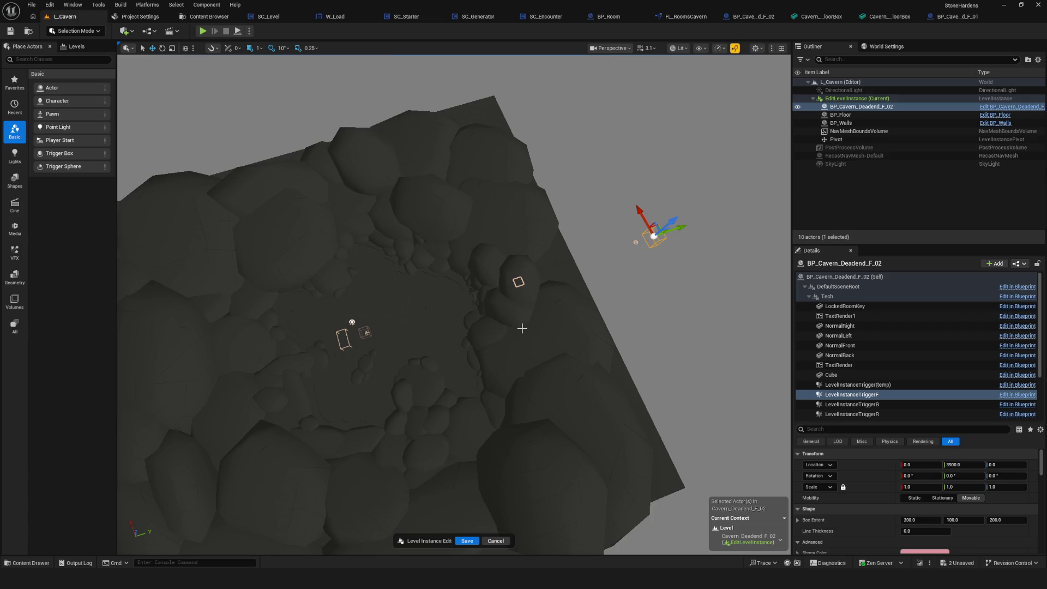
Step: Undo the recent selections and moves, then select the HeroPointF component
key("ctrl+z")
key("ctrl+z")
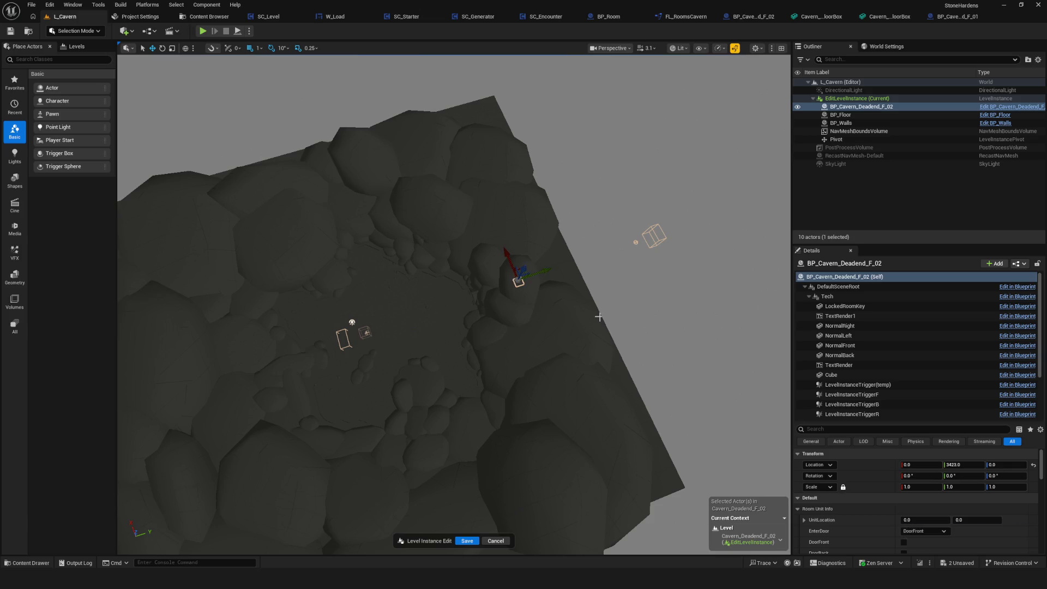
key("ctrl+z")
key("ctrl+z")
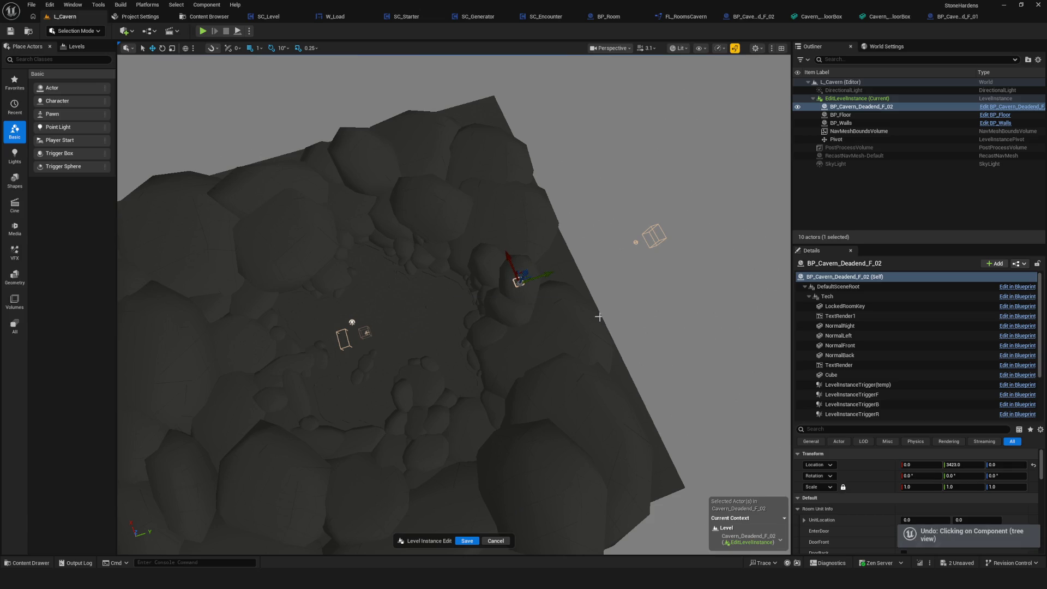
key("ctrl+z")
scroll(680, 360, "up", 5)
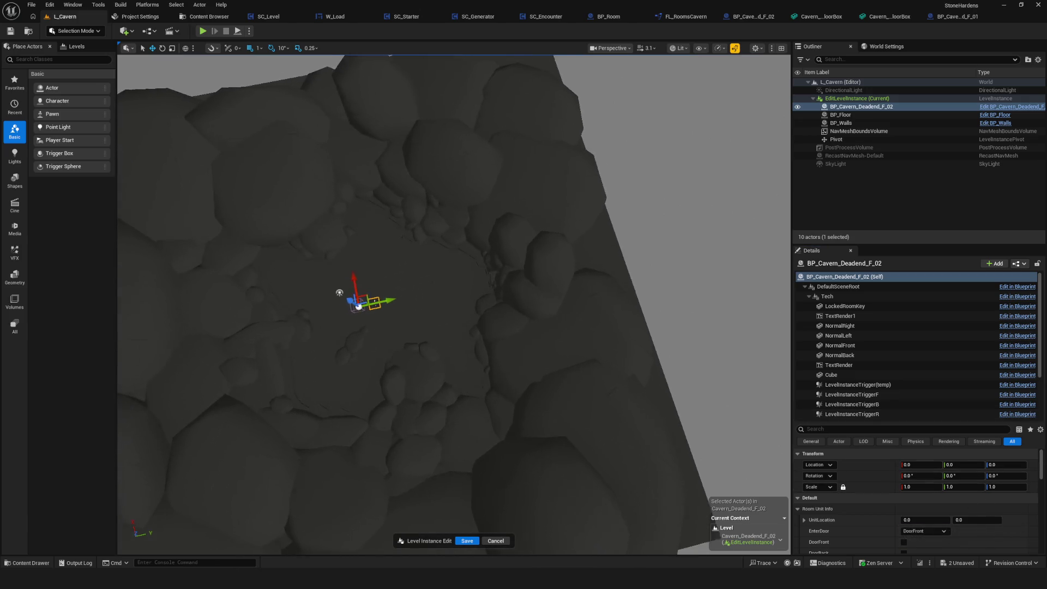
scroll(929, 365, "down", 3)
left_click(861, 365)
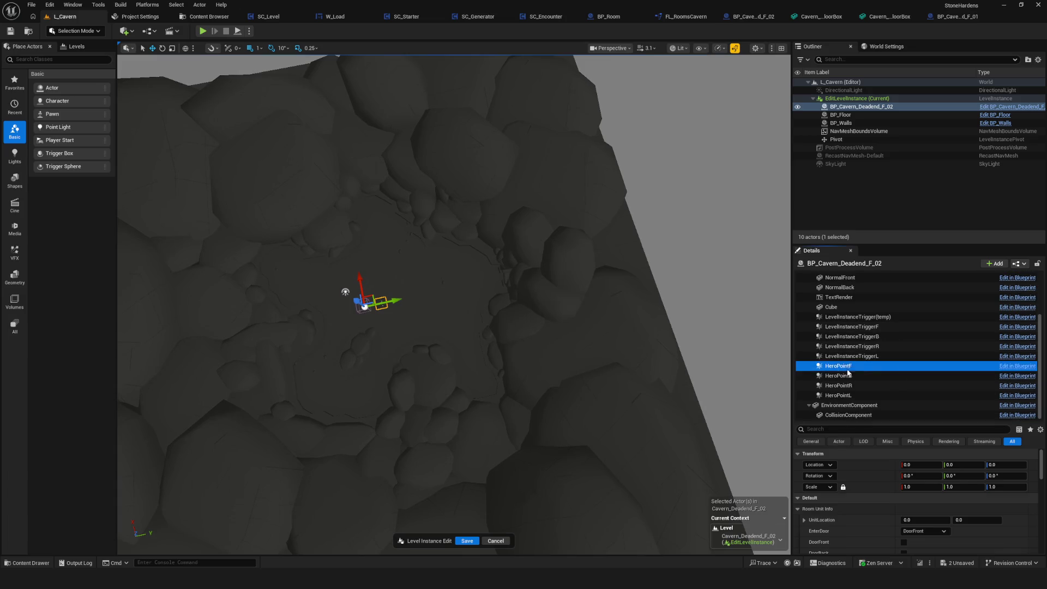
Step: Add the level instance trigger to the selection, slide the components along Y, and undo
left_click(878, 317, "ctrl")
mouse_move(394, 300)
left_mouse_down()
mouse_move(198, 339)
mouse_move(449, 325)
left_mouse_up()
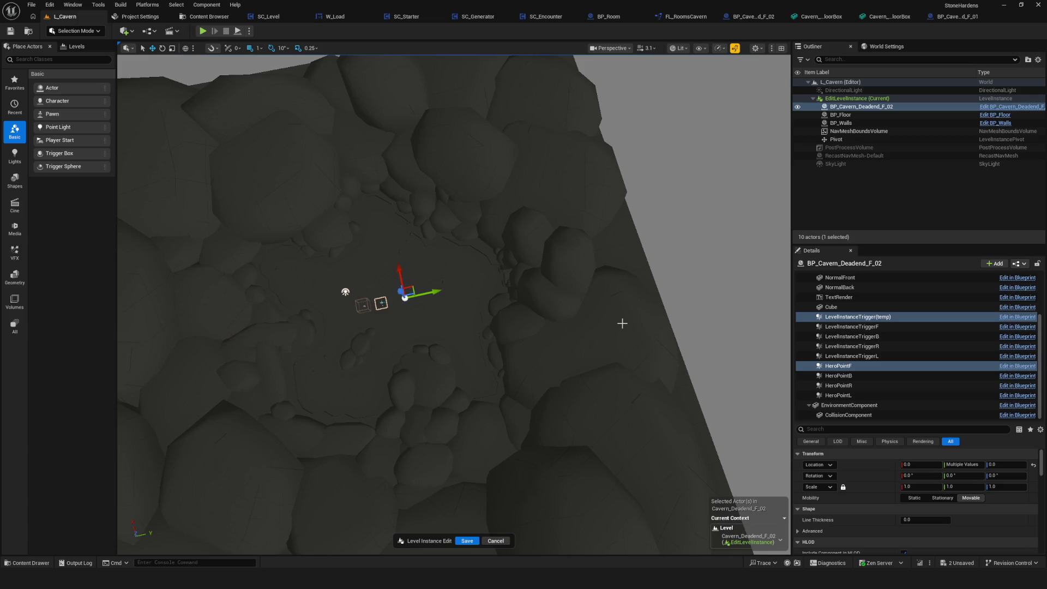
key("ctrl+z")
scroll(521, 304, "down", 6)
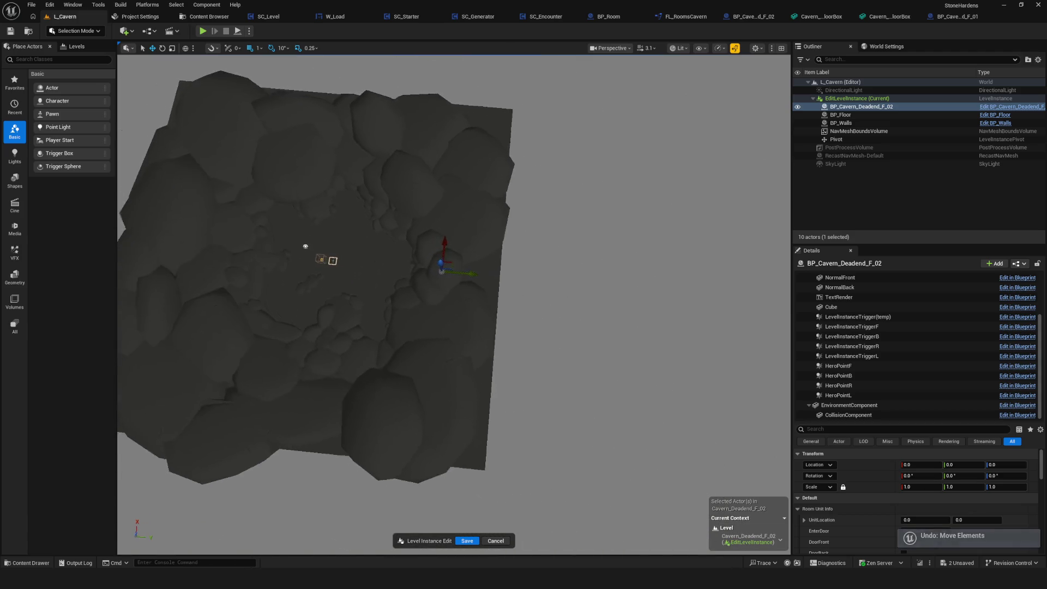
scroll(901, 318, "up", 3)
Step: Move the room actor 348 units along X, then undo the change
left_click(828, 278)
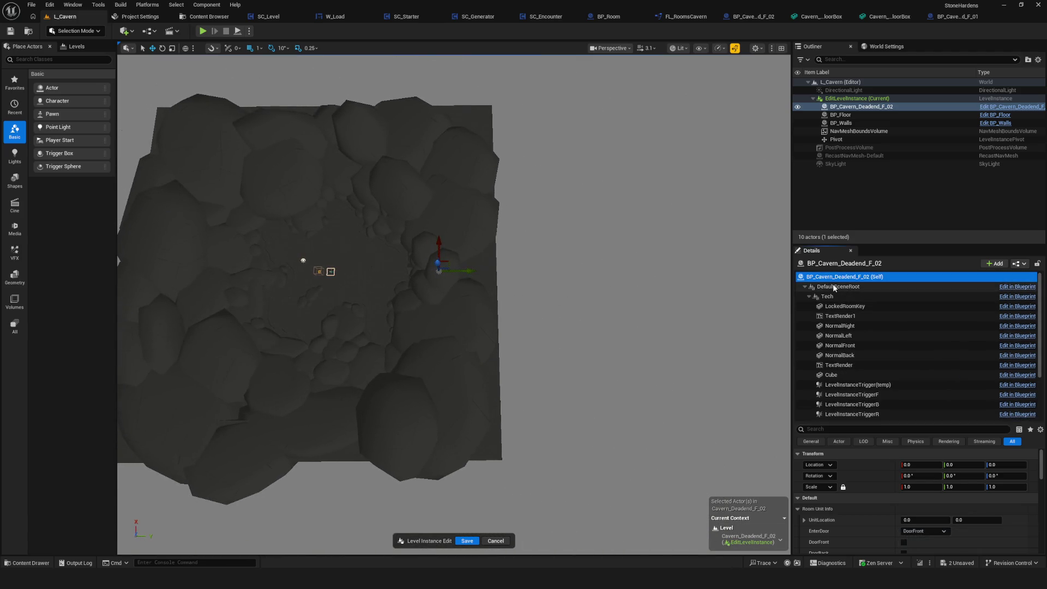
left_click_drag(921, 465, 1014, 468)
key("ctrl+z")
scroll(461, 260, "up", 2)
mouse_move(461, 260)
left_mouse_down()
mouse_move(551, 271)
mouse_move(577, 253)
mouse_move(535, 249)
left_mouse_up()
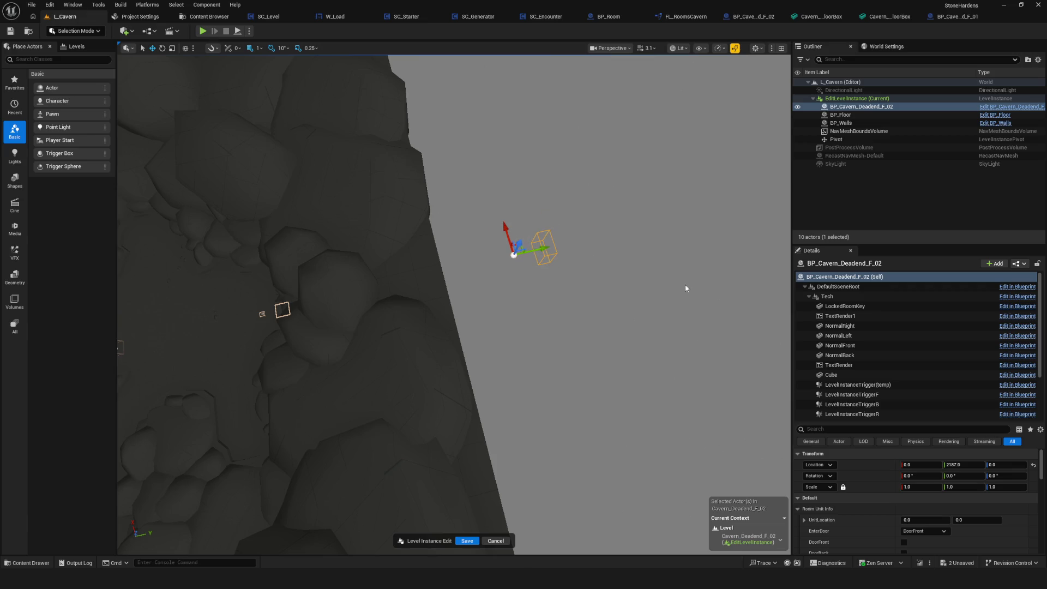
key("ctrl+z")
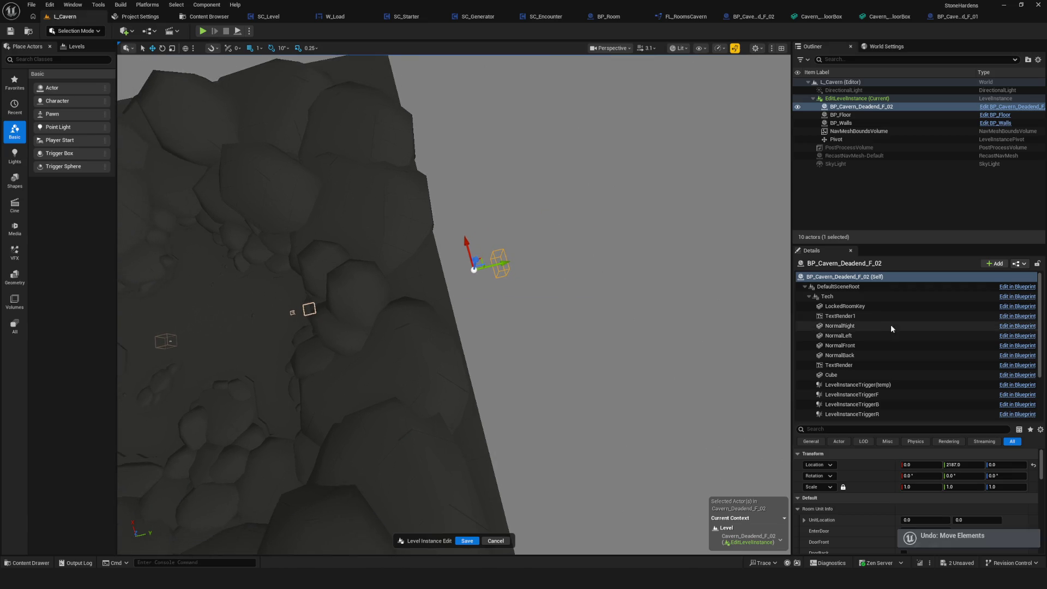
Step: Try a Y move on the room actor, undo it, and reset its Y location to 0
scroll(898, 322, "down", 3)
scroll(898, 322, "up", 2)
mouse_move(512, 279)
left_mouse_down()
mouse_move(608, 253)
mouse_move(557, 269)
left_mouse_up()
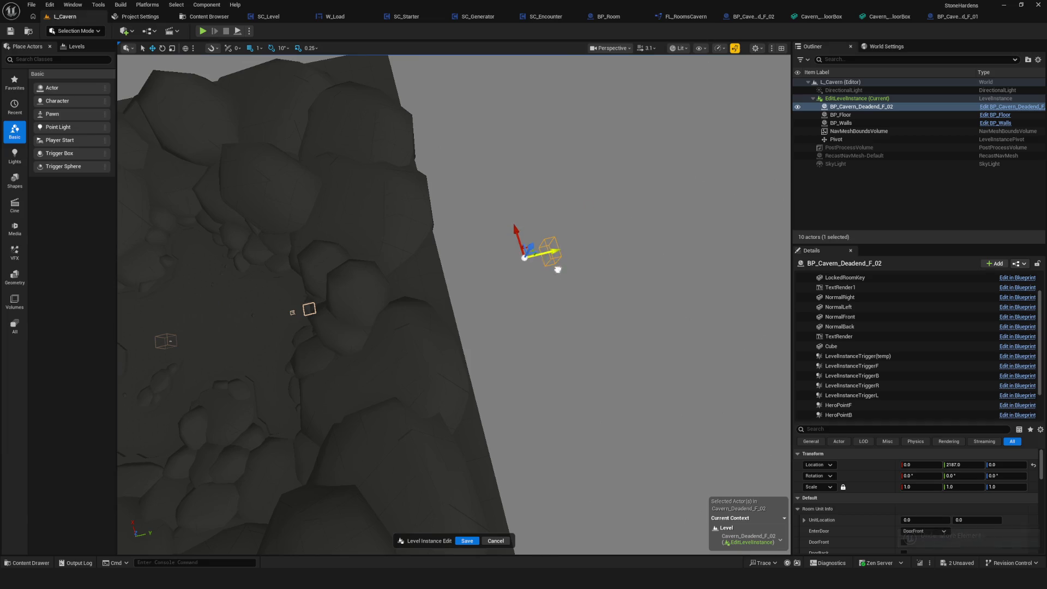
key("ctrl+z")
mouse_move(537, 316)
left_mouse_down()
mouse_move(643, 256)
mouse_move(578, 267)
left_mouse_up()
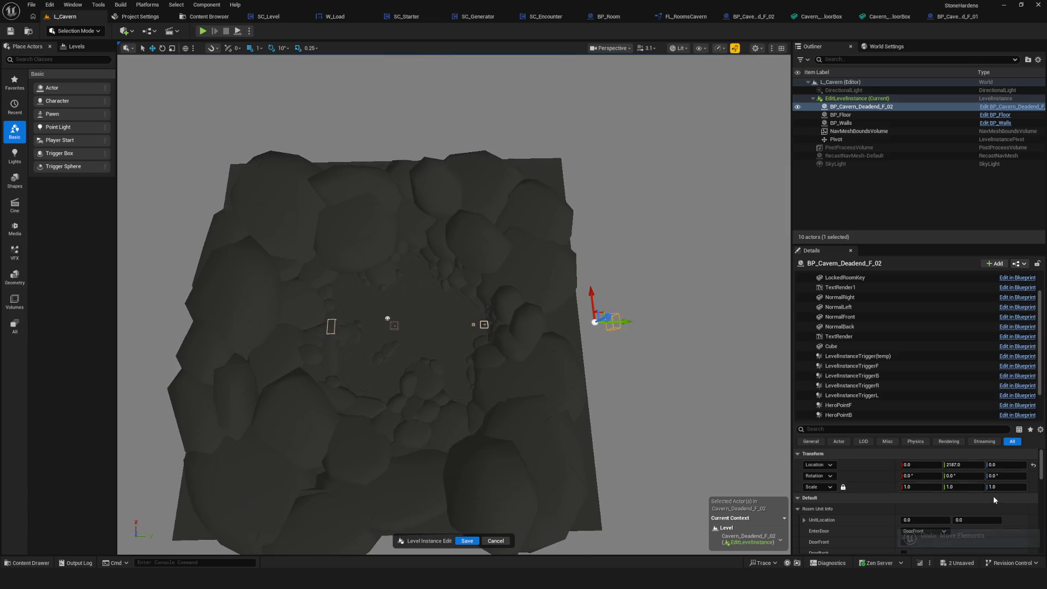
scroll(905, 299, "up", 2)
left_click(1033, 465)
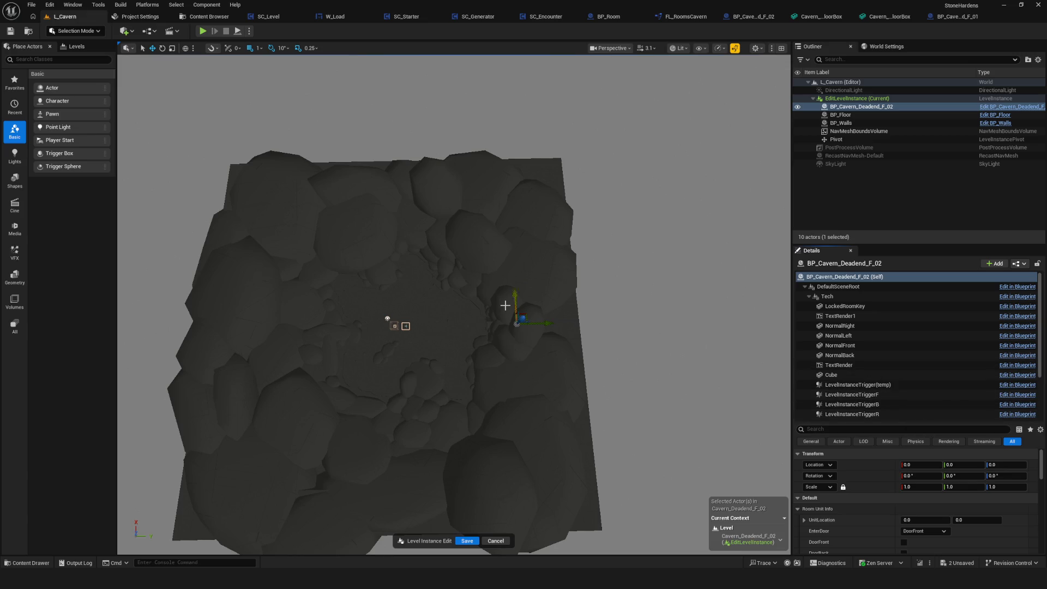
Step: Move the room actor to Y 6705, keeping it selected
left_click(836, 277)
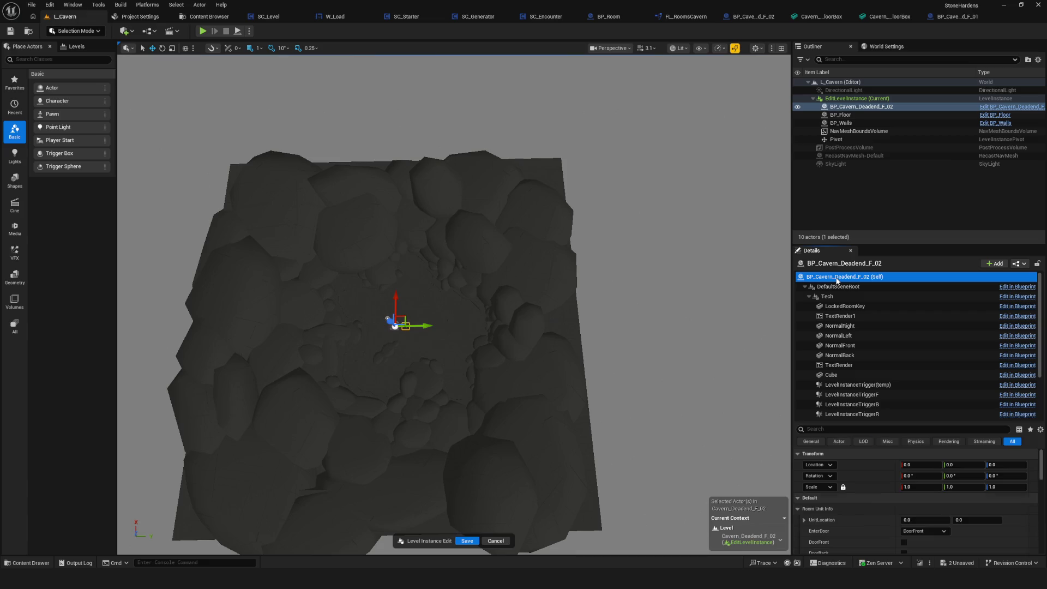
mouse_move(406, 323)
left_mouse_down()
mouse_move(712, 322)
mouse_move(643, 322)
left_mouse_up()
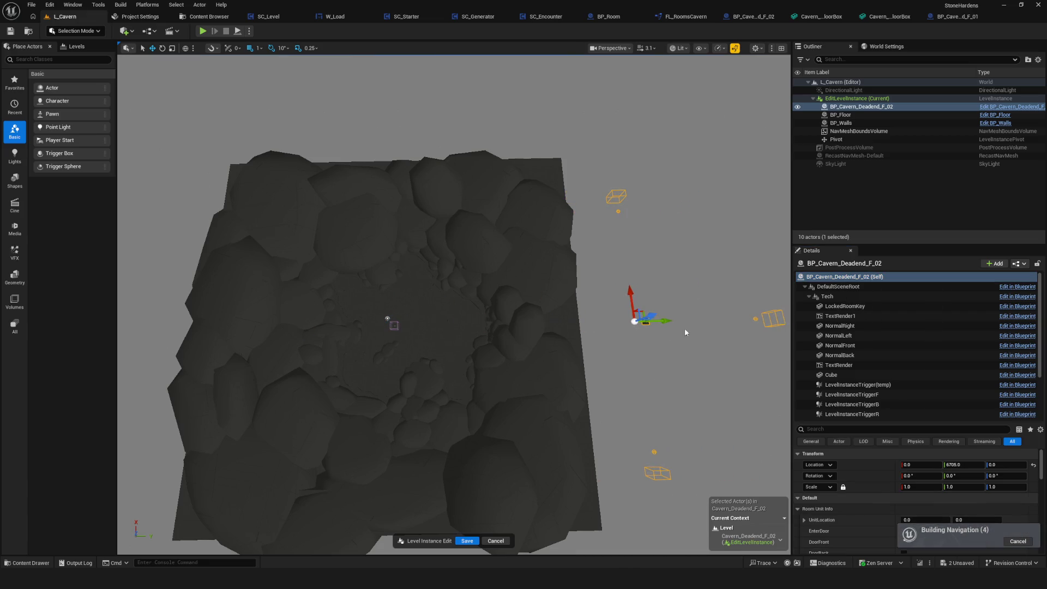
key("Escape")
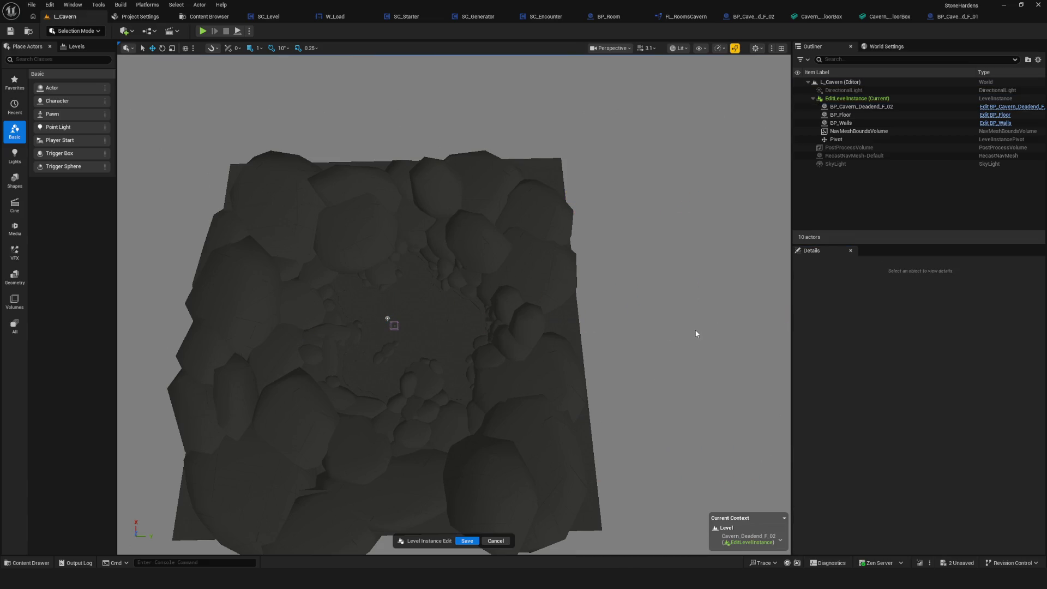
key("ctrl+z")
left_click(760, 327)
left_click_drag(760, 328, 694, 304)
key("ctrl+z")
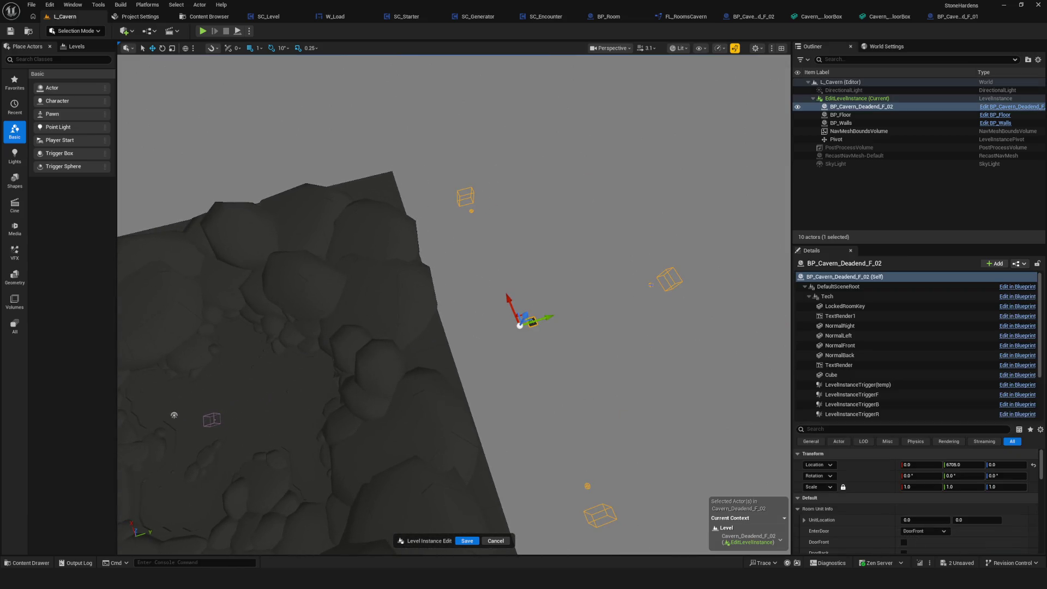
Step: Shift one trigger box toward the rock edge, reset the room's Y to 0 and frame it
left_click(651, 284)
left_click(672, 285)
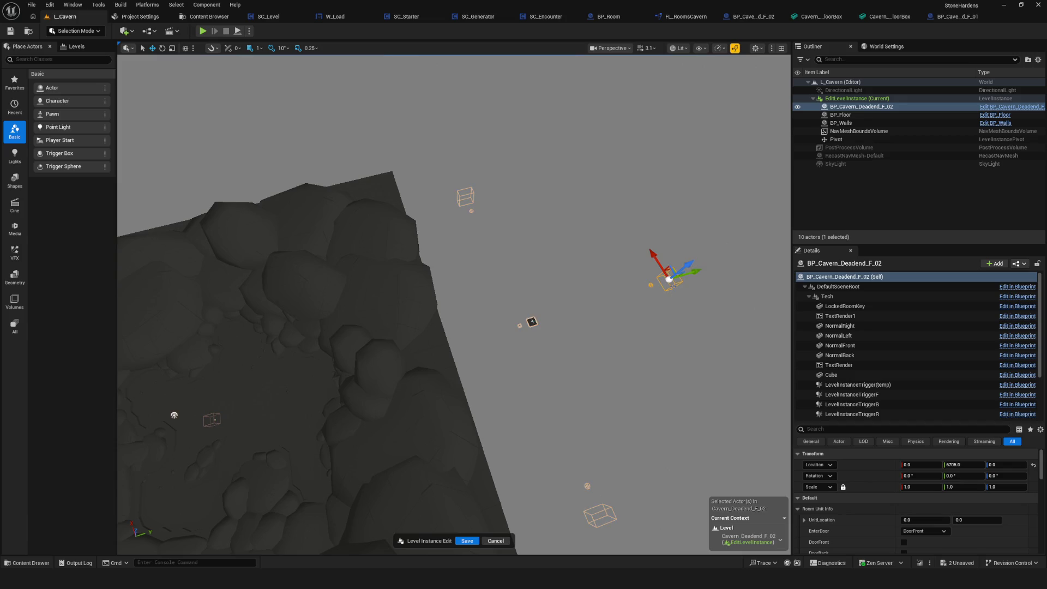
mouse_move(697, 270)
left_mouse_down()
mouse_move(578, 301)
mouse_move(587, 303)
left_mouse_up()
left_click_drag(594, 365, 565, 325)
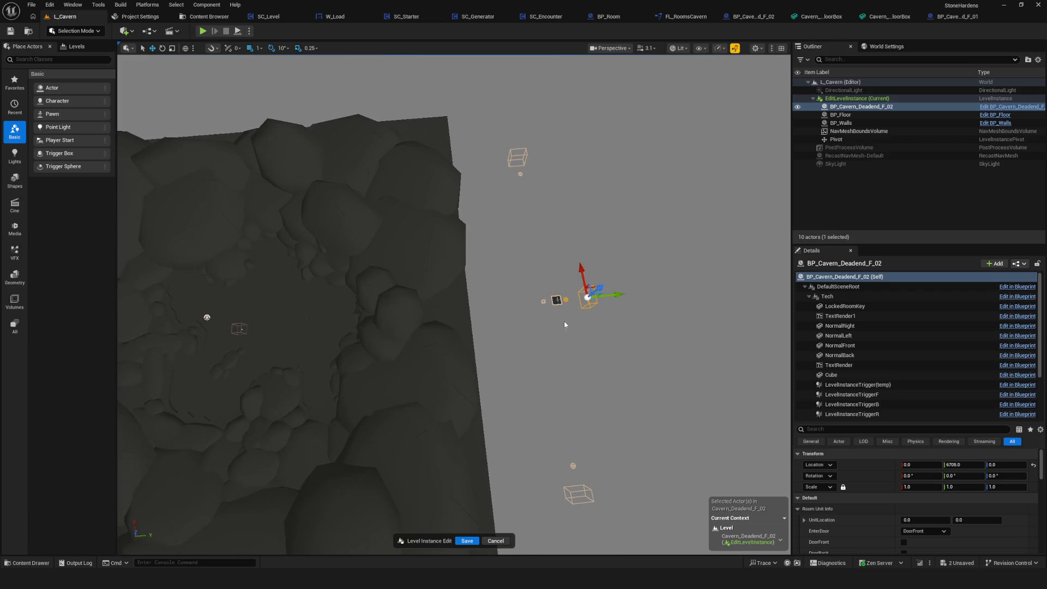
left_click(851, 277)
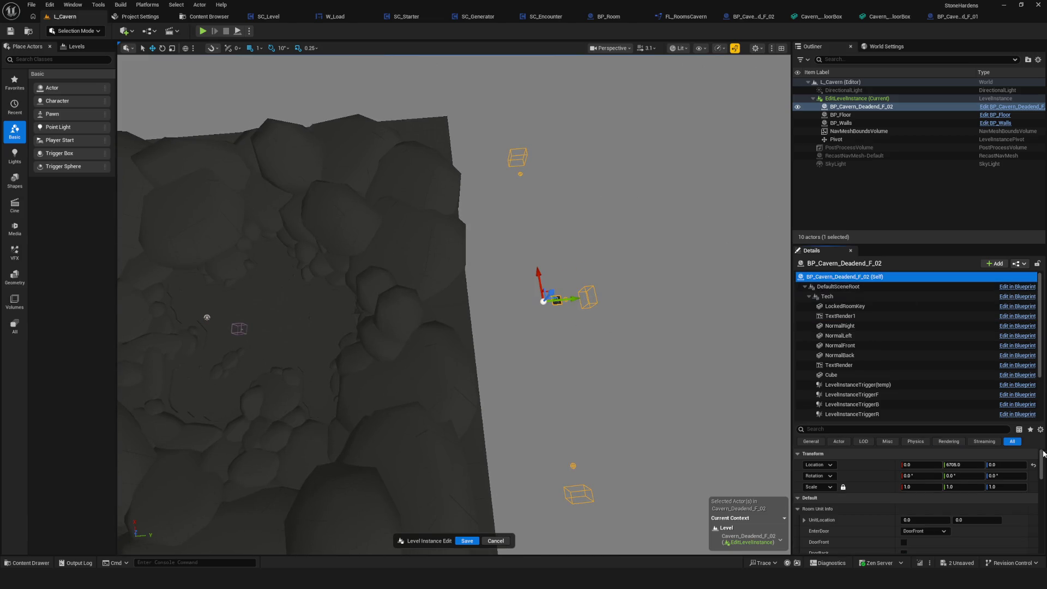
left_click(1033, 465)
key("f")
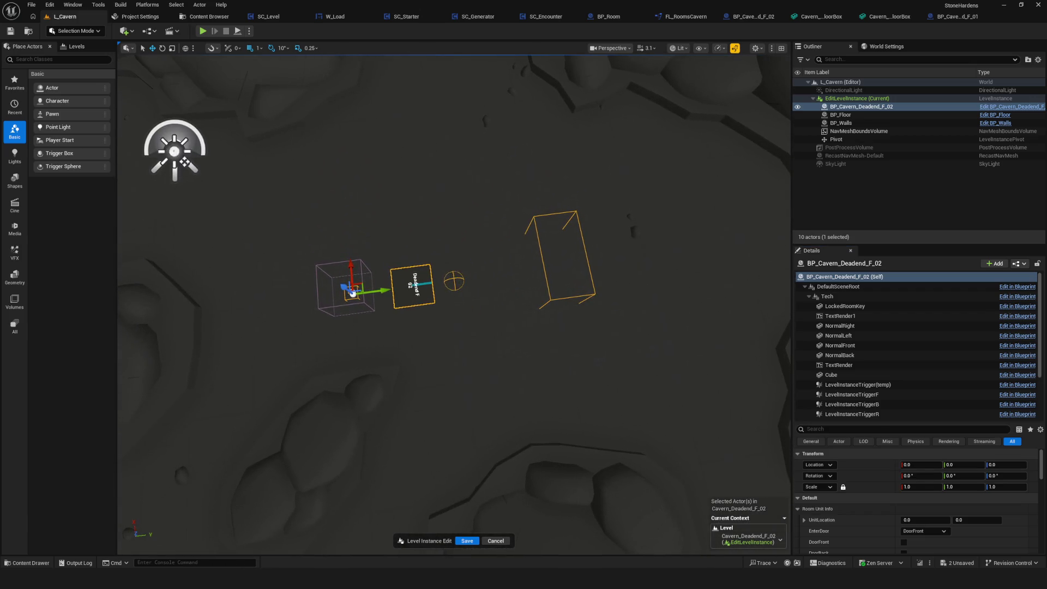
left_click(454, 280)
Step: Inspect BP_Floor and its WithCollisionComp component, returning to the deadend room selection
left_click(453, 278)
left_click(544, 260)
left_click(543, 261)
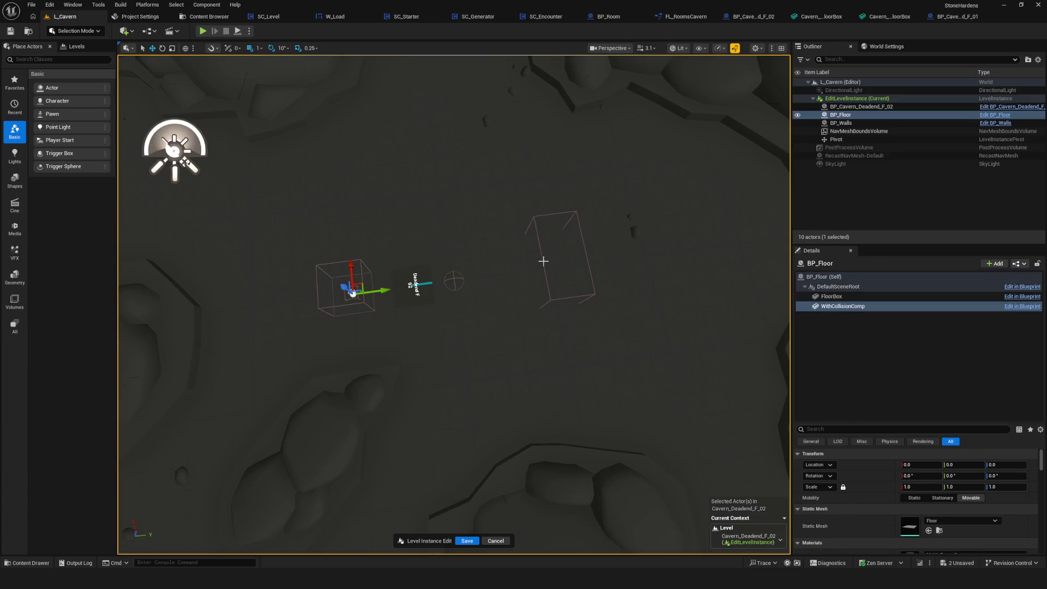
left_click_drag(543, 267, 504, 243)
left_click(497, 235)
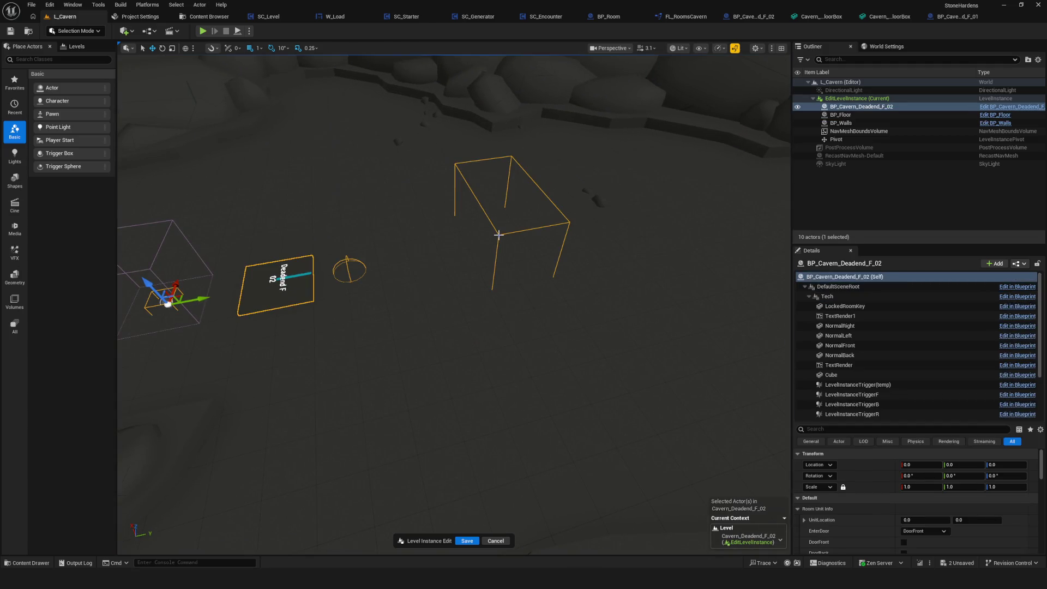
left_click(498, 234)
left_click(499, 235)
mouse_move(498, 234)
left_mouse_down()
mouse_move(484, 191)
mouse_move(503, 246)
left_mouse_up()
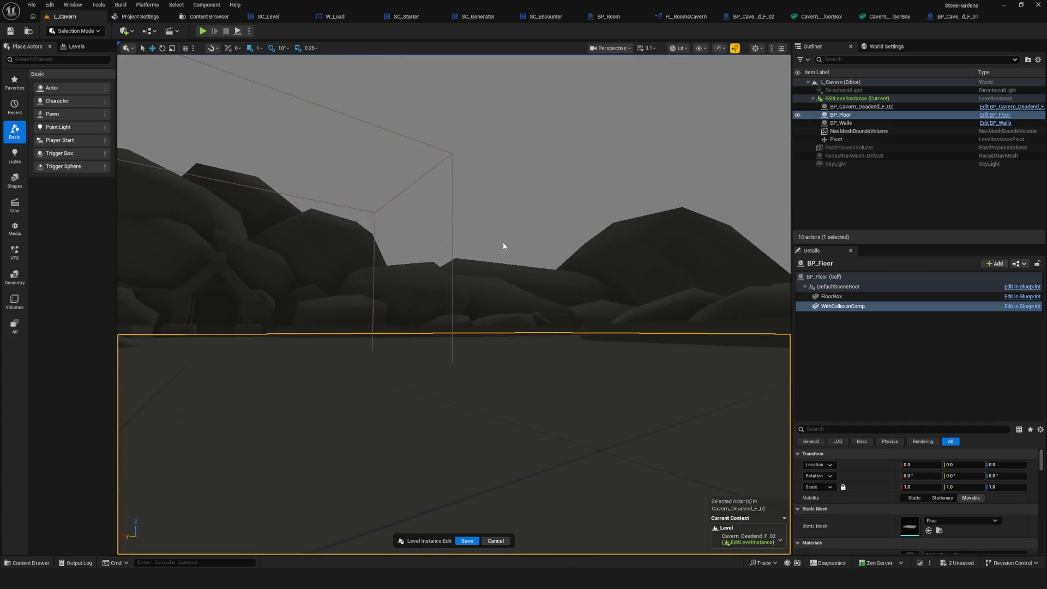
key("ctrl+z")
Step: Check the BP_Walls actor, then position the view looking down on the triggers
mouse_move(365, 252)
left_mouse_down()
mouse_move(349, 302)
mouse_move(349, 357)
mouse_move(317, 295)
mouse_move(332, 256)
mouse_move(339, 268)
mouse_move(333, 278)
mouse_move(334, 213)
left_mouse_up()
left_click(333, 206)
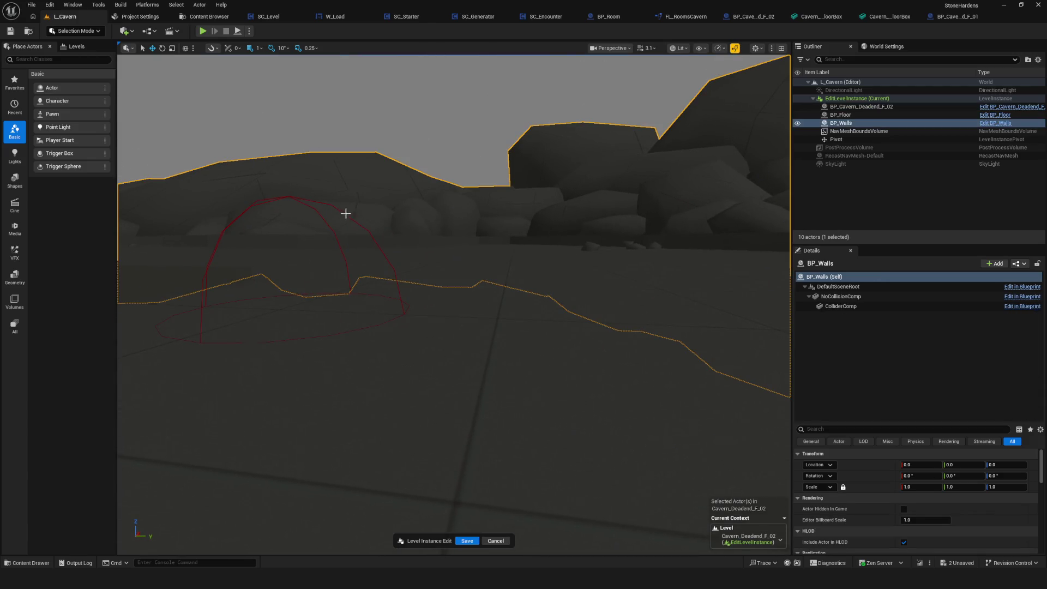
key("ctrl+z")
mouse_move(406, 233)
left_mouse_down()
mouse_move(436, 198)
mouse_move(434, 136)
mouse_move(490, 94)
left_mouse_up()
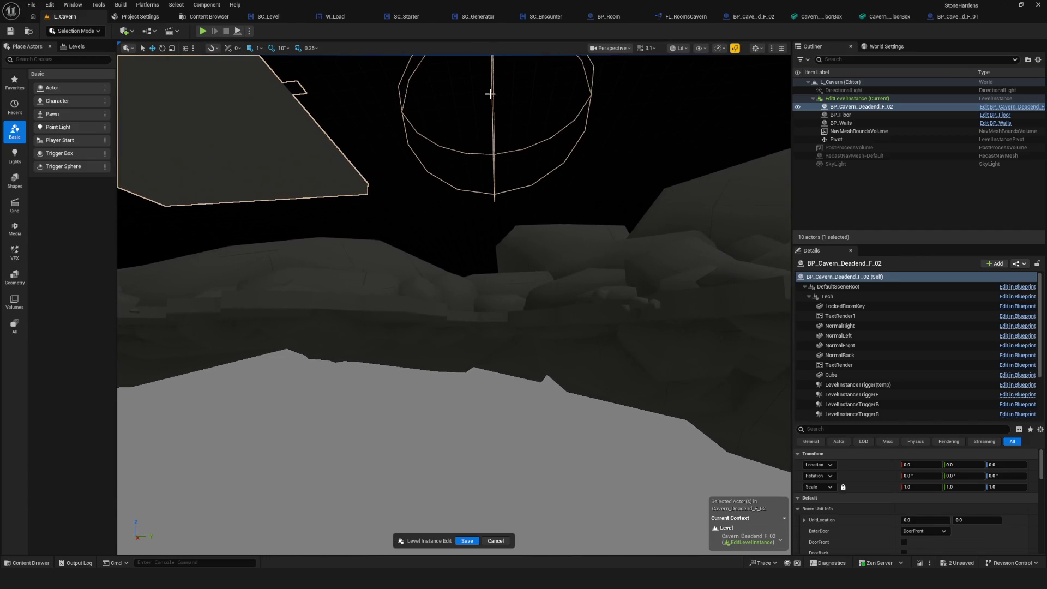
left_click_drag(514, 173, 480, 156)
Step: Slide the trigger box along Y and save the level instance edits
mouse_move(462, 205)
left_mouse_down()
mouse_move(570, 214)
mouse_move(569, 191)
mouse_move(569, 214)
left_mouse_up()
left_click_drag(428, 255, 568, 249)
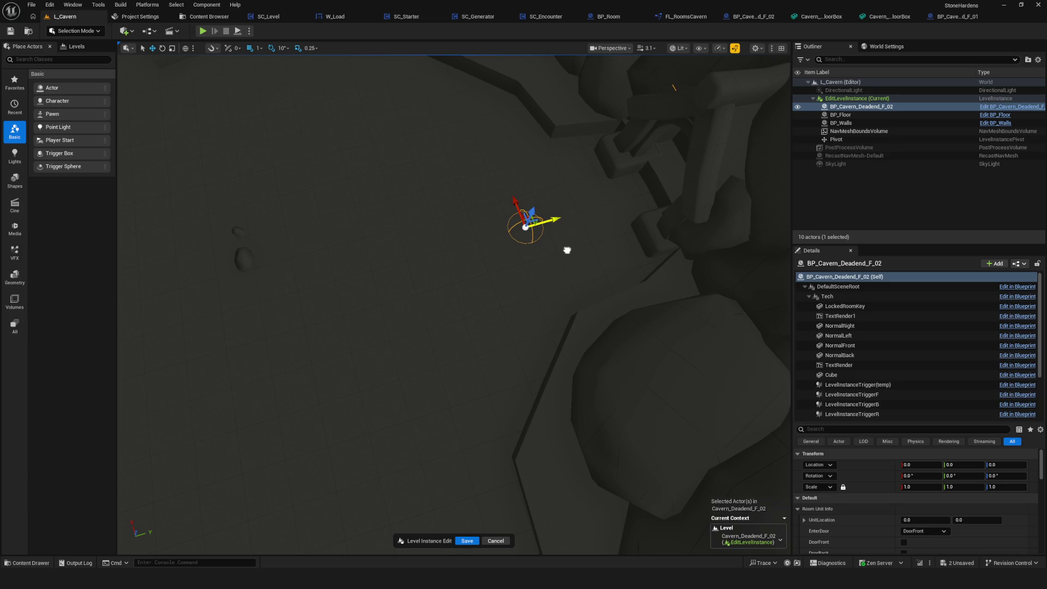
mouse_move(567, 251)
left_mouse_down()
mouse_move(525, 262)
mouse_move(551, 259)
mouse_move(520, 269)
mouse_move(542, 266)
mouse_move(417, 371)
mouse_move(475, 563)
mouse_move(467, 539)
left_mouse_up()
left_click(467, 540)
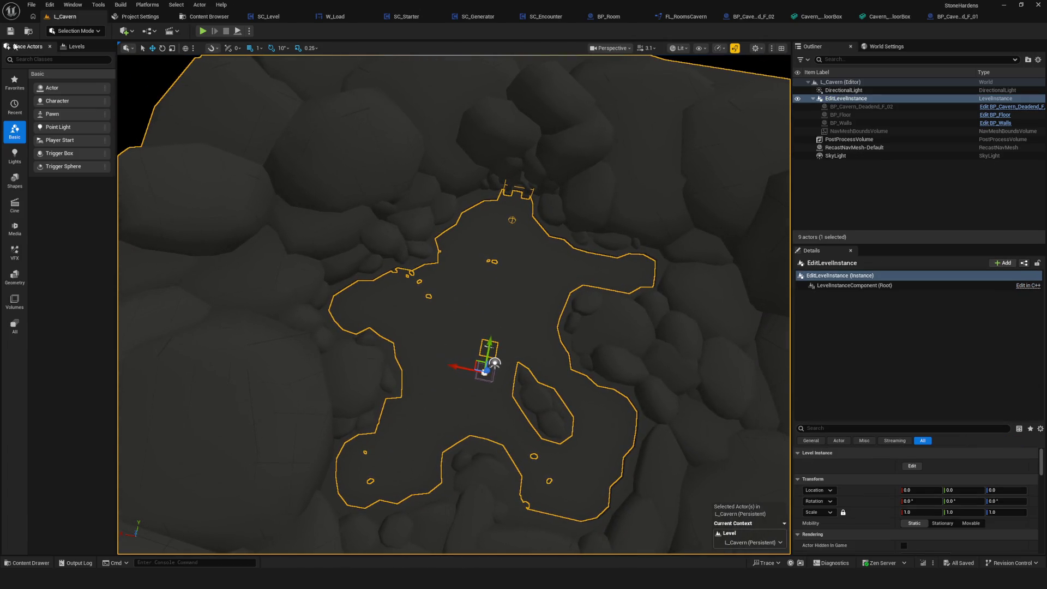
Step: Set the level instance's Level to None, save L_Cavern, and show the Levels folder
scroll(579, 271, "down", 10)
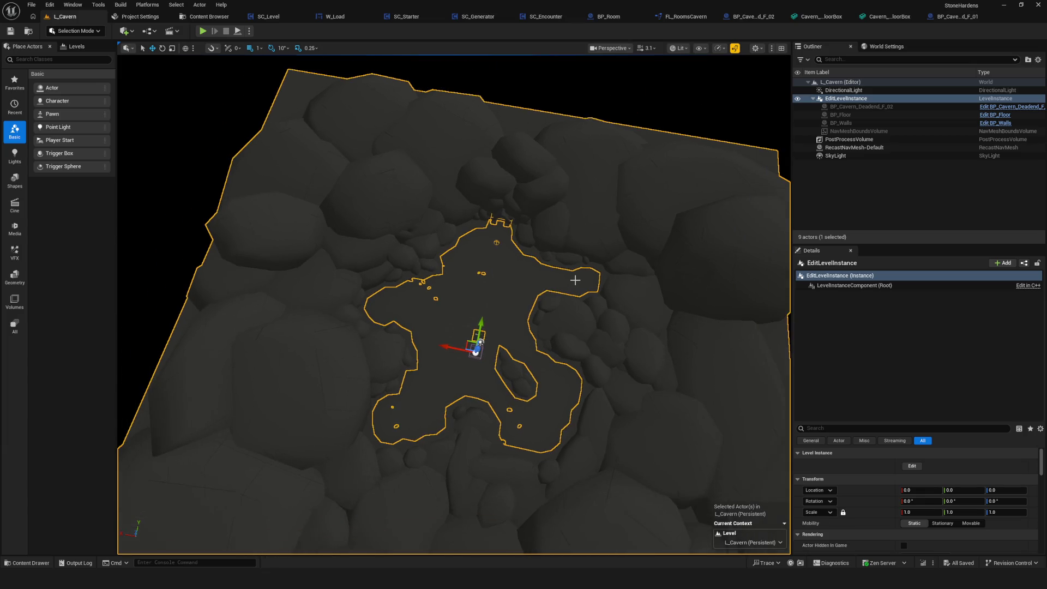
mouse_move(453, 305)
left_mouse_down()
mouse_move(349, 305)
mouse_move(349, 289)
left_mouse_up()
scroll(966, 504, "down", 5)
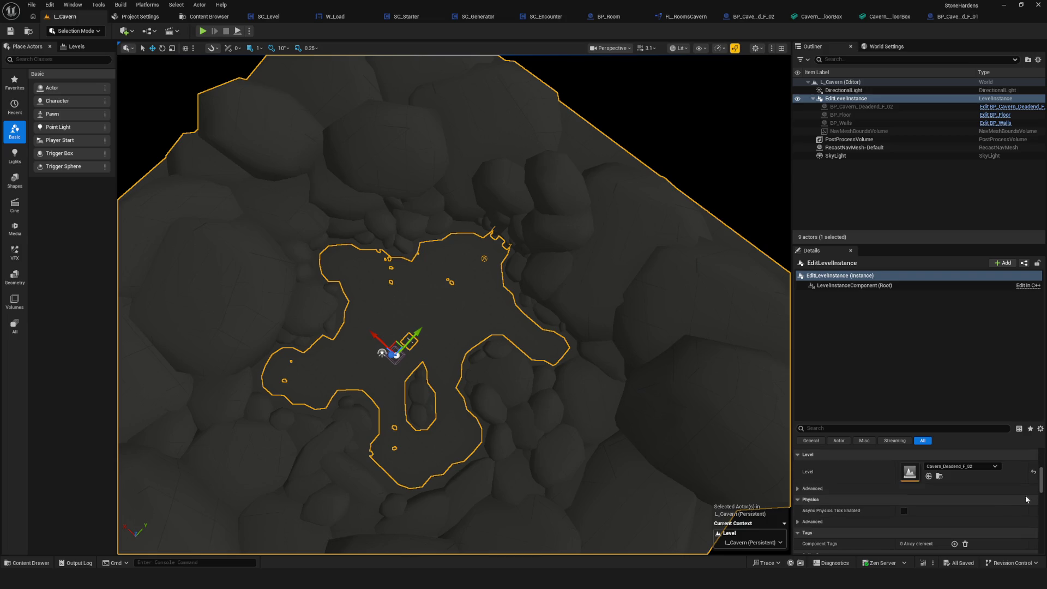
left_click(1034, 472)
left_click(11, 31)
left_click(211, 18)
scroll(99, 280, "up", 10)
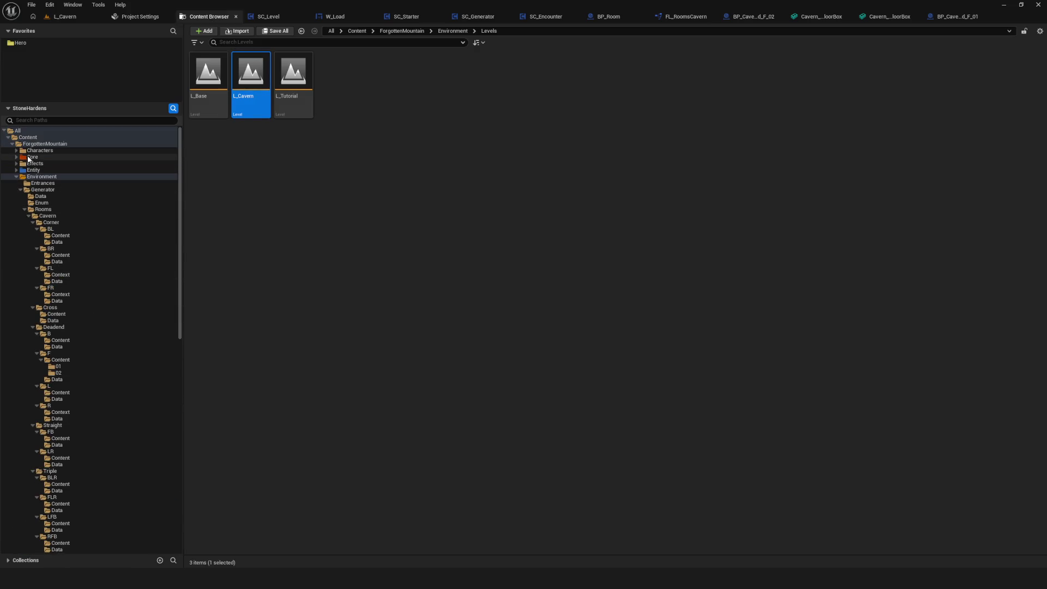
Step: Open FL_RoomsCavern from Core > Library to review GetCavernRoom, then switch to BP_Cavern_Deadend_F_01
left_click(29, 158)
double_click(295, 76)
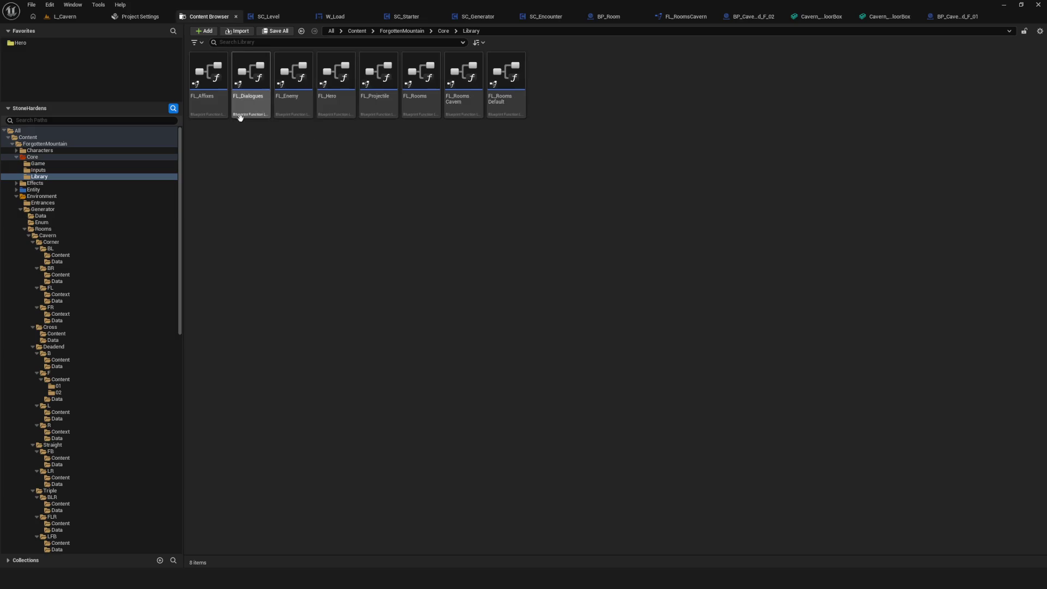
double_click(478, 113)
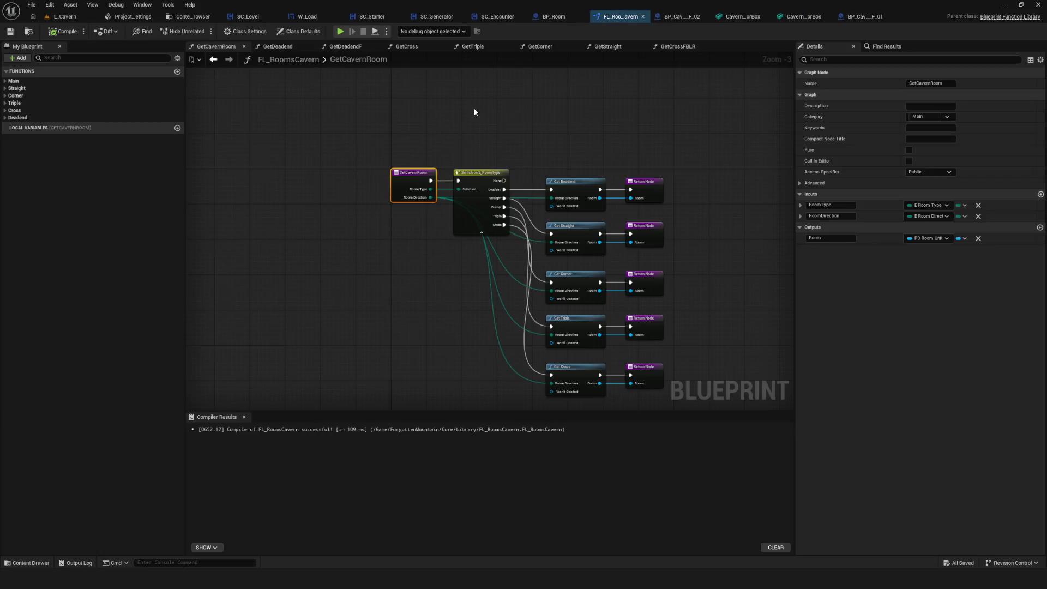
scroll(474, 112, "up", 4)
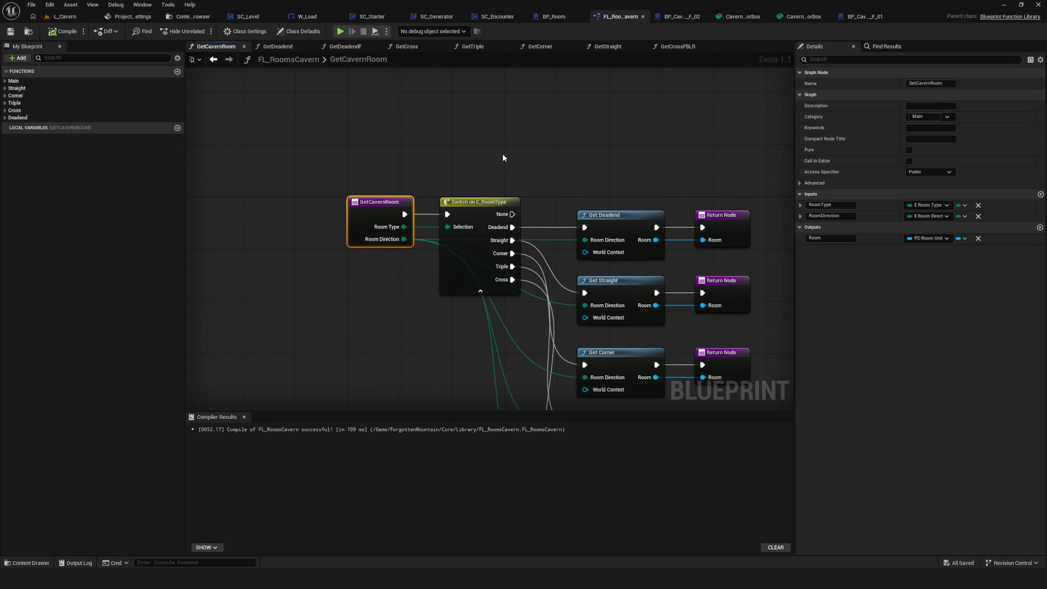
left_click_drag(487, 154, 347, 136)
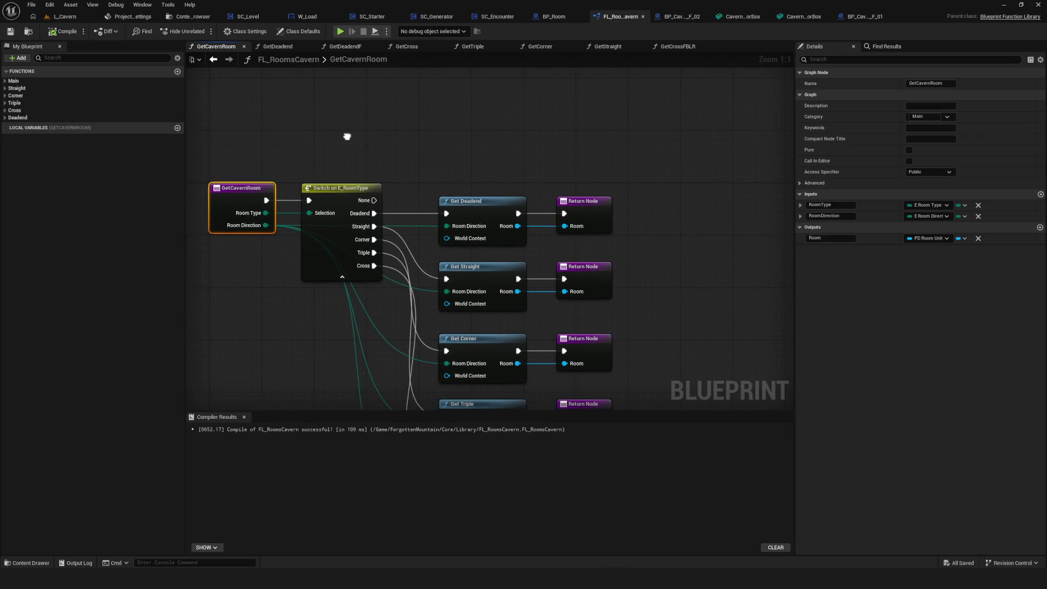
left_click(866, 17)
scroll(444, 187, "down", 5)
scroll(522, 214, "up", 5)
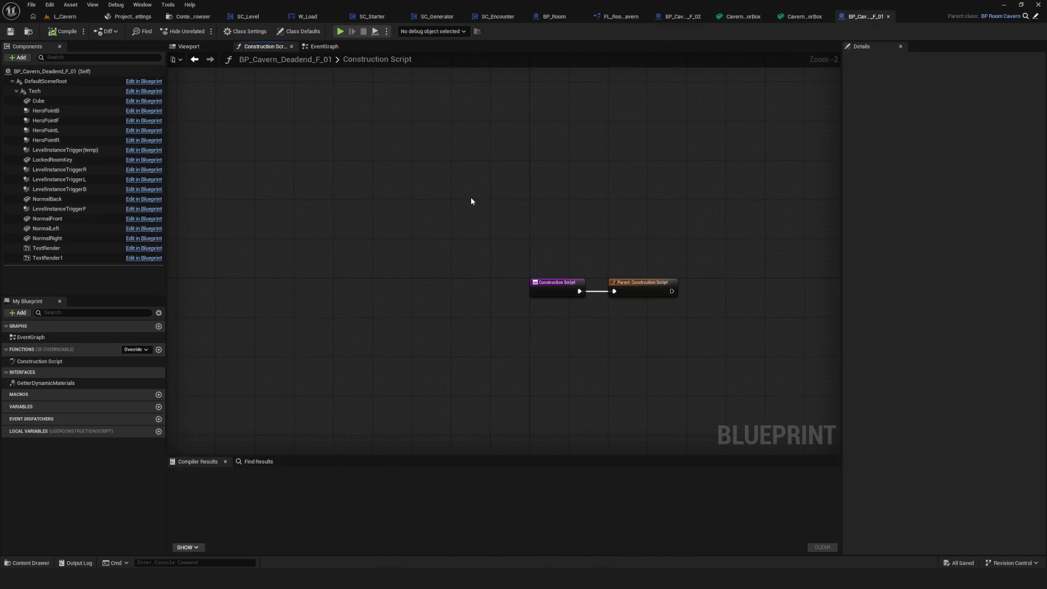
Step: Close the BP_Cavern_Deadend_F_01 editor and both Cavern floor-box mesh editor tabs
left_click_drag(472, 200, 554, 219)
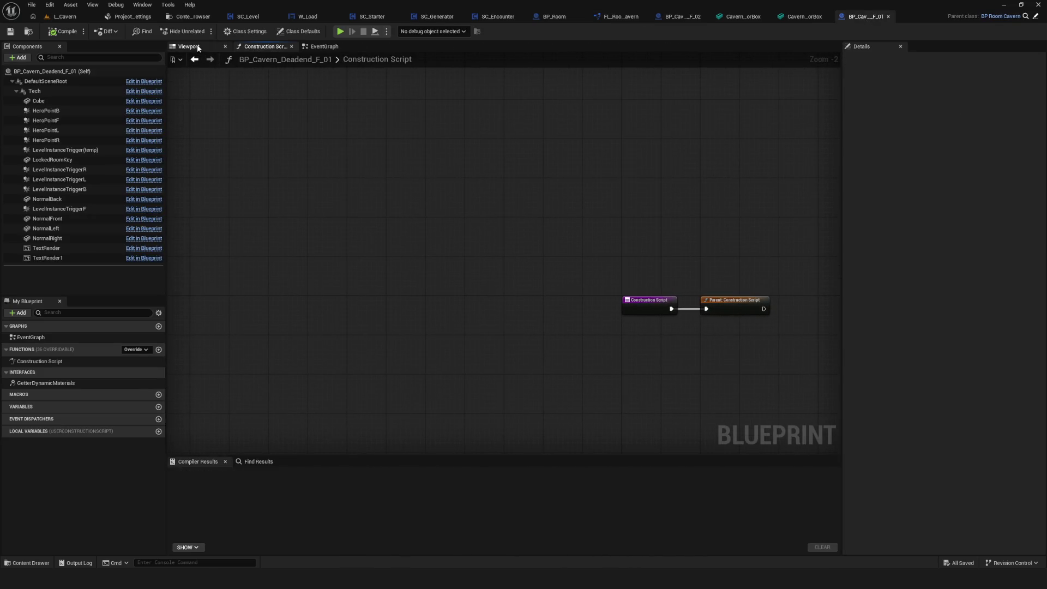
left_click(197, 47)
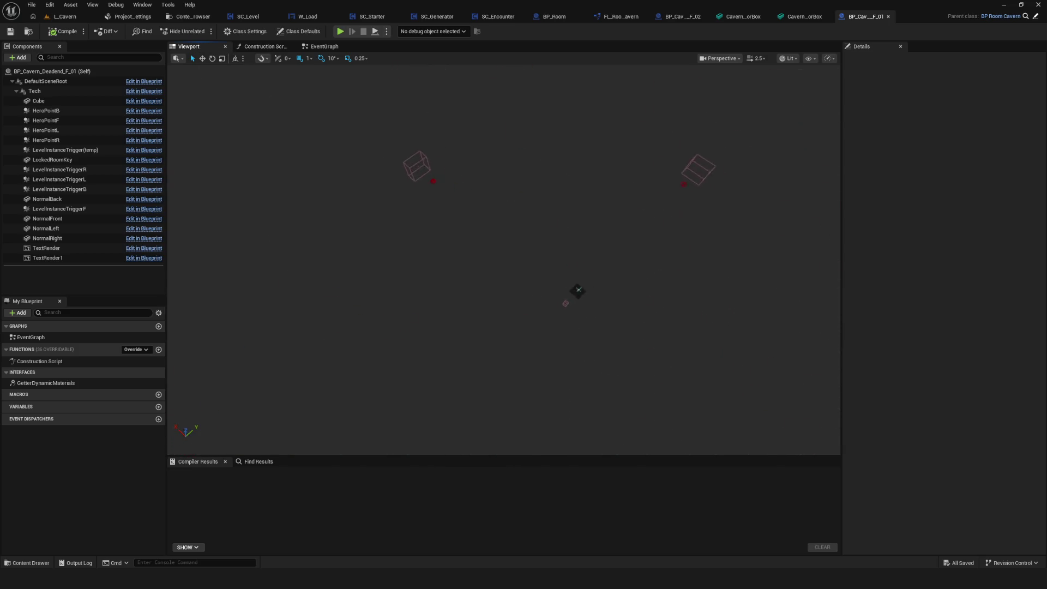
left_click(886, 17)
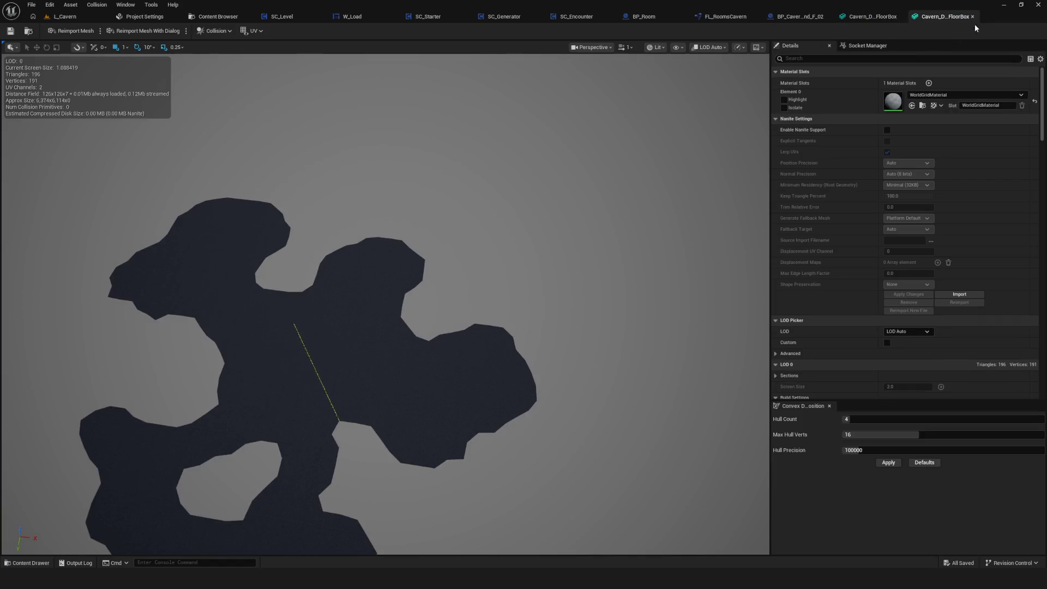
left_click(973, 17)
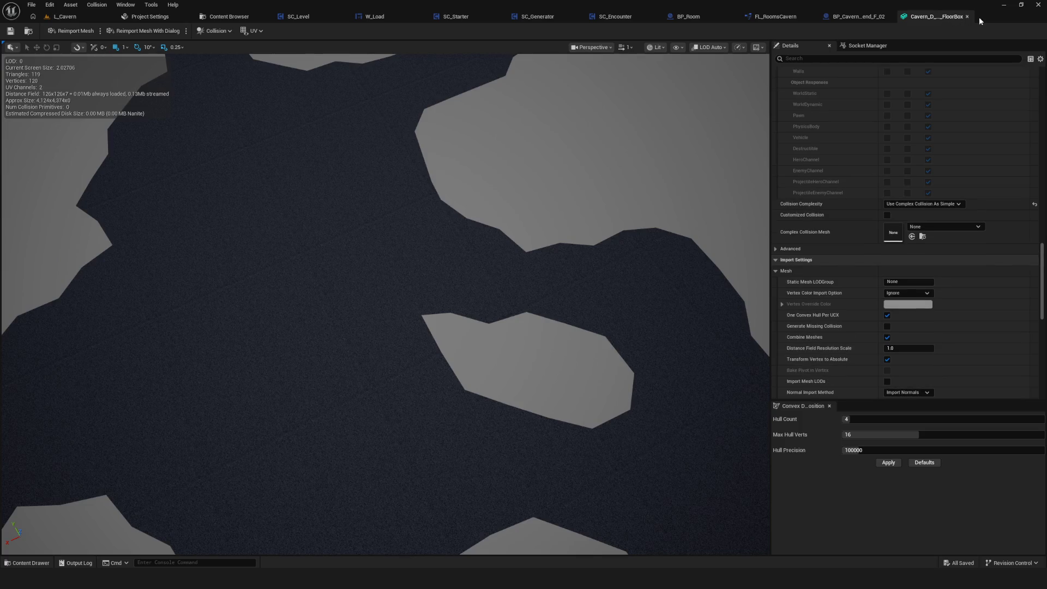
left_click(968, 17)
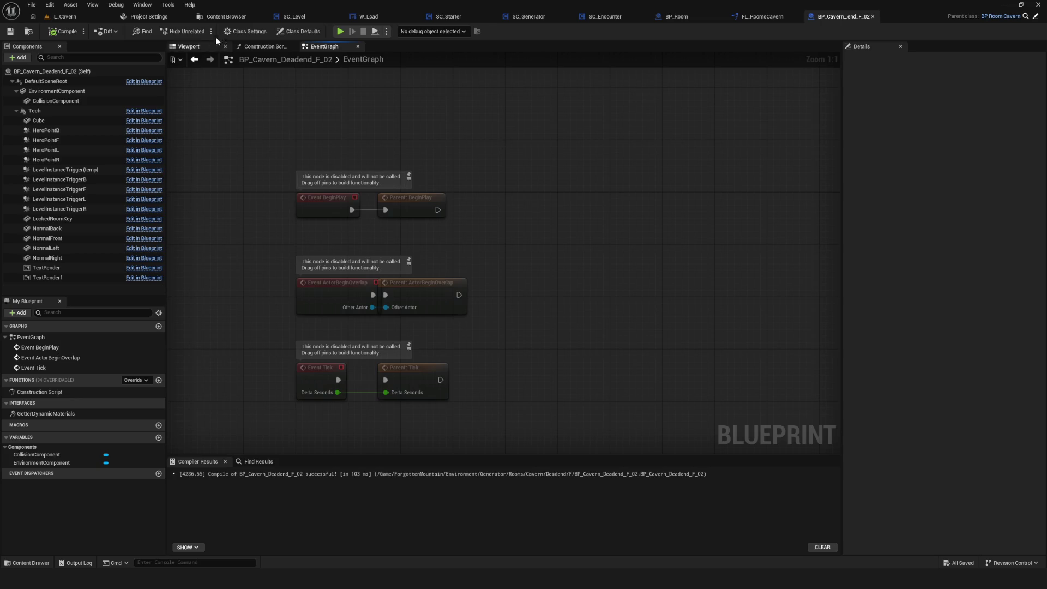
Step: Return to the Content Browser and look through the Services subfolders Cheat, Dialogue, Encounter and Enemy
left_click(224, 16)
scroll(107, 337, "down", 10)
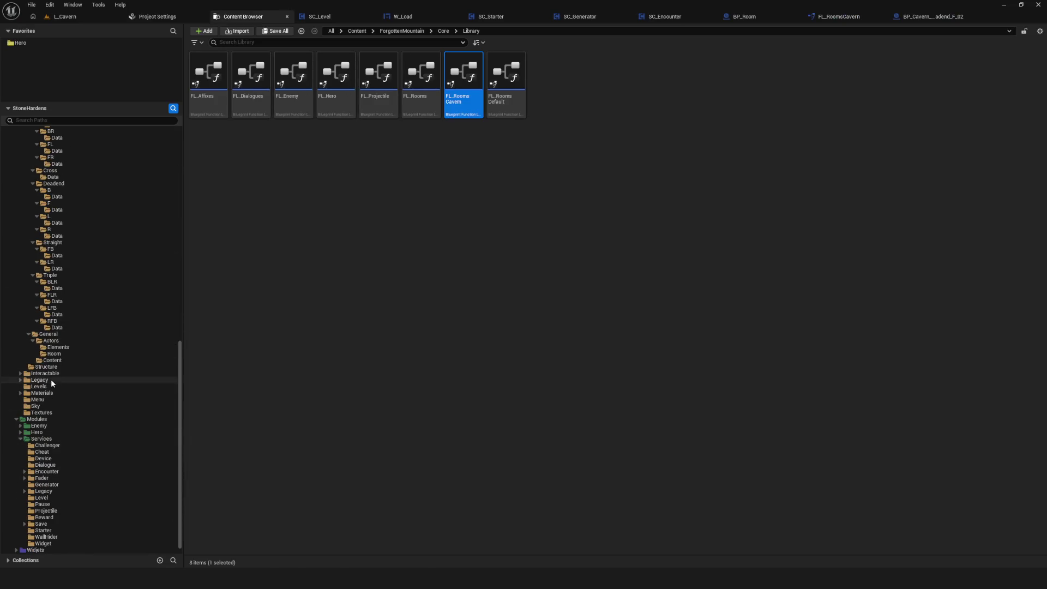
left_click(41, 439)
left_click(44, 452)
left_click(53, 465)
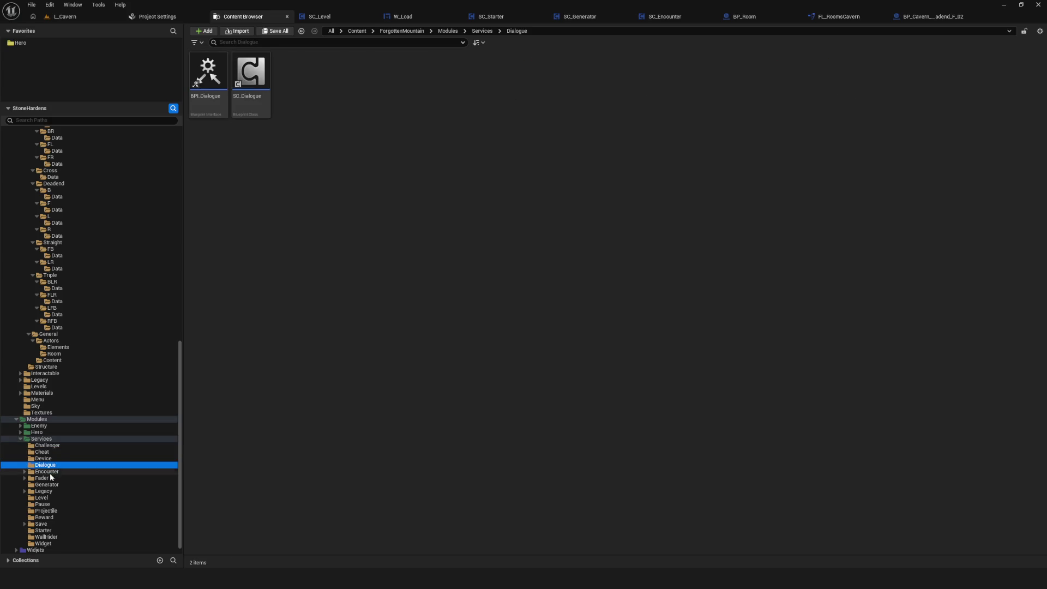
left_click(46, 471)
left_click(20, 426)
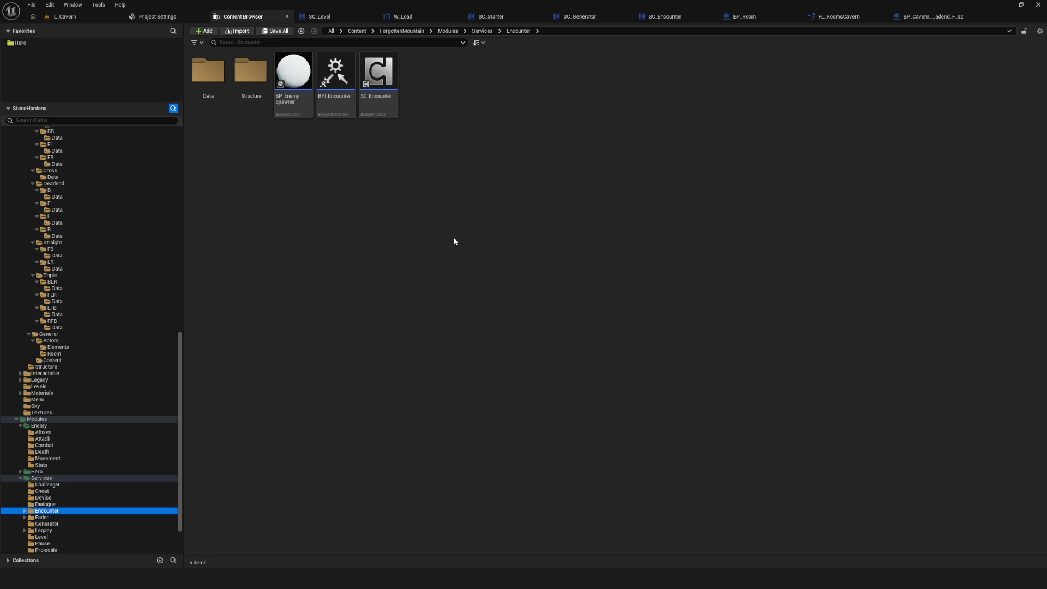
Step: Check the Core and Library folders, then go to Services > Generator via Challenger and Encounter
scroll(146, 282, "up", 20)
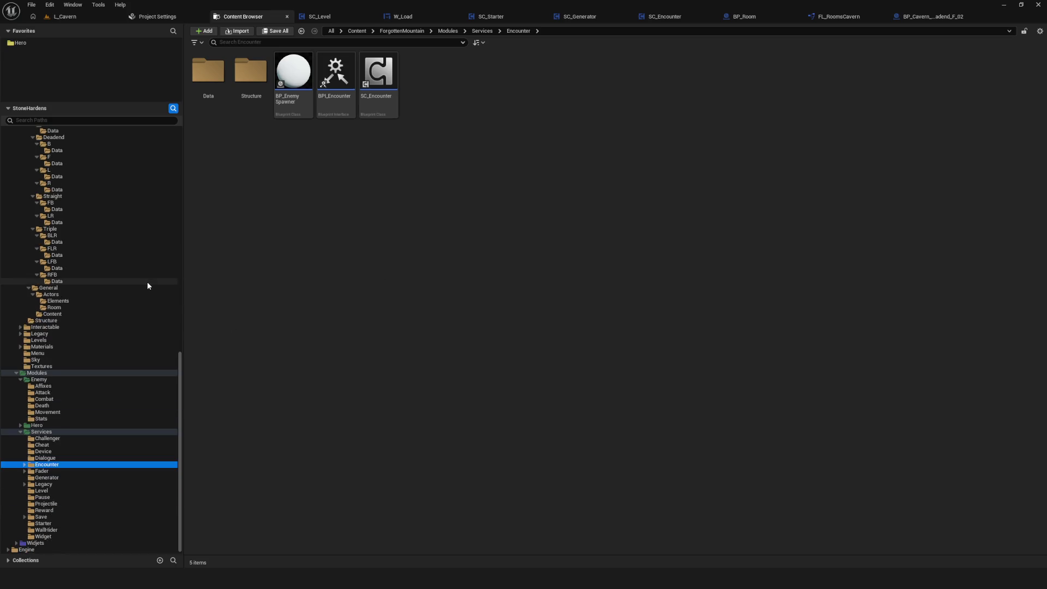
left_click(54, 151)
left_click(63, 163)
left_click(85, 157)
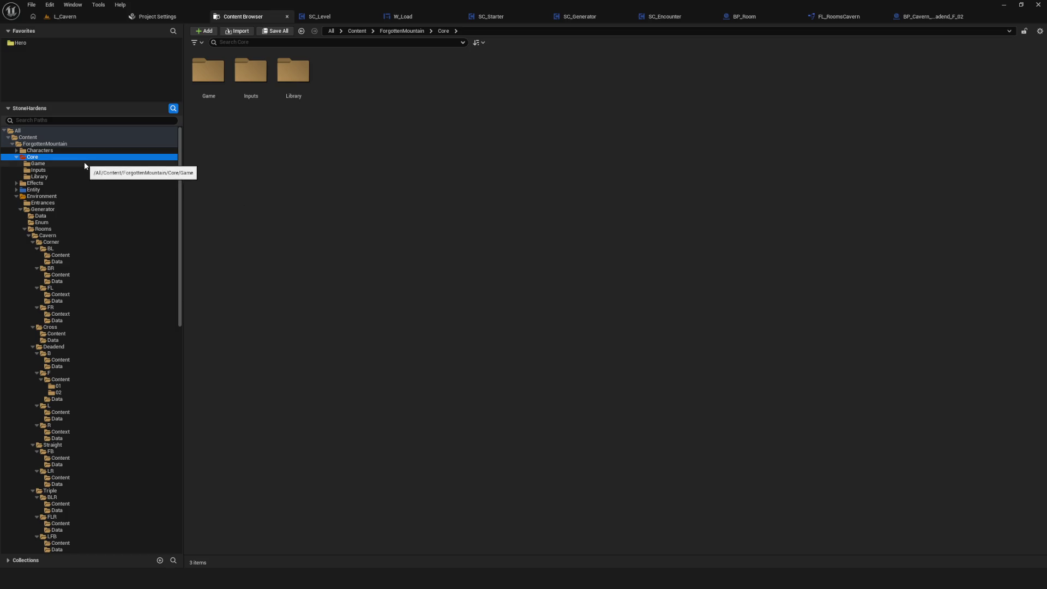
left_click(69, 176)
scroll(106, 296, "down", 10)
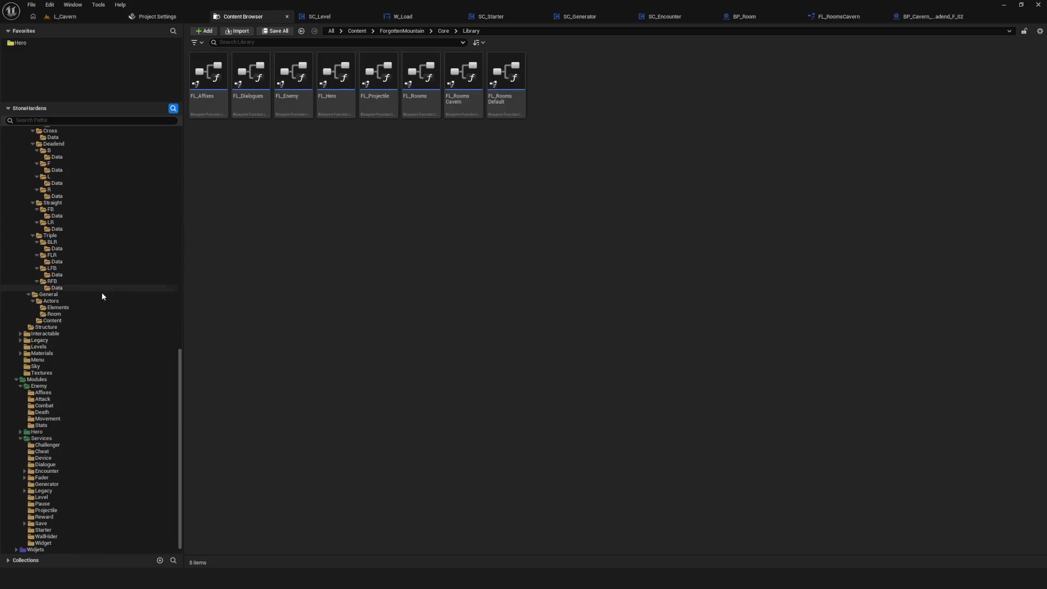
left_click(62, 444)
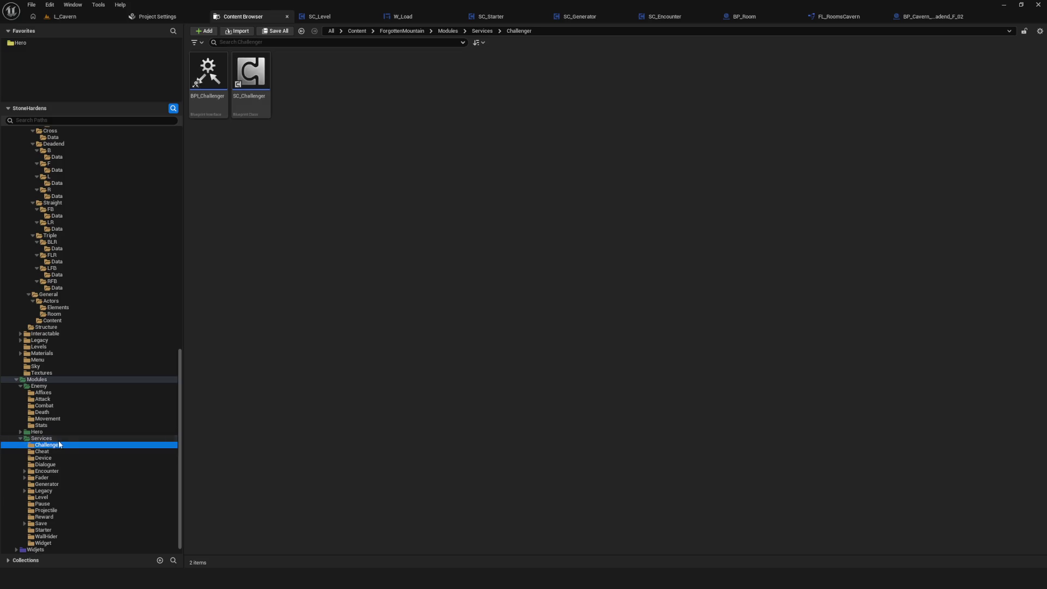
left_click(57, 471)
left_click(48, 483)
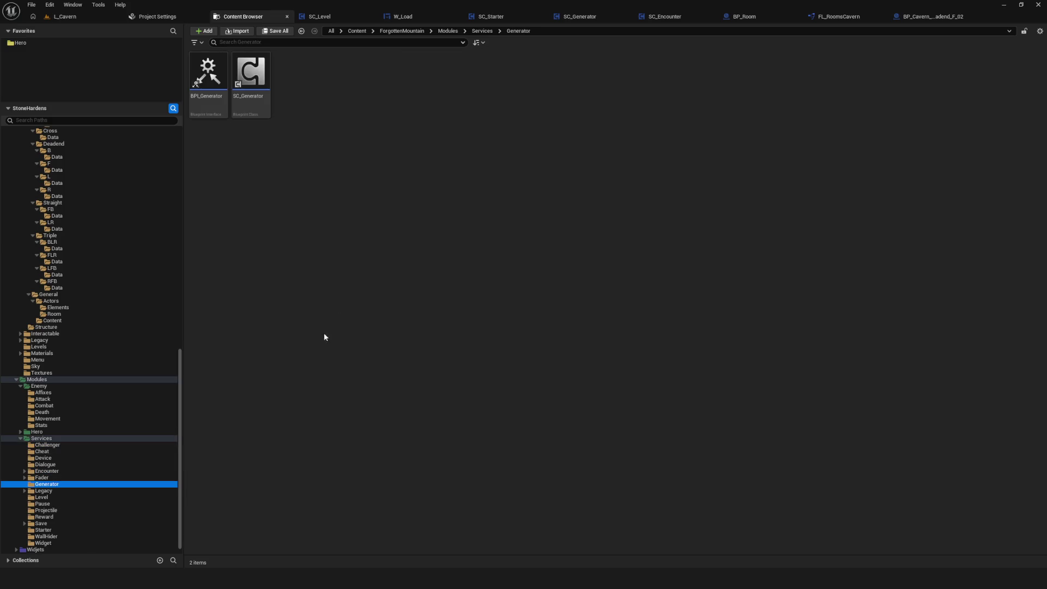
Step: Open SC_Generator and bring the EventGraph's tutorial branch nodes into view
double_click(259, 81)
scroll(456, 211, "down", 10)
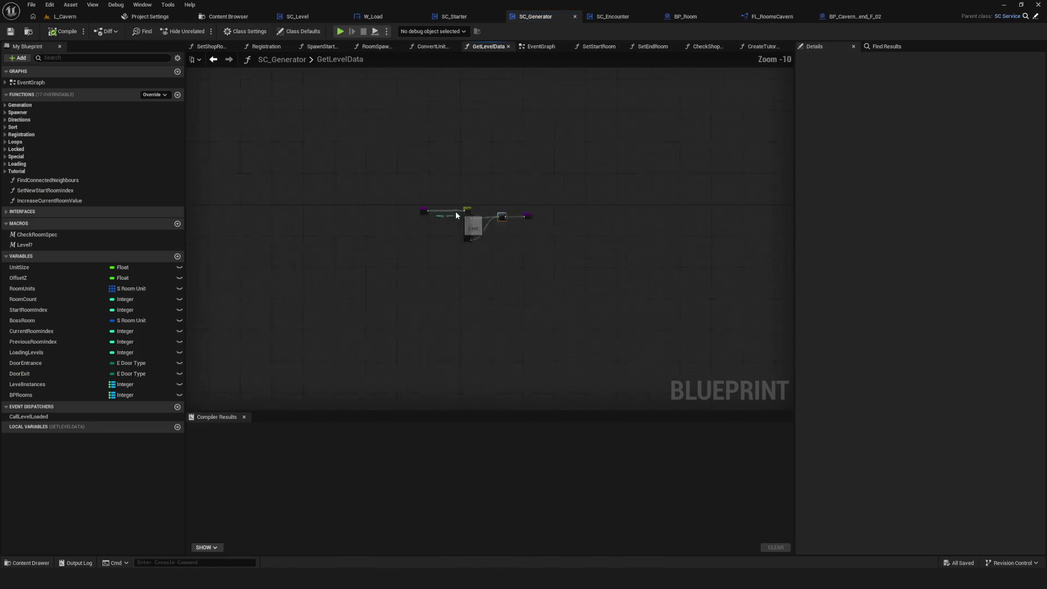
scroll(456, 211, "up", 5)
left_click_drag(436, 244, 462, 225)
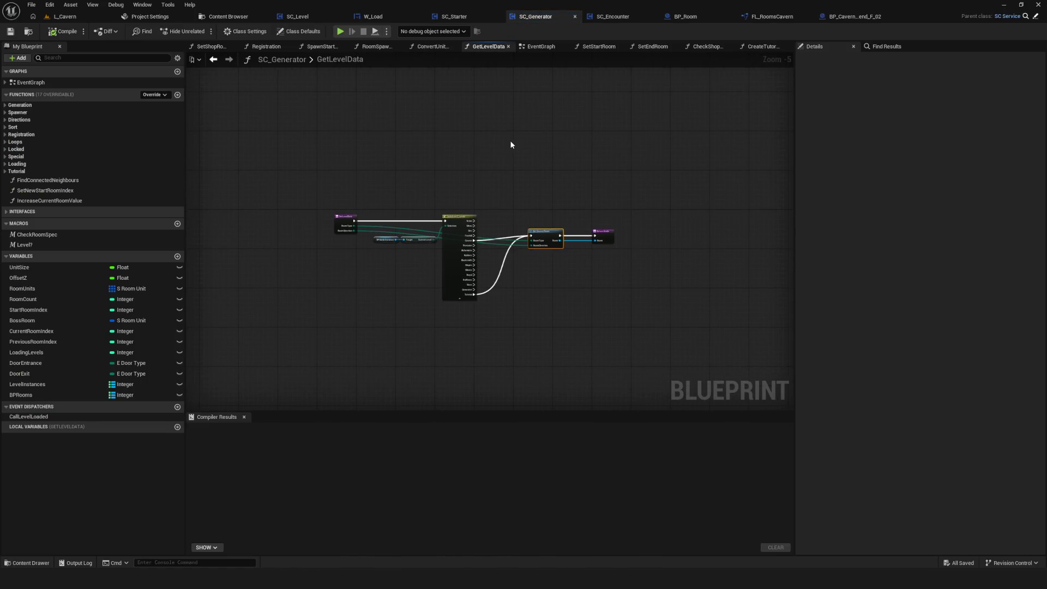
left_click(543, 46)
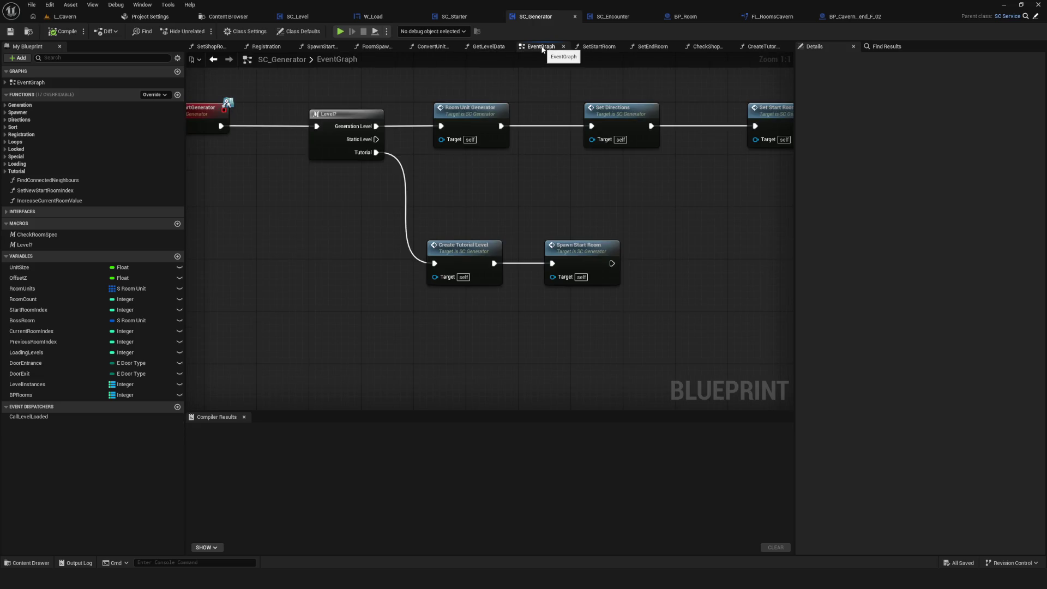
mouse_move(530, 164)
left_mouse_down()
mouse_move(435, 189)
mouse_move(437, 199)
left_mouse_up()
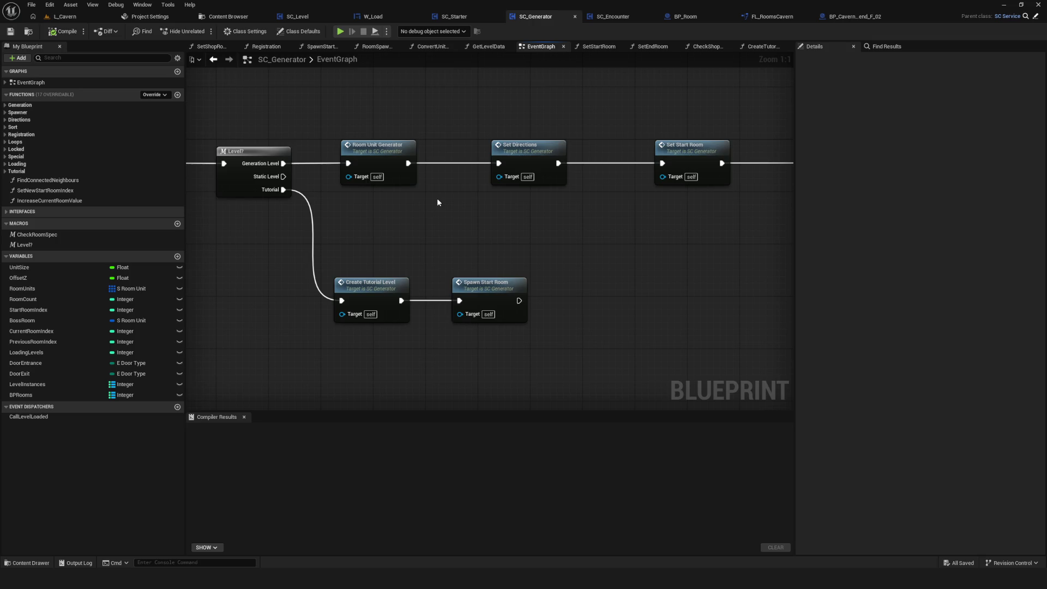
scroll(437, 177, "down", 2)
scroll(449, 253, "up", 2)
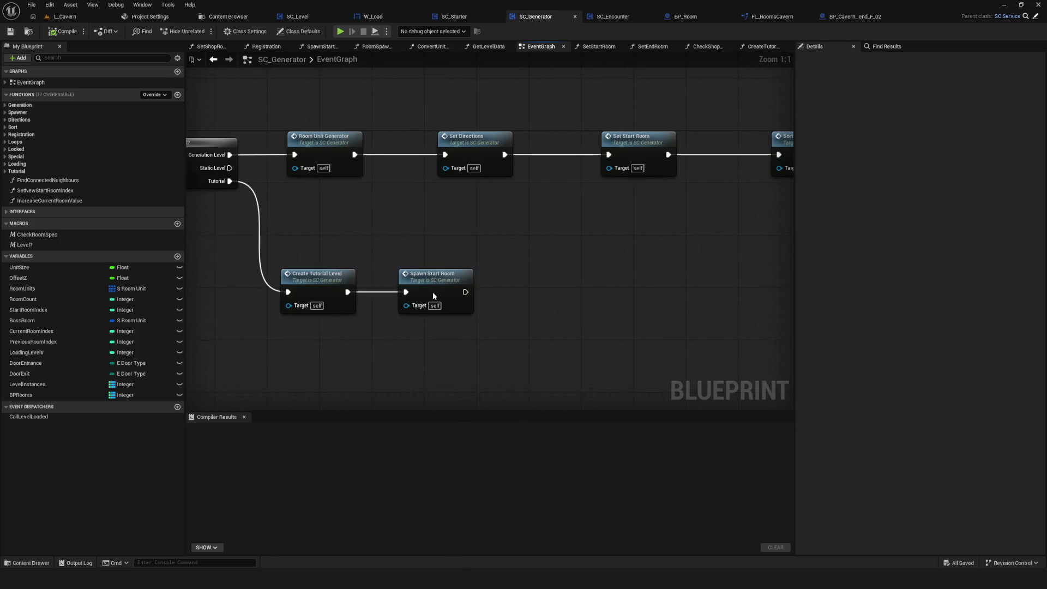
Step: Trace into the Spawn Start Room function, then into the Room Spawner graph
left_click(433, 295)
left_click(301, 279)
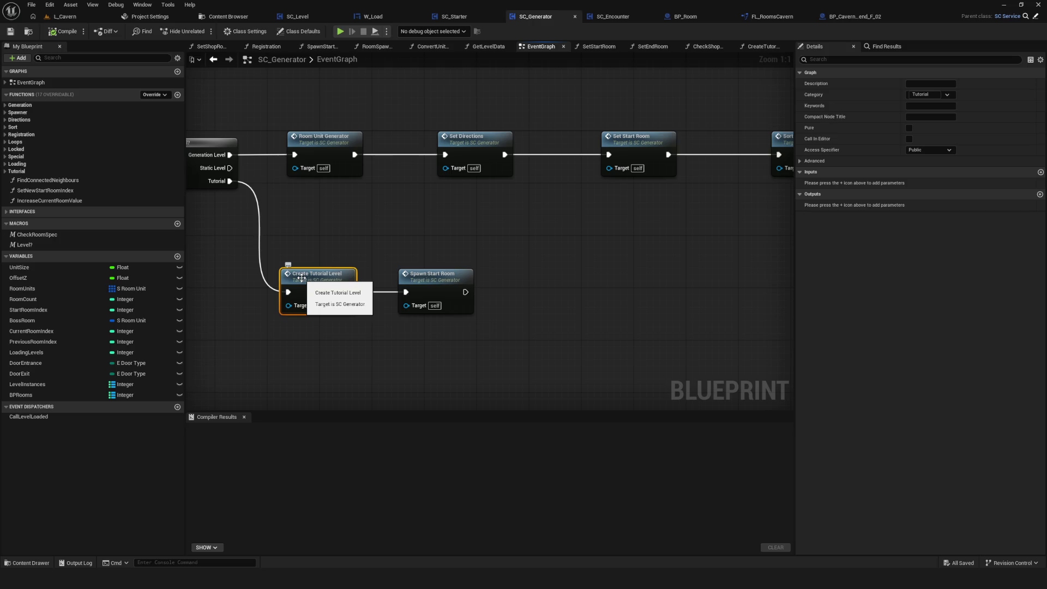
double_click(447, 280)
left_click(370, 211)
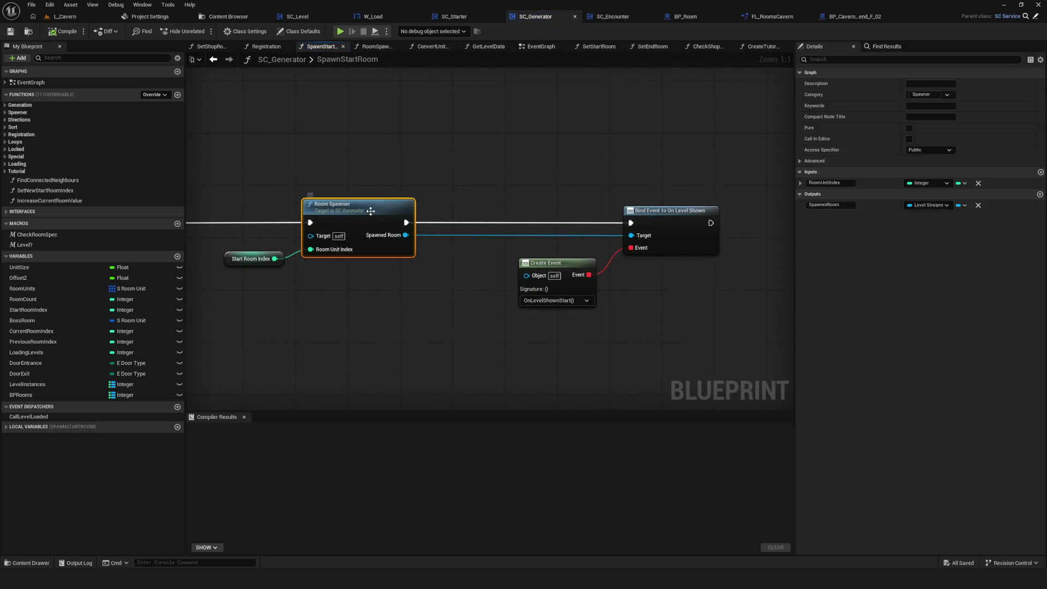
double_click(370, 211)
scroll(392, 246, "down", 5)
scroll(414, 256, "up", 4)
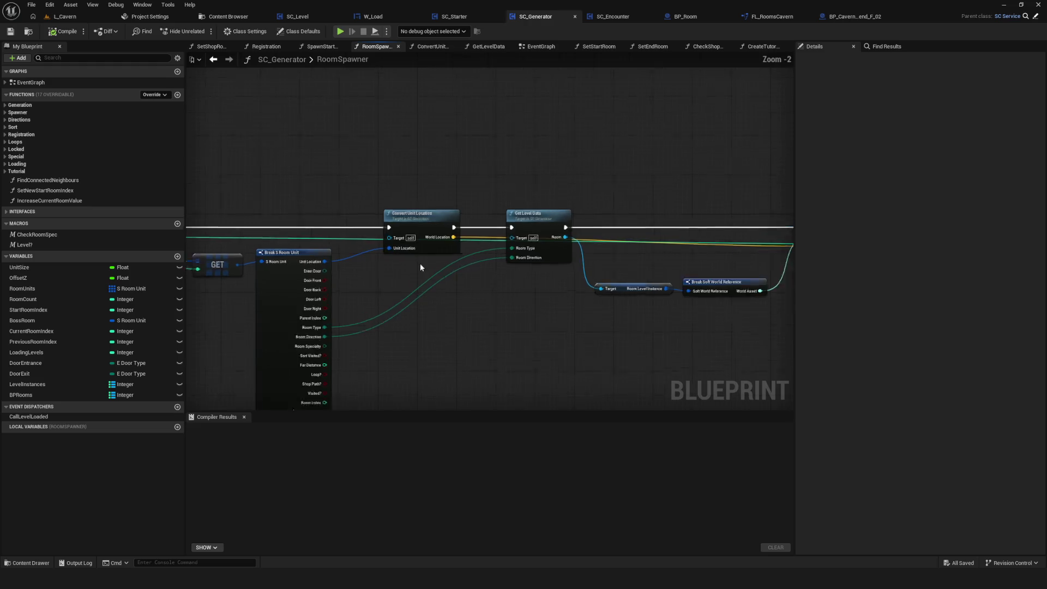
scroll(420, 267, "up", 2)
Step: Pan across the RoomSpawner graph and open the Get Level Data function
mouse_move(524, 277)
left_mouse_down()
mouse_move(745, 267)
mouse_move(348, 269)
left_mouse_up()
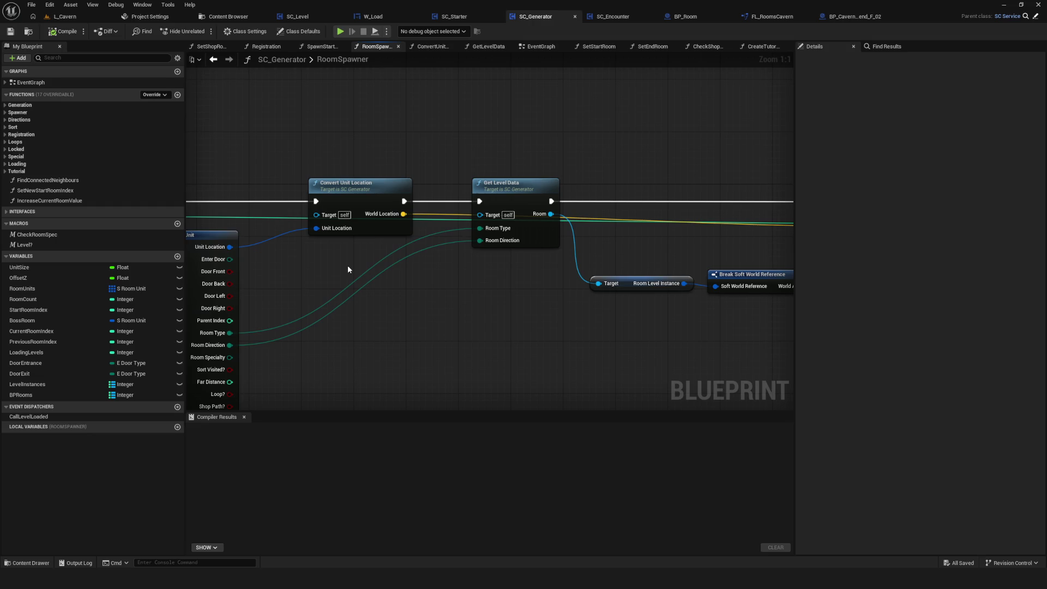
mouse_move(367, 263)
left_mouse_down()
mouse_move(327, 237)
mouse_move(850, 236)
left_mouse_up()
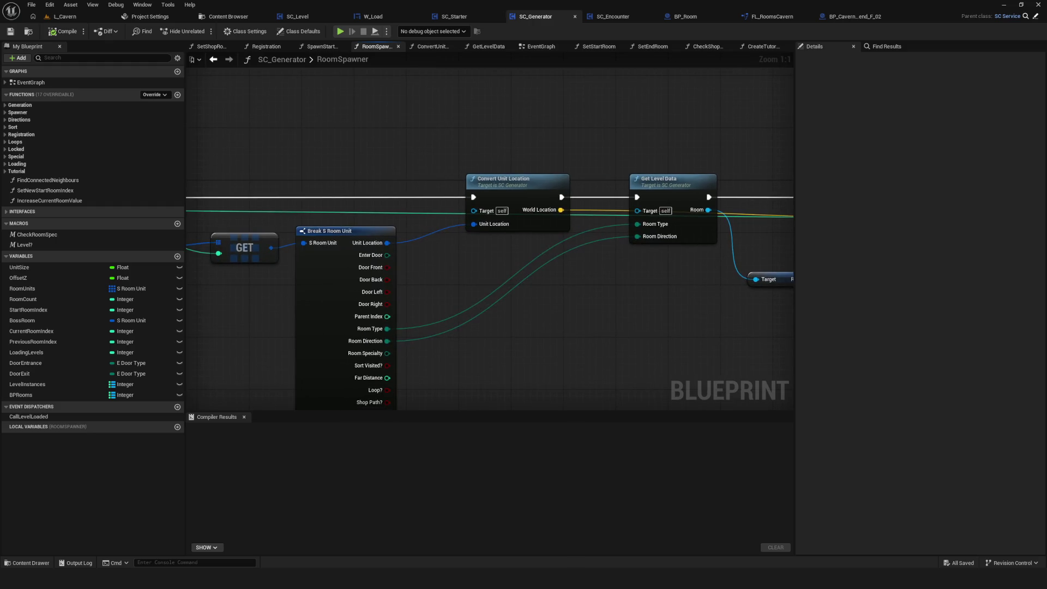
left_click_drag(766, 181, 587, 188)
left_click(491, 197)
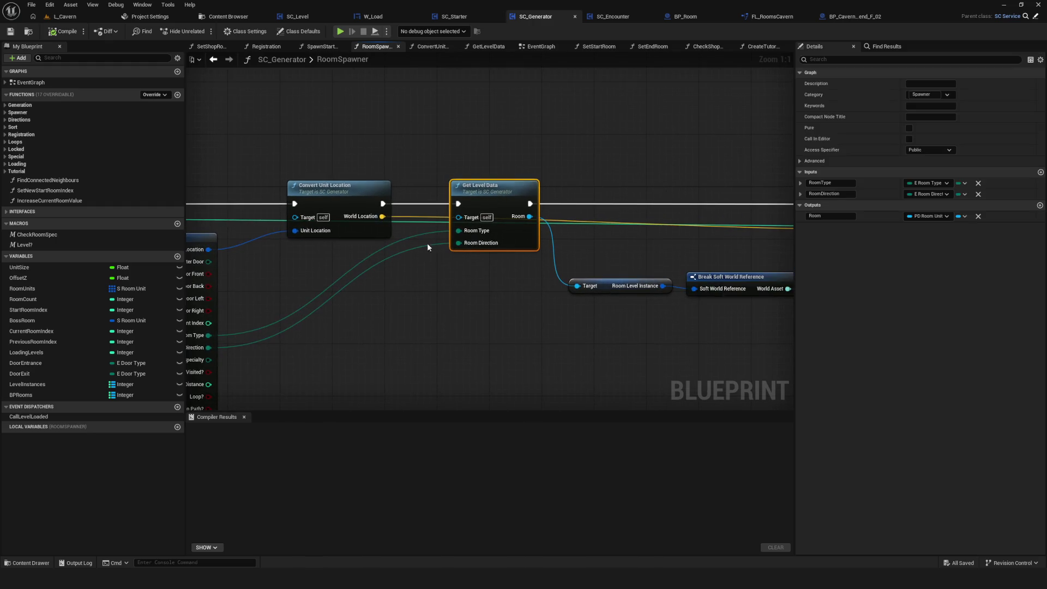
double_click(491, 198)
Step: Box-select Get Cavern Room and the Return Node and move them slightly lower
mouse_move(466, 264)
left_mouse_down()
mouse_move(491, 267)
mouse_move(275, 251)
left_mouse_up()
left_click_drag(491, 106, 636, 243)
left_click(736, 311)
left_click(533, 208)
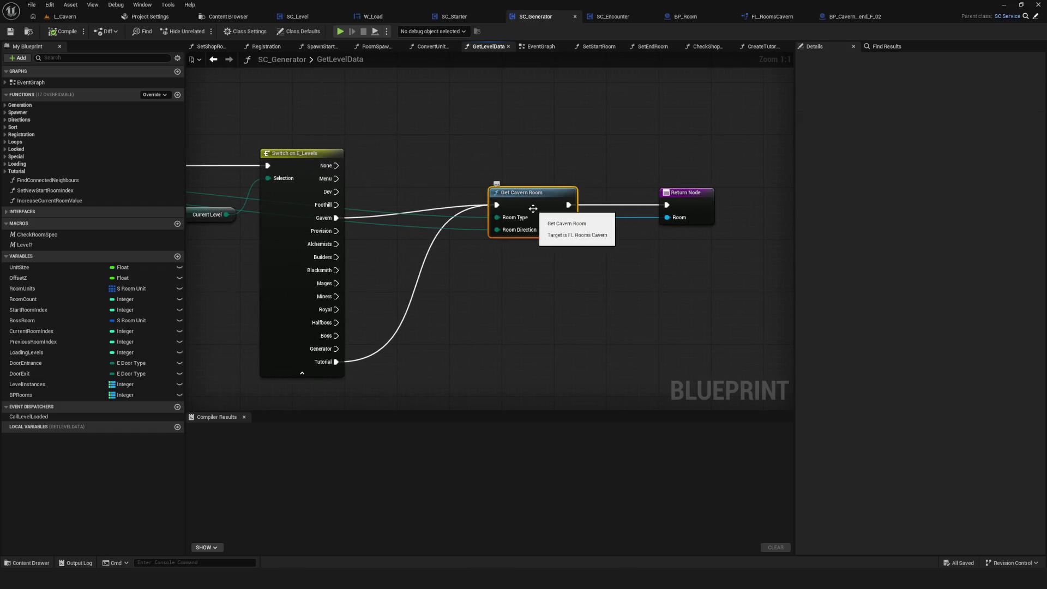
left_click_drag(469, 115, 718, 271)
left_click_drag(527, 201, 531, 214)
scroll(531, 214, "down", 2)
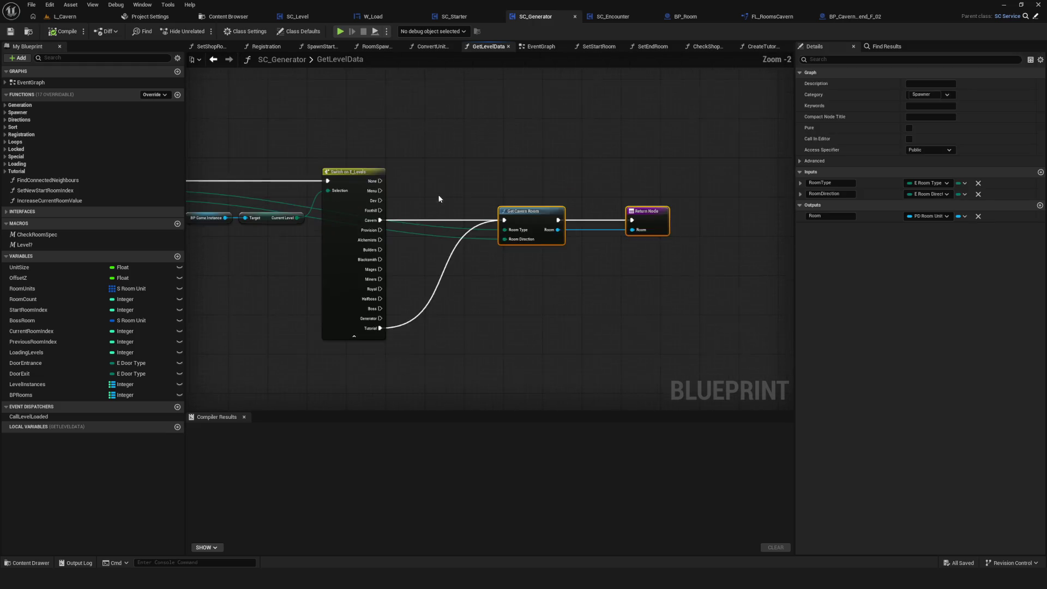
key("Home")
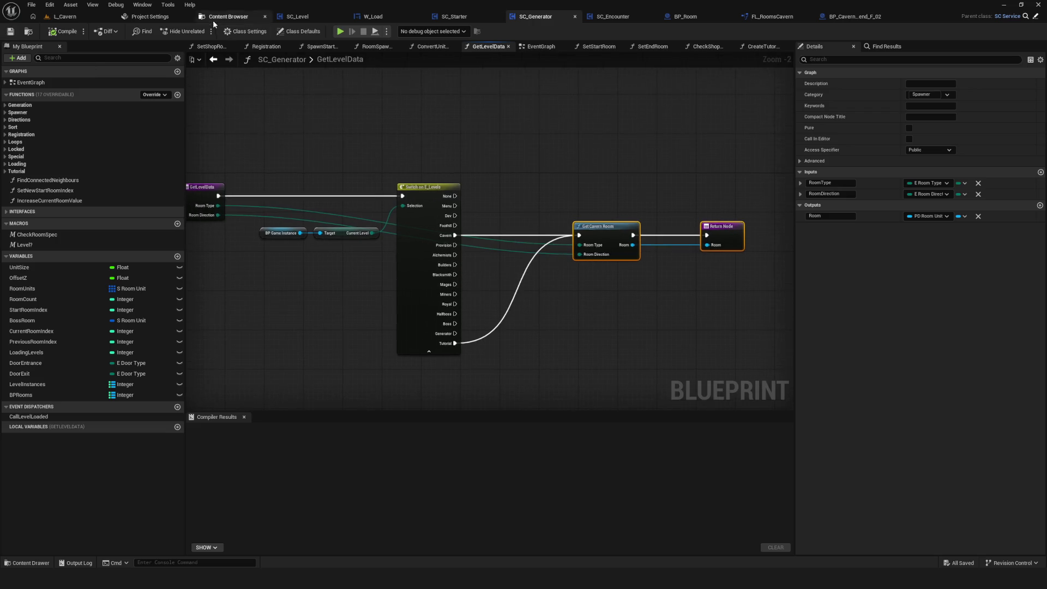
Step: Back in the Content Browser, click through Core's Game, Inputs and Entity subfolders
left_click(213, 22)
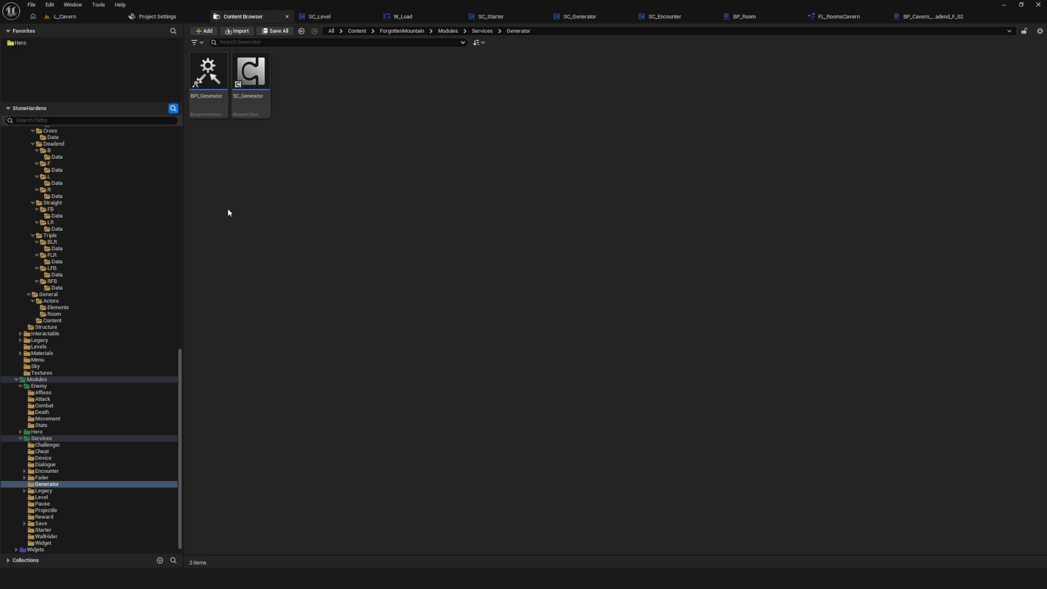
scroll(144, 223, "up", 15)
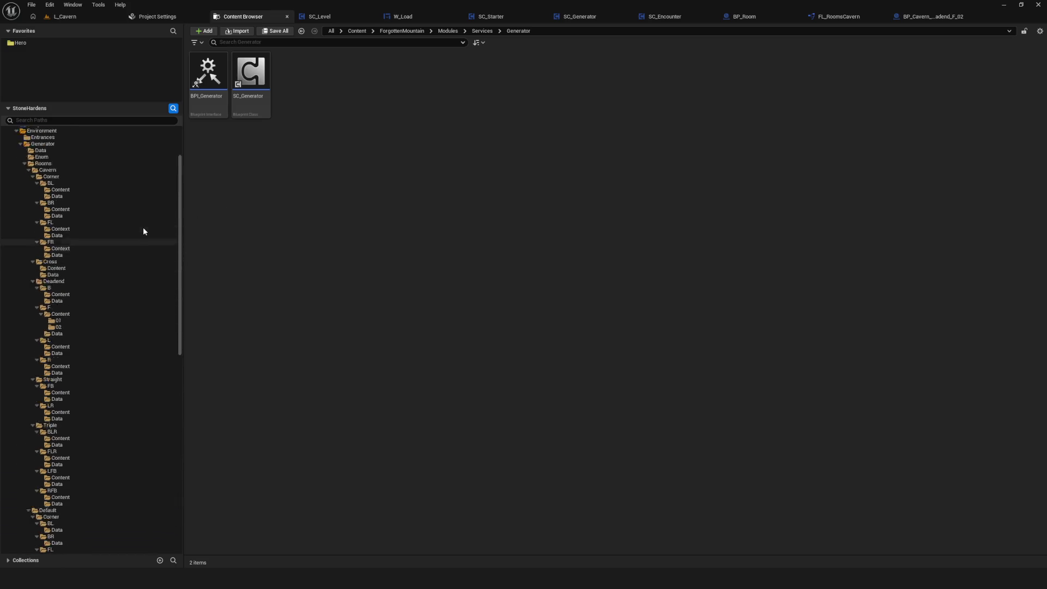
scroll(143, 229, "up", 3)
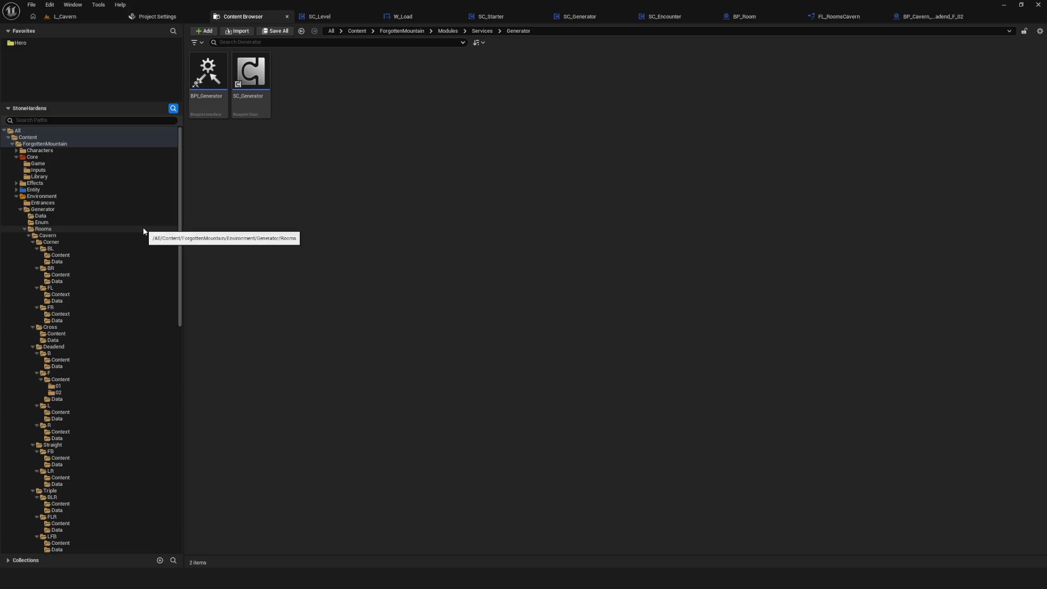
scroll(143, 227, "down", 3)
scroll(143, 227, "up", 3)
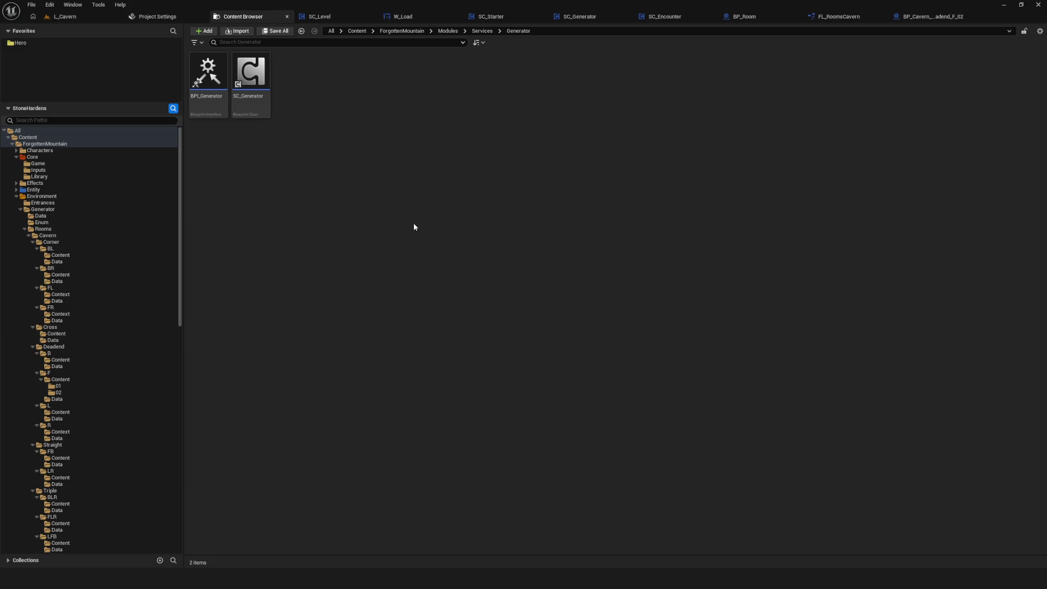
scroll(119, 218, "down", 3)
scroll(92, 192, "up", 3)
left_click(53, 158)
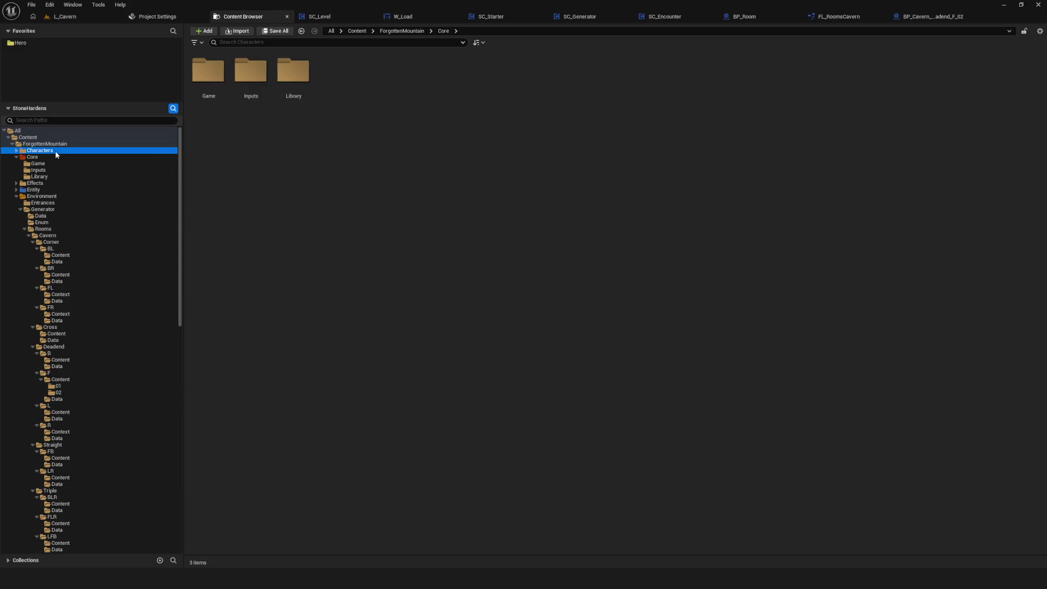
scroll(110, 174, "down", 2)
scroll(109, 175, "up", 2)
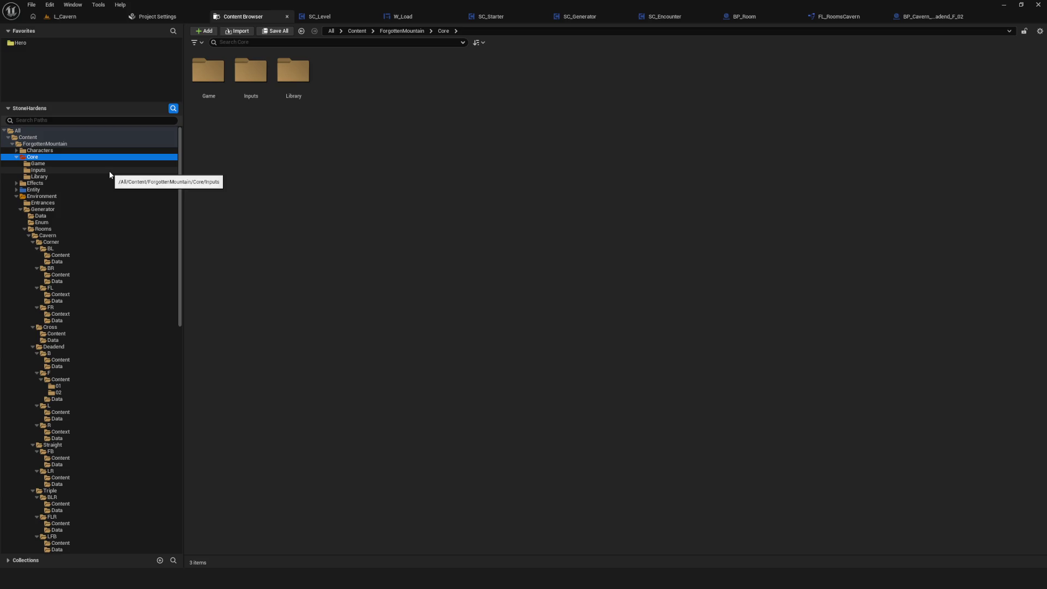
left_click(60, 163)
left_click(50, 157)
left_click(41, 169)
left_click(33, 189)
left_click(33, 156)
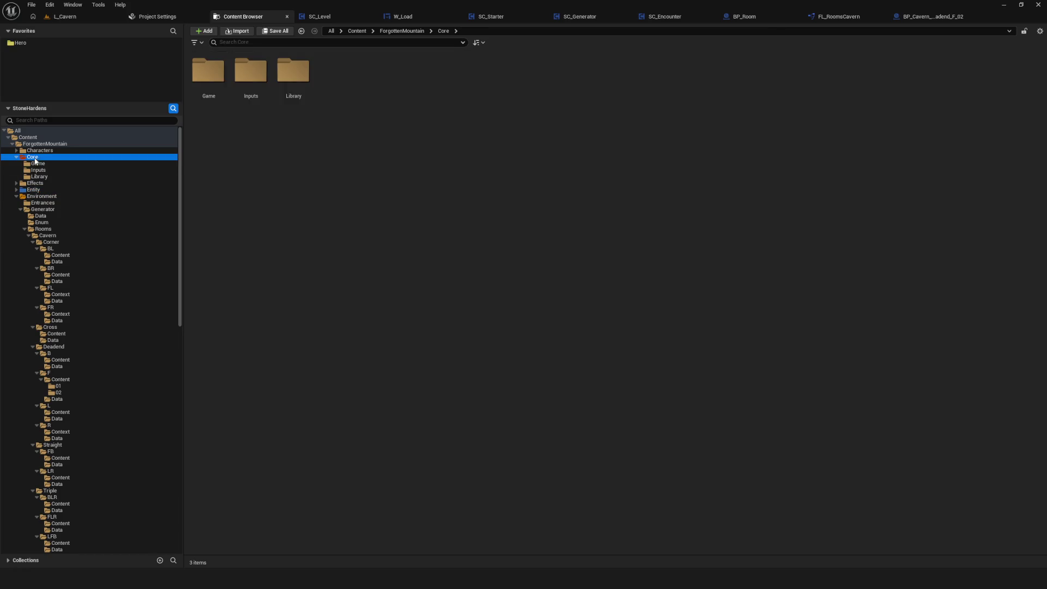
left_click(39, 163)
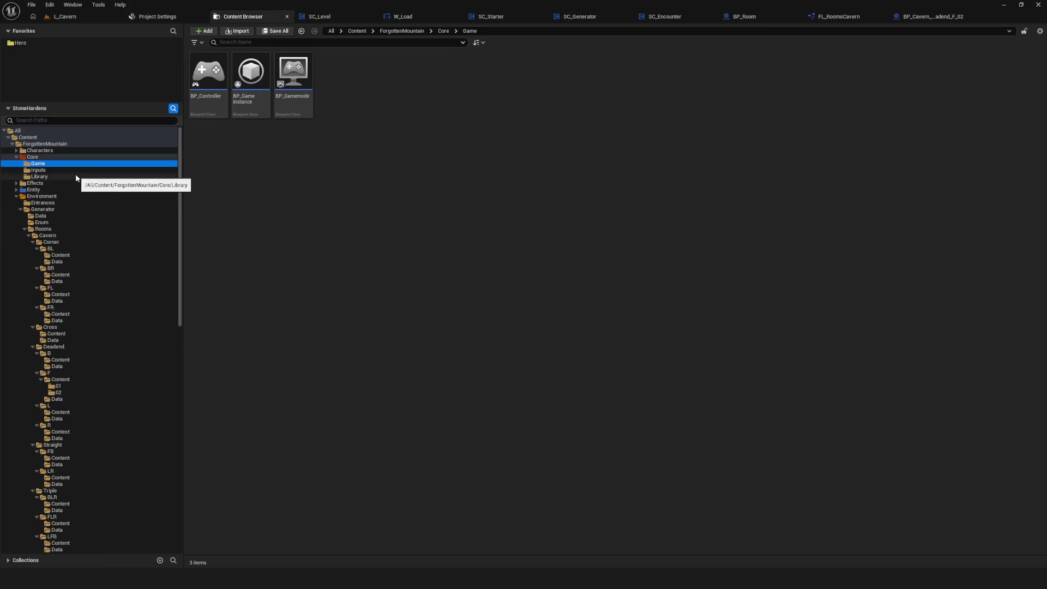
left_click(65, 170)
left_click(74, 163)
left_click(82, 157)
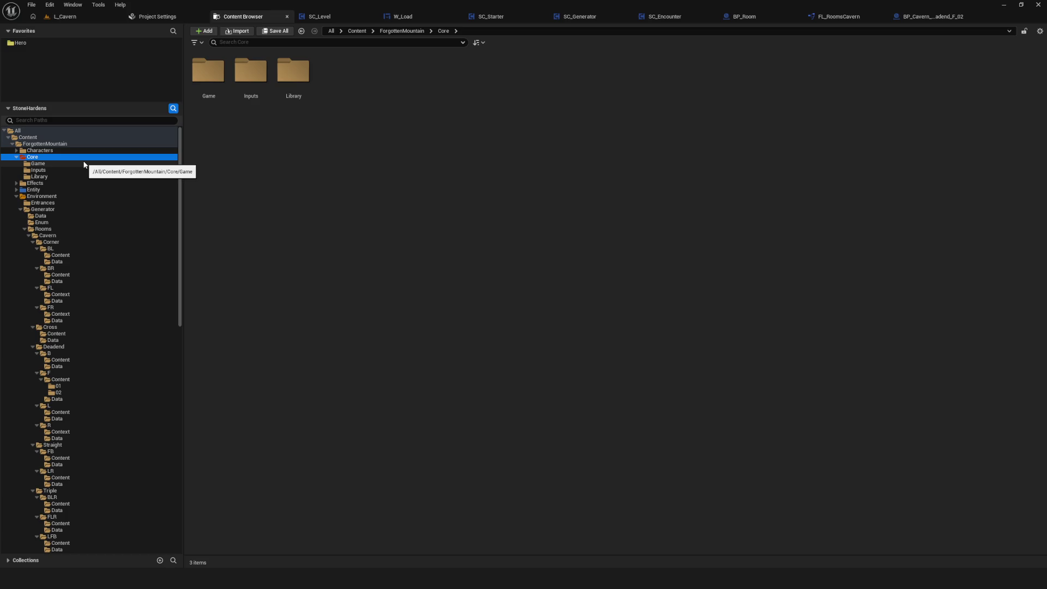
Step: Check Core's Characters and Game folders, then open Library to list its eight FL_ libraries
left_click(49, 164)
left_click(44, 157)
left_click(41, 151)
left_click(39, 158)
scroll(183, 174, "down", 4)
scroll(150, 178, "up", 4)
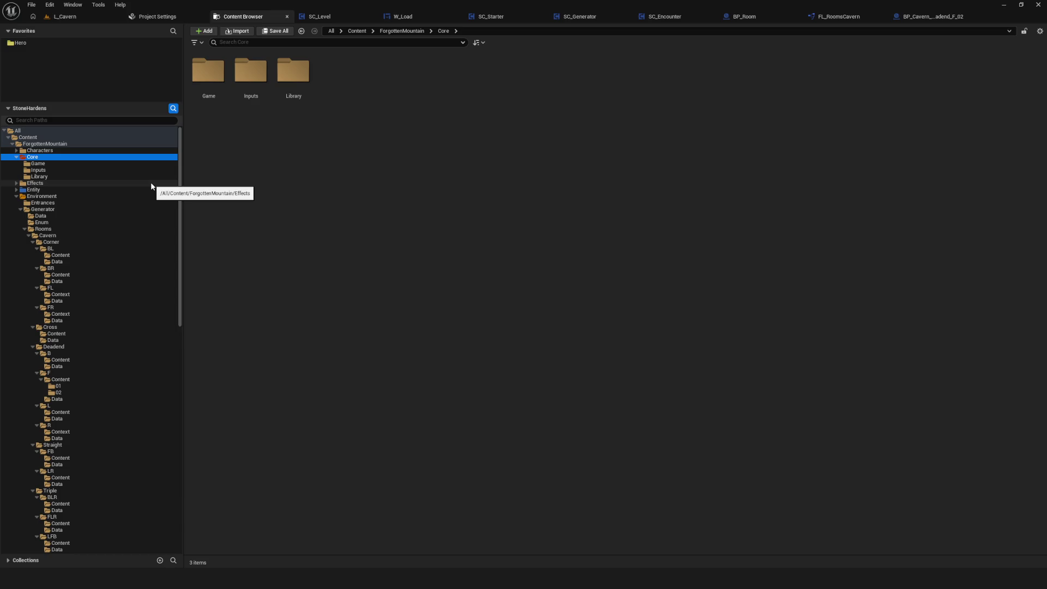
left_click(45, 164)
left_click(32, 157)
scroll(44, 169, "down", 3)
scroll(44, 169, "up", 3)
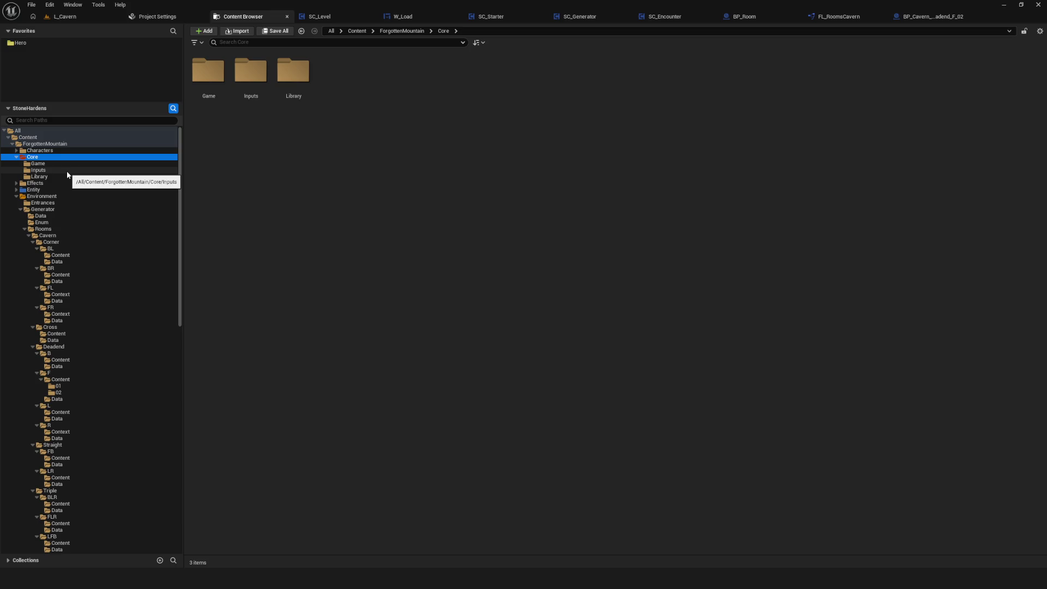
double_click(303, 83)
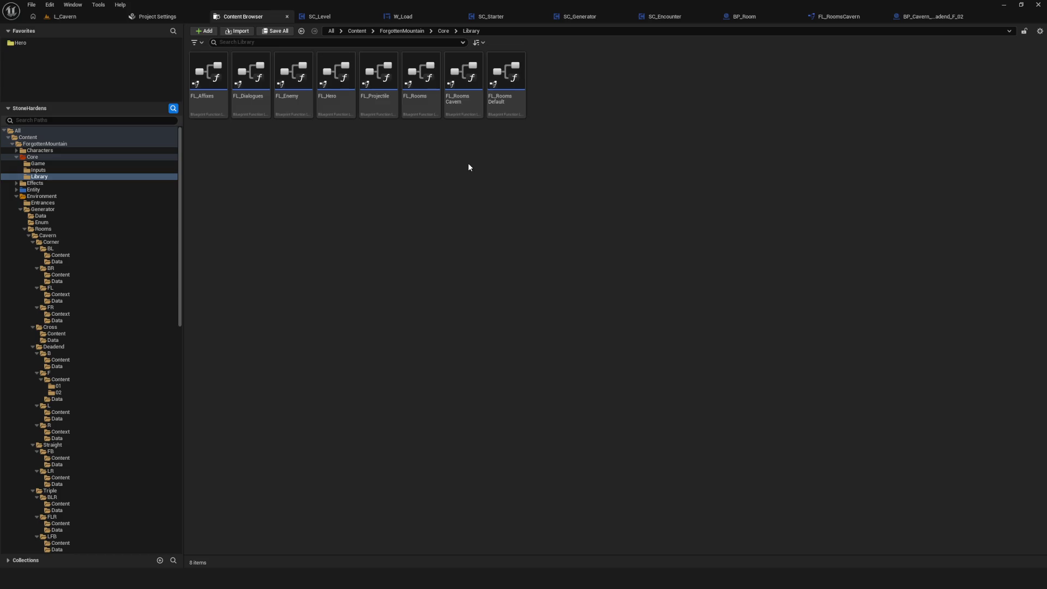
left_click(431, 100)
left_click(504, 95)
left_click(571, 119)
mouse_move(478, 111)
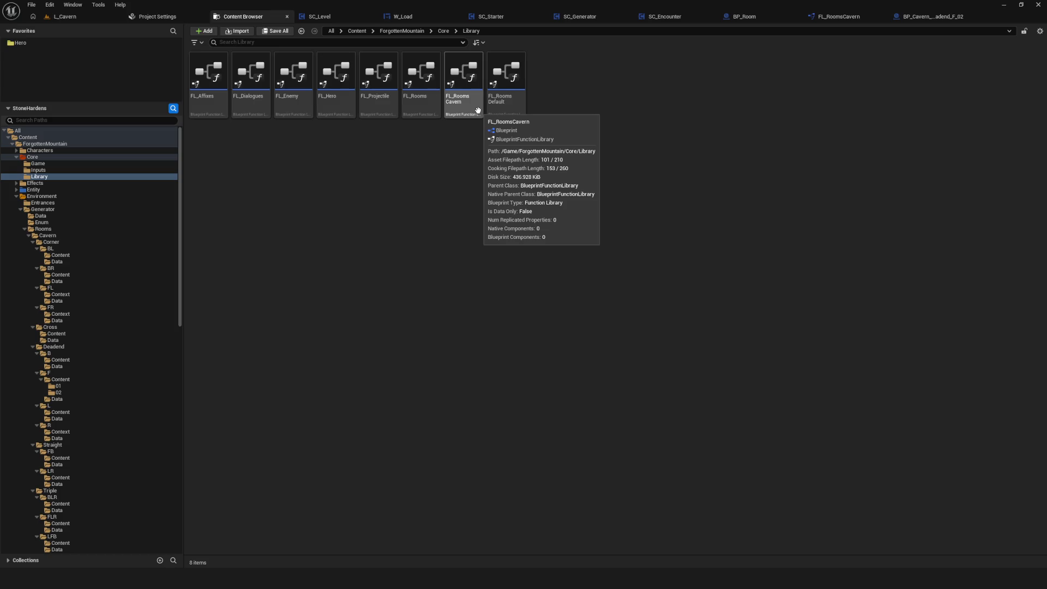
mouse_move(415, 100)
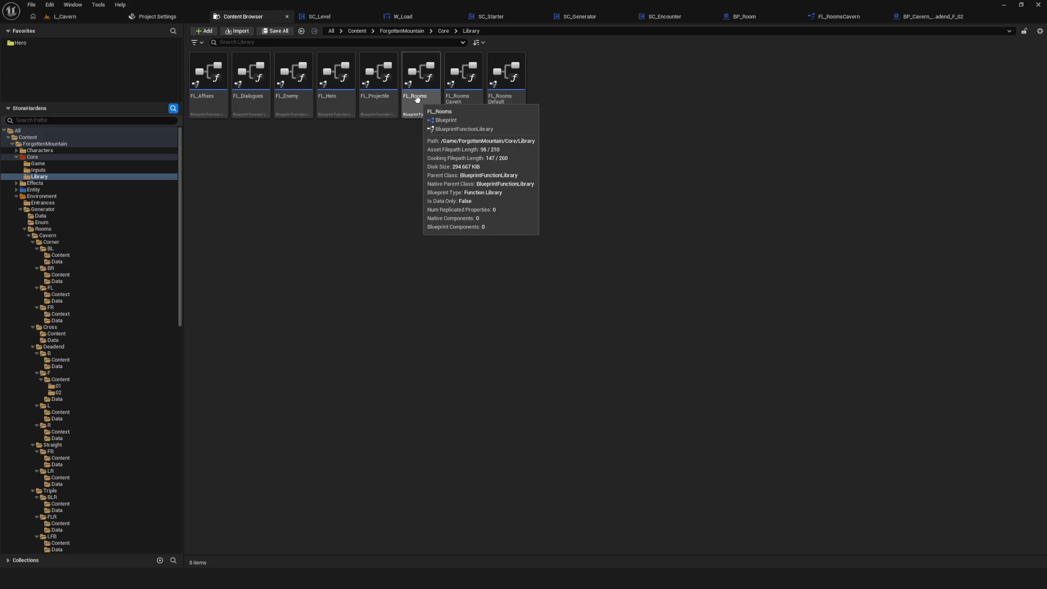
left_click(147, 183)
left_click(148, 178)
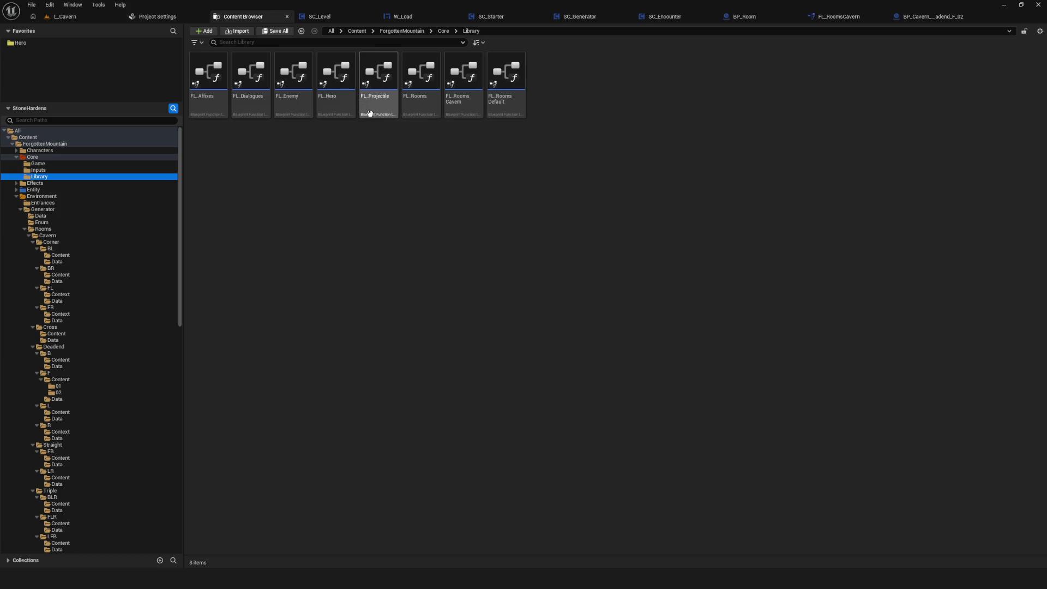
mouse_move(370, 110)
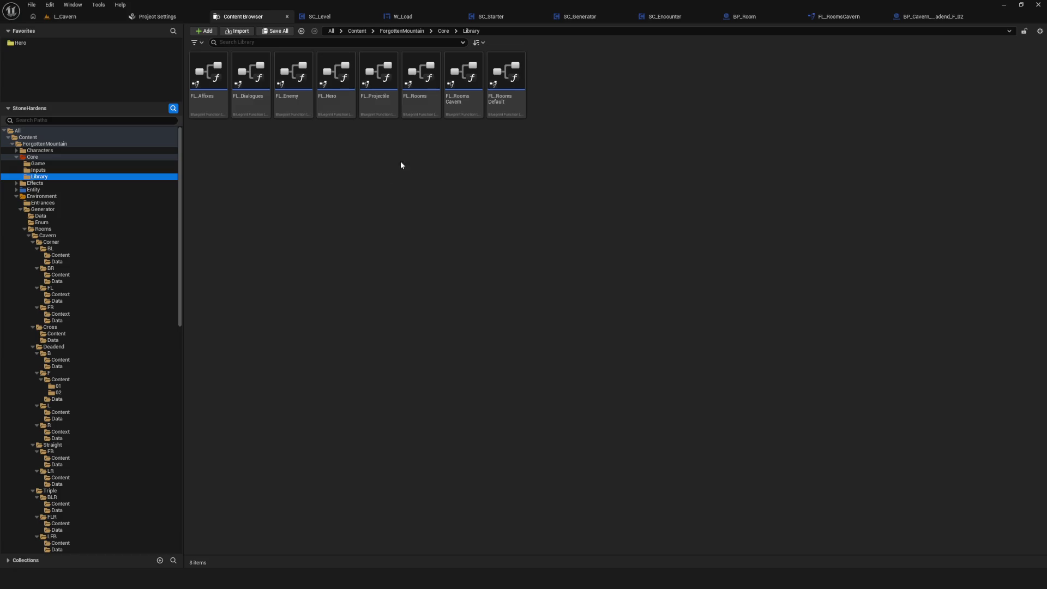
left_click(501, 104)
key("Left")
left_click(609, 125)
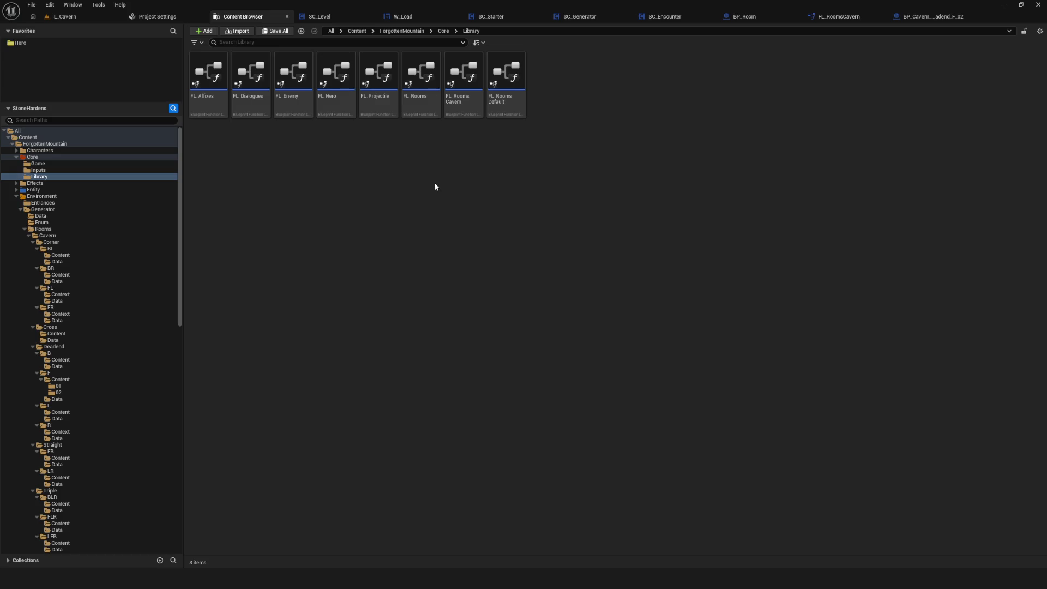
left_click(49, 176)
left_click(449, 163)
left_click(463, 76)
left_click(506, 76)
left_click(583, 159)
mouse_move(506, 112)
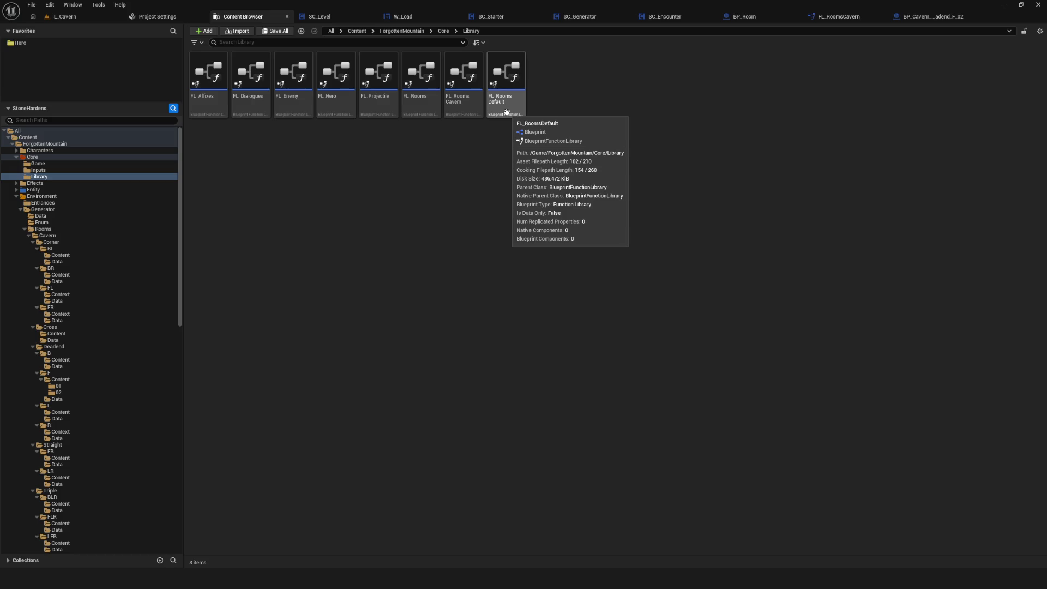
Step: Inspect FL_RoomsCavern's GetCavernRoom, then save SC_Generator from its GetLevelData graph
double_click(465, 103)
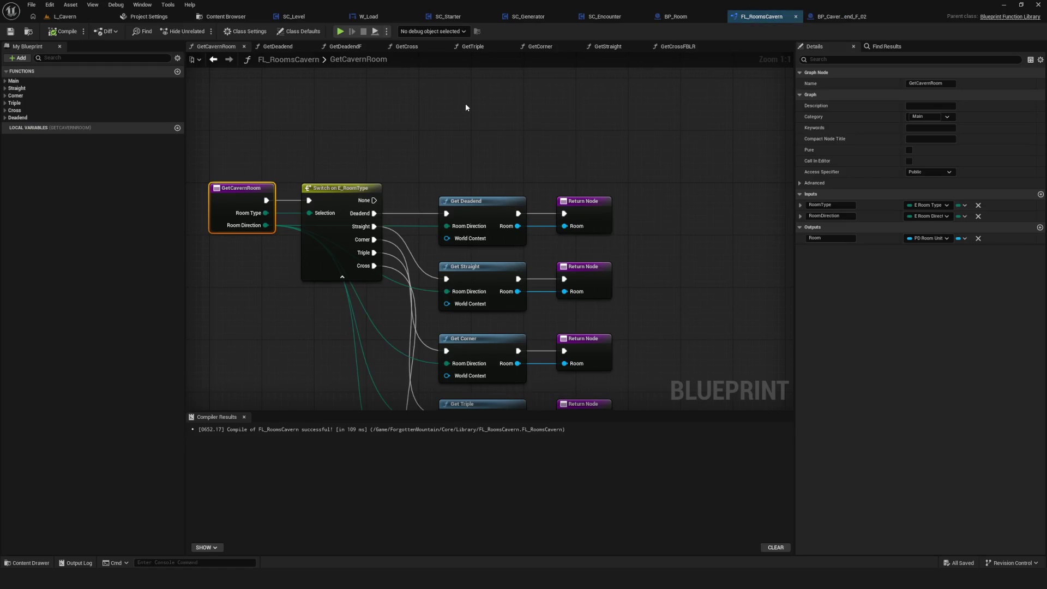
left_click(5, 81)
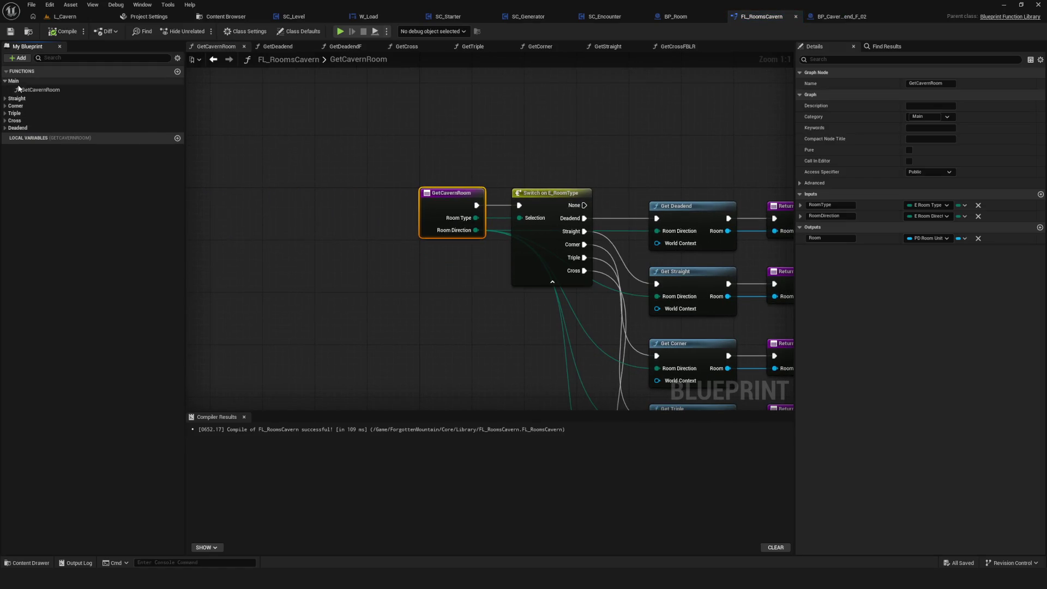
left_click(295, 132)
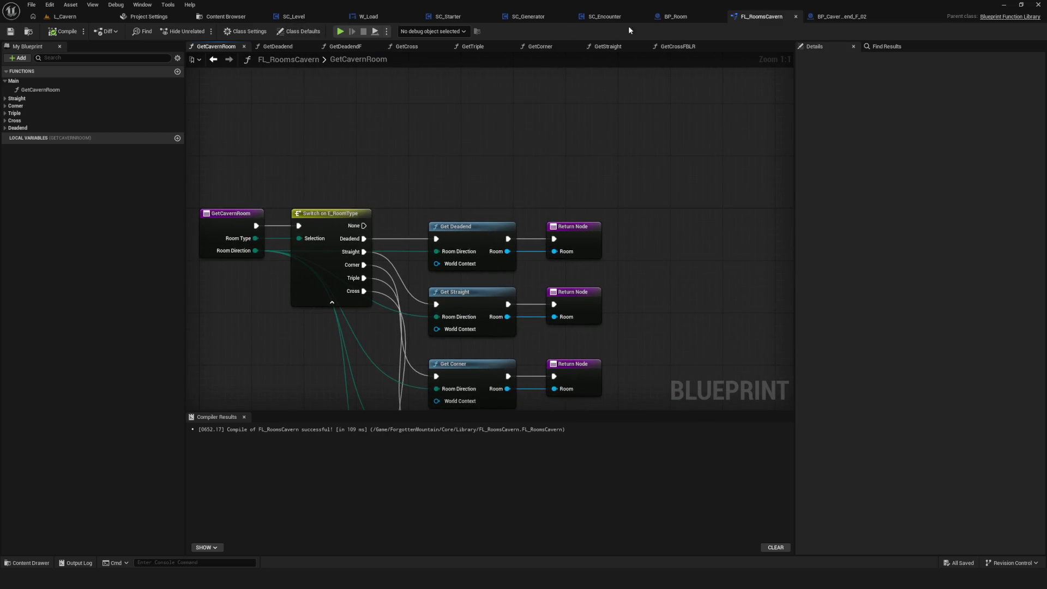
left_click(547, 17)
scroll(511, 202, "up", 2)
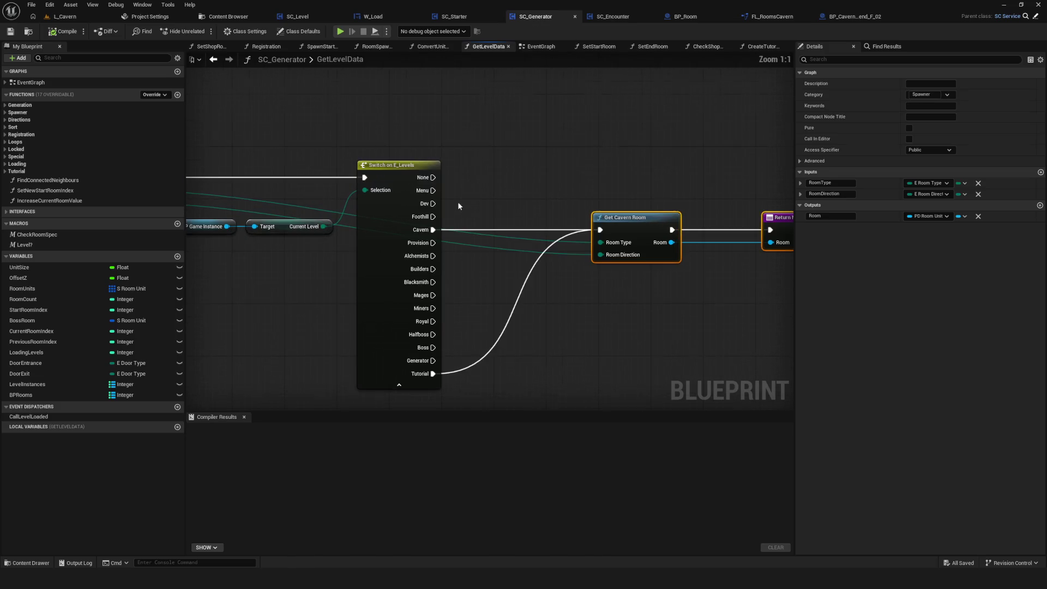
mouse_move(604, 125)
left_mouse_down()
mouse_move(717, 329)
mouse_move(706, 321)
left_mouse_up()
key("ctrl+s")
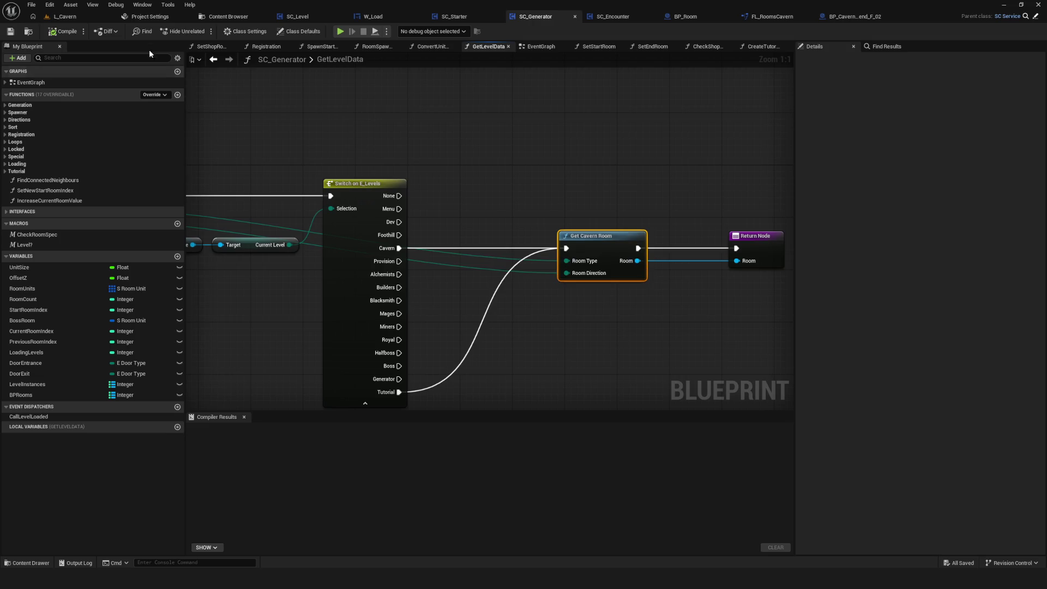
Step: Reopen FL_RoomsCavern to check its Straight room functions, then return to the Library folder
left_click(216, 16)
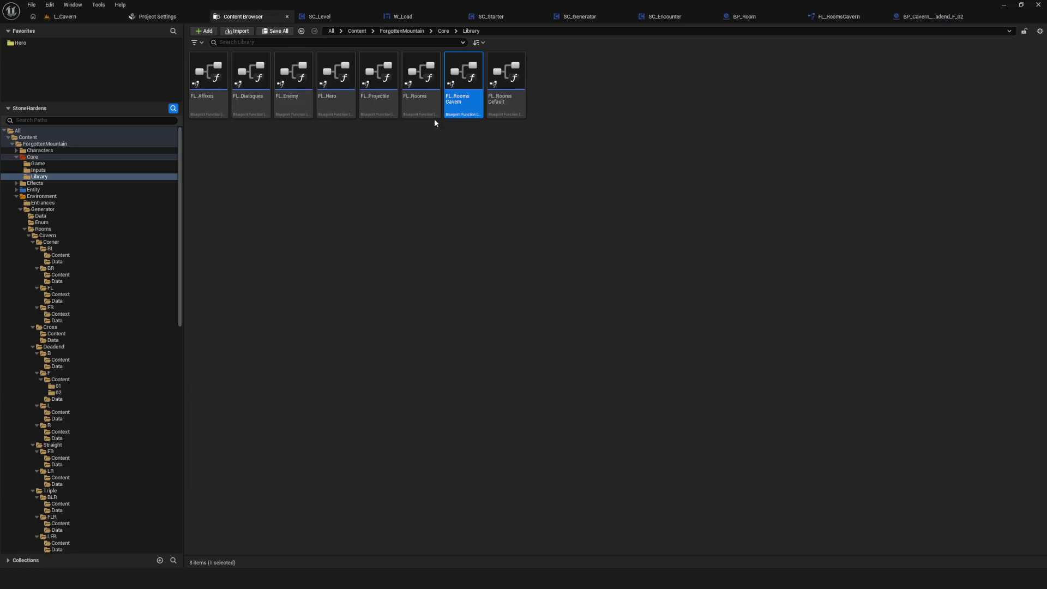
double_click(467, 76)
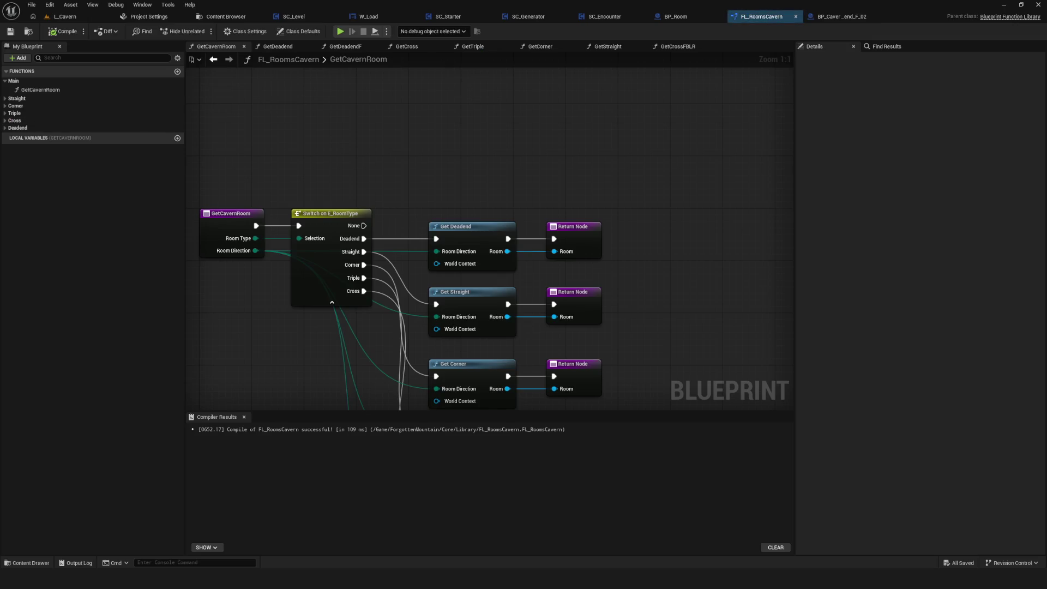
left_click(5, 98)
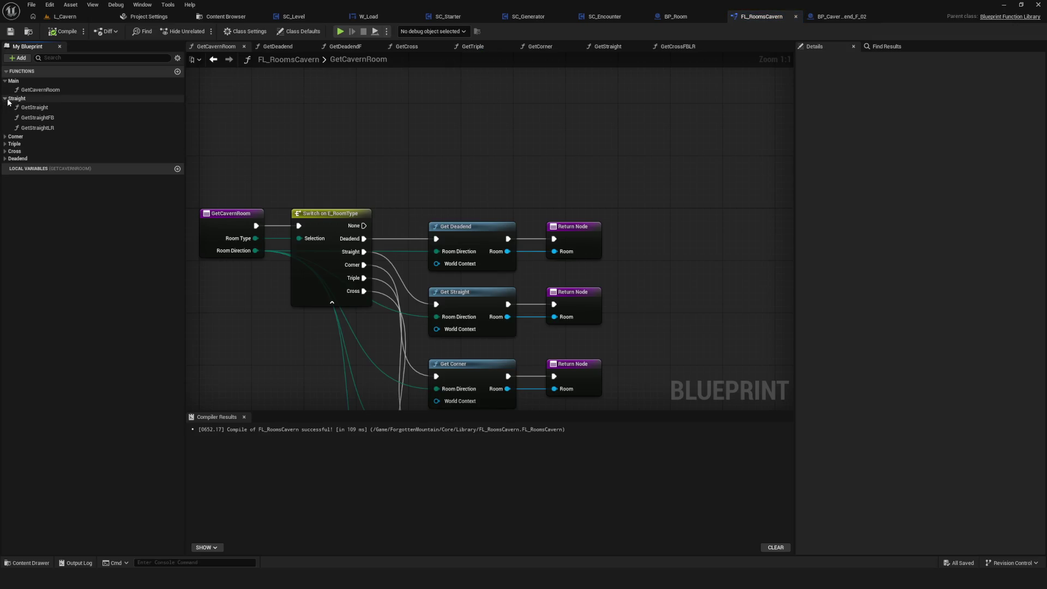
left_click_drag(256, 185, 385, 195)
left_click(208, 17)
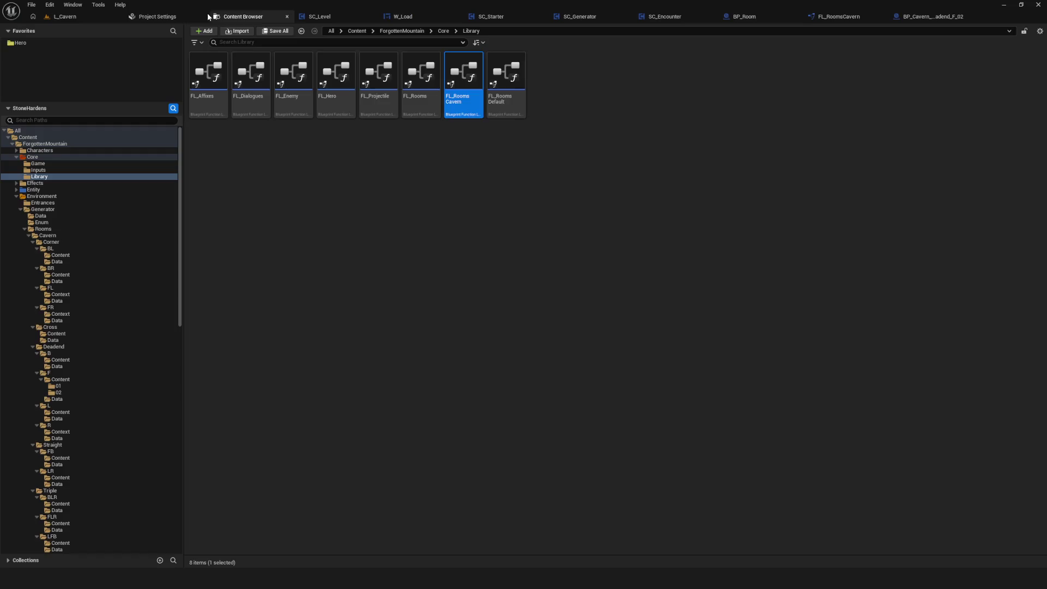
Step: Clear the asset selection and browse Core's Inputs and Library folders
left_click(617, 181)
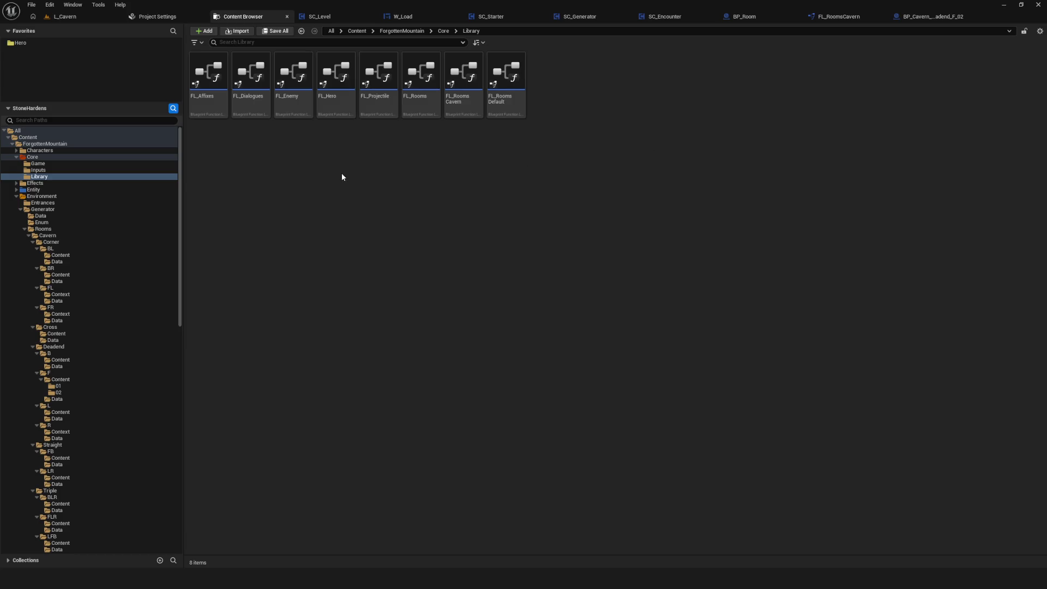
left_click(43, 169)
left_click(44, 176)
left_click(51, 170)
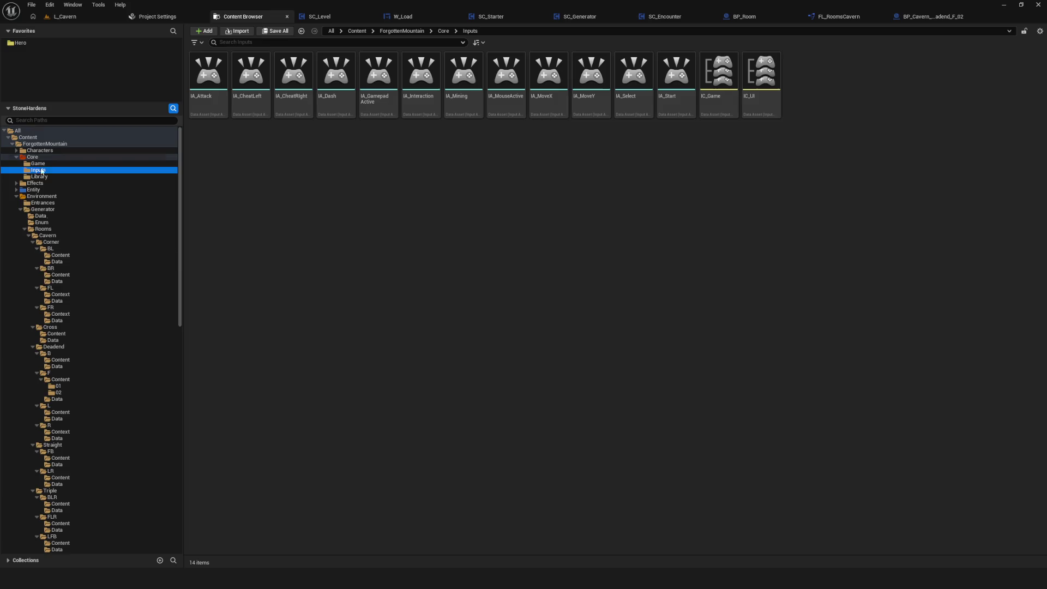
scroll(77, 244, "down", 5)
scroll(76, 240, "up", 5)
left_click(317, 326)
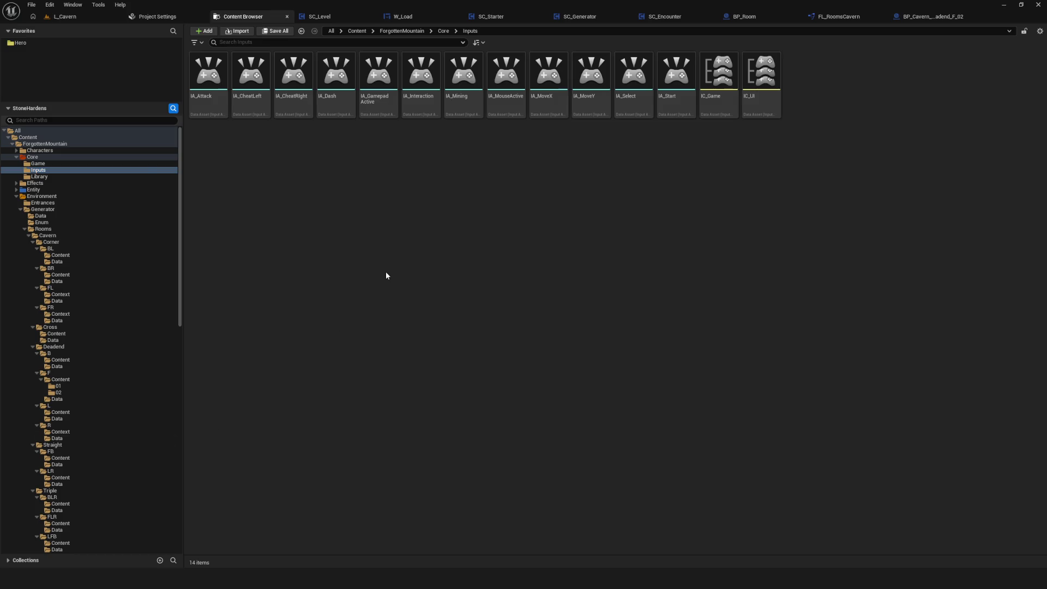
Step: Open the Core Library folder and bring up FL_RoomsCavern's context menu
left_click(46, 171)
left_click(38, 163)
left_click(38, 170)
left_click(40, 163)
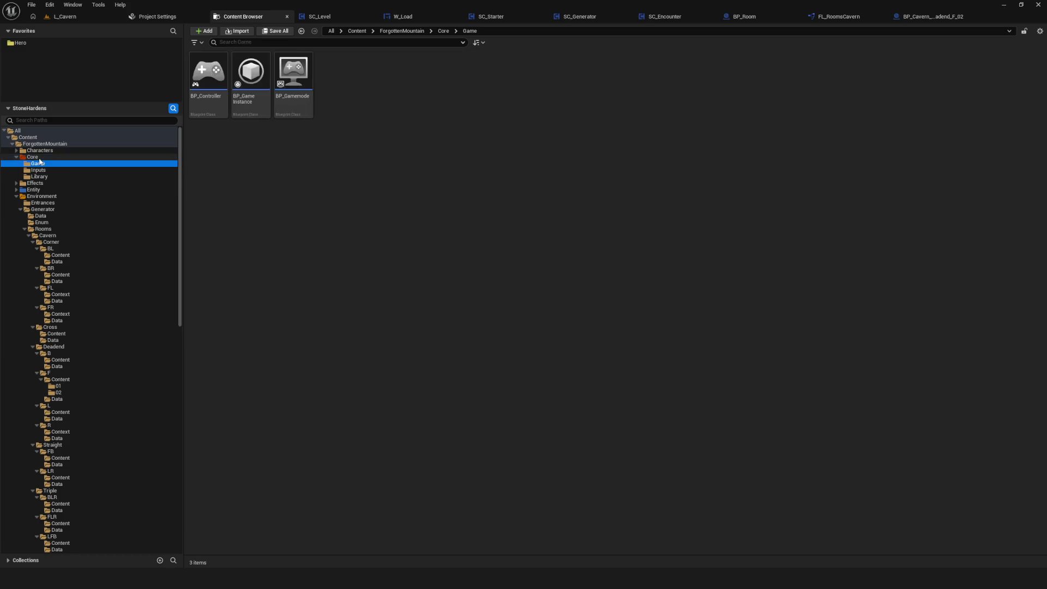
left_click(39, 158)
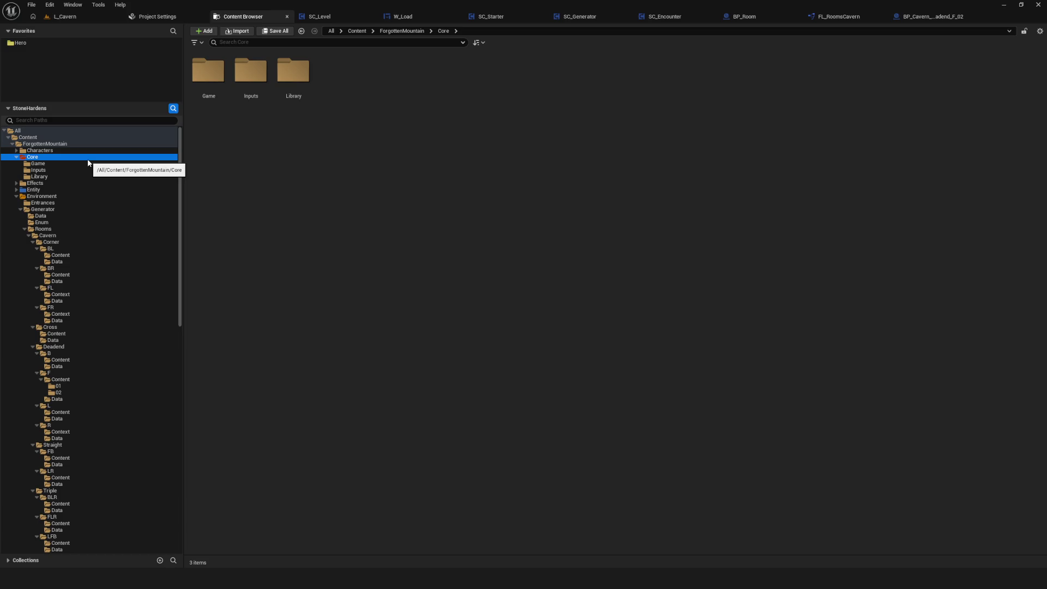
double_click(293, 71)
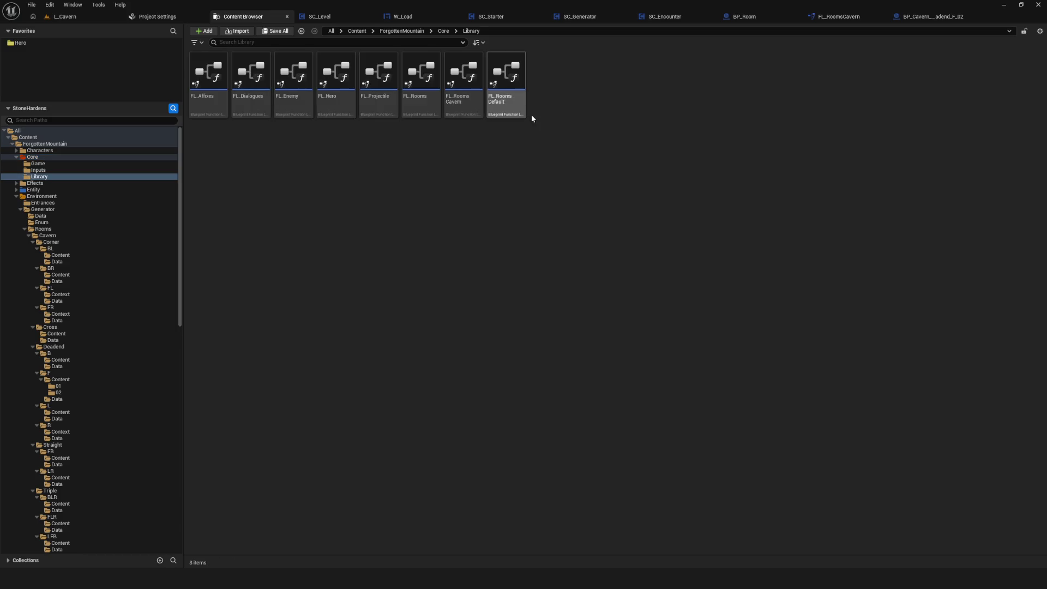
right_click(477, 79)
Step: Duplicate FL_RoomsCavern and name the copy FL_RoomsTutorial
left_click(529, 156)
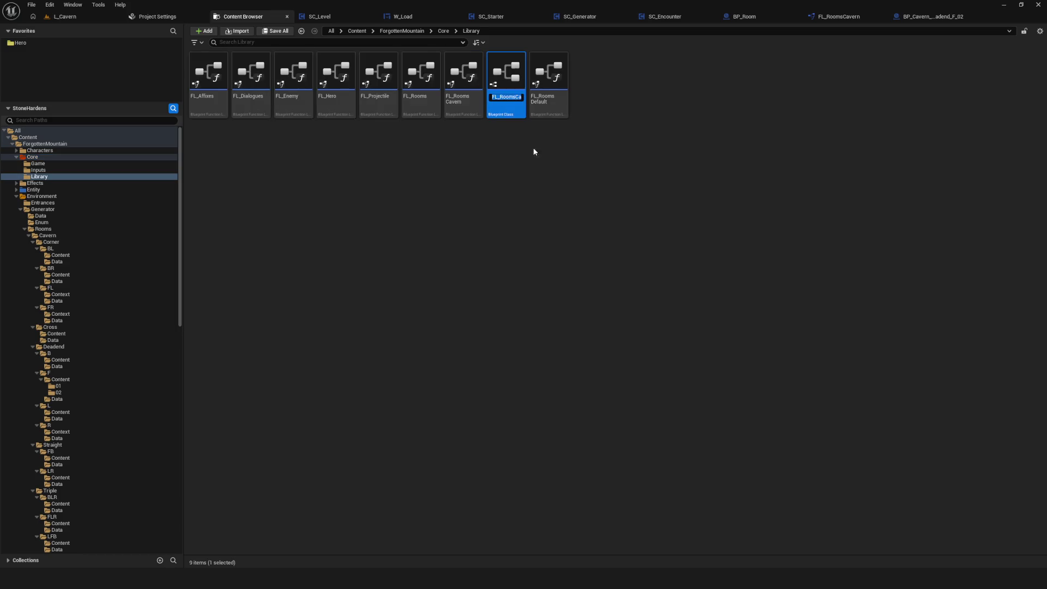
left_click_drag(513, 97, 656, 109)
type("Tutorial")
key("Return")
left_click(628, 123)
Step: In FL_RoomsTutorial, rename GetCavernRoom to GetTutorialRoom, then compile and save
double_click(549, 77)
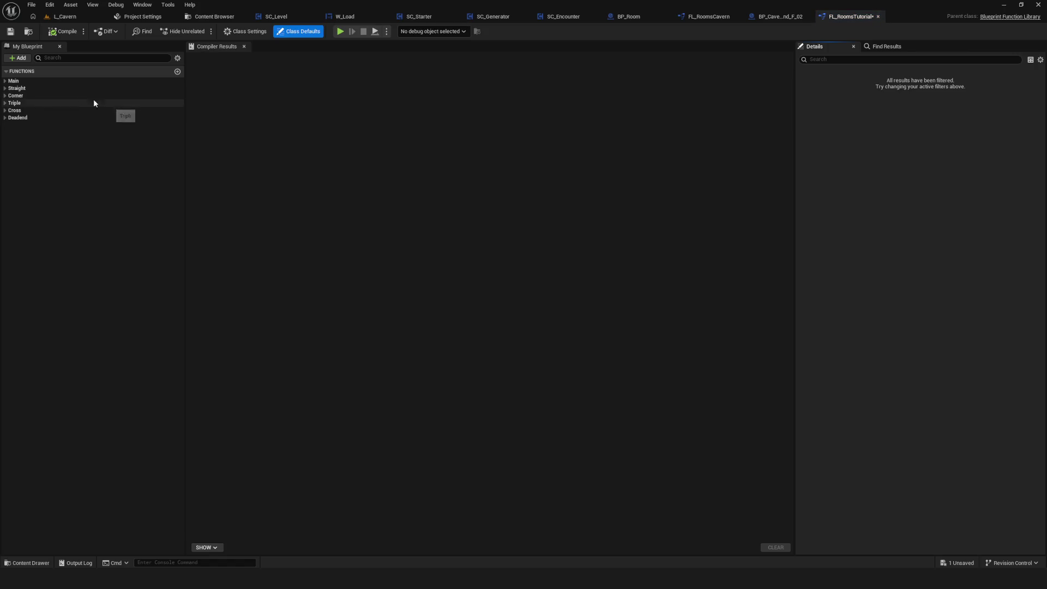
left_click(5, 81)
left_click(63, 91)
left_click(63, 91)
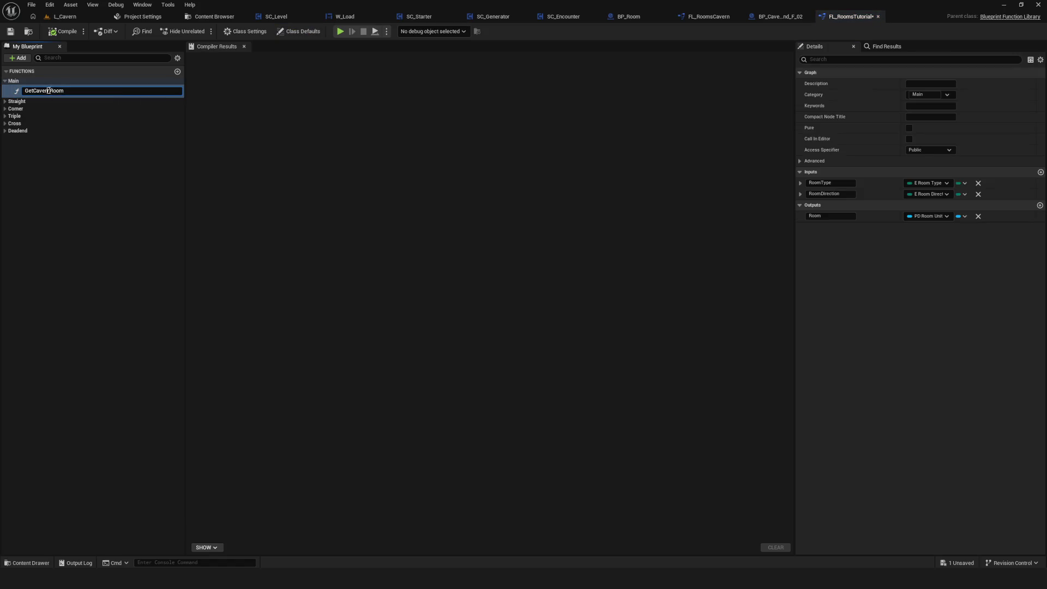
key("BackSpace")
key("BackSpace")
key("BackSpace")
type("T")
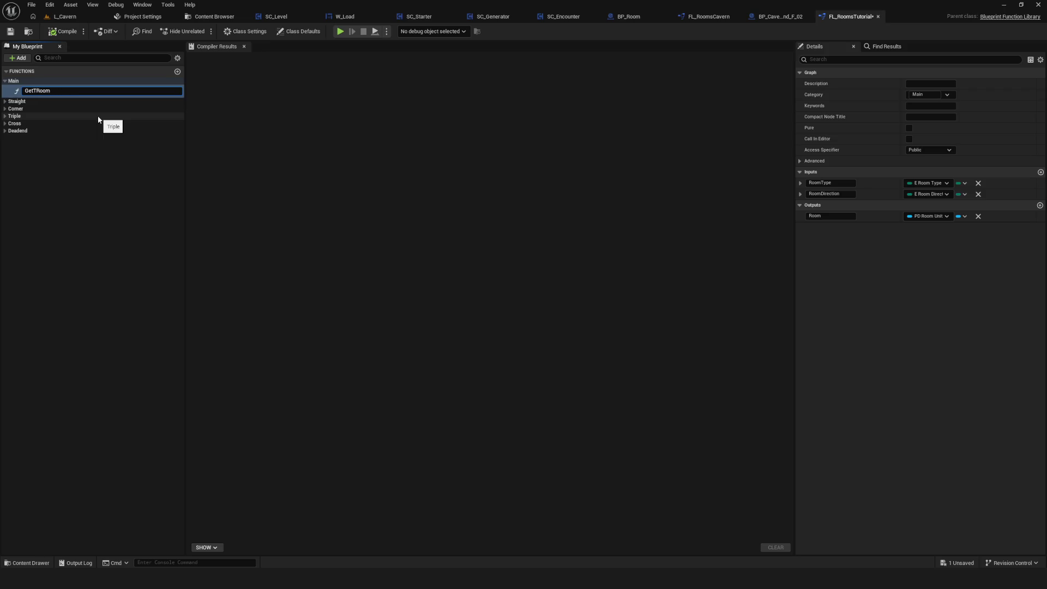
type("utorial")
key("Return")
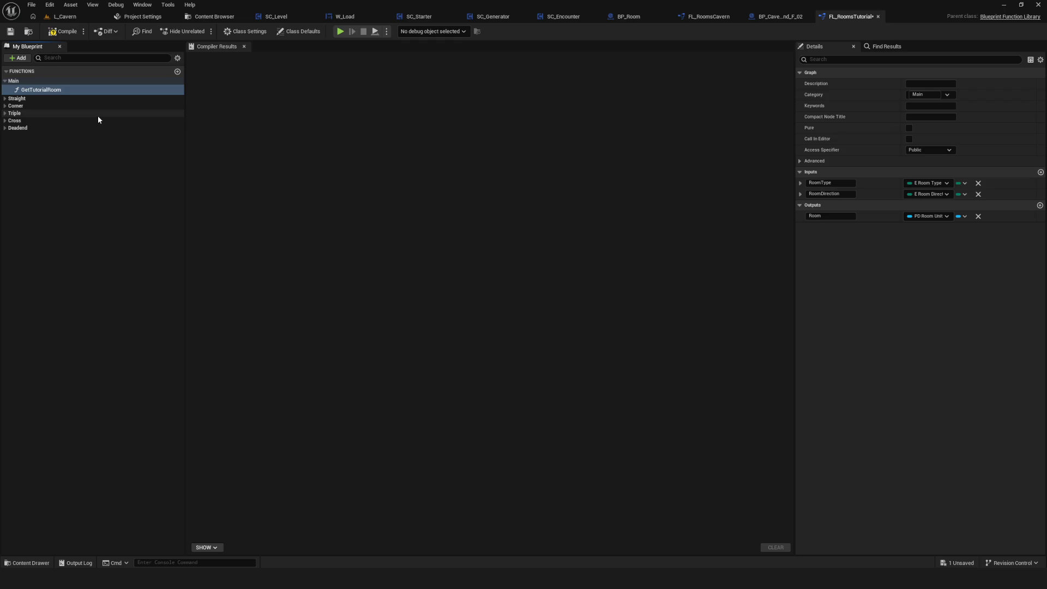
left_click(63, 31)
left_click(10, 31)
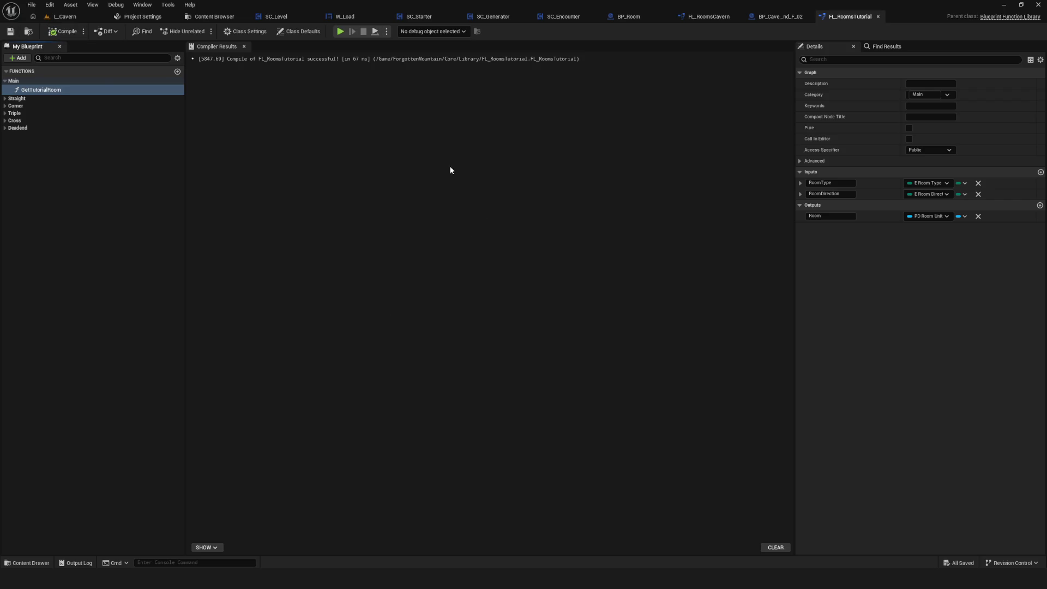
Step: Recompile the FL_RoomsTutorial function library
left_click(57, 91)
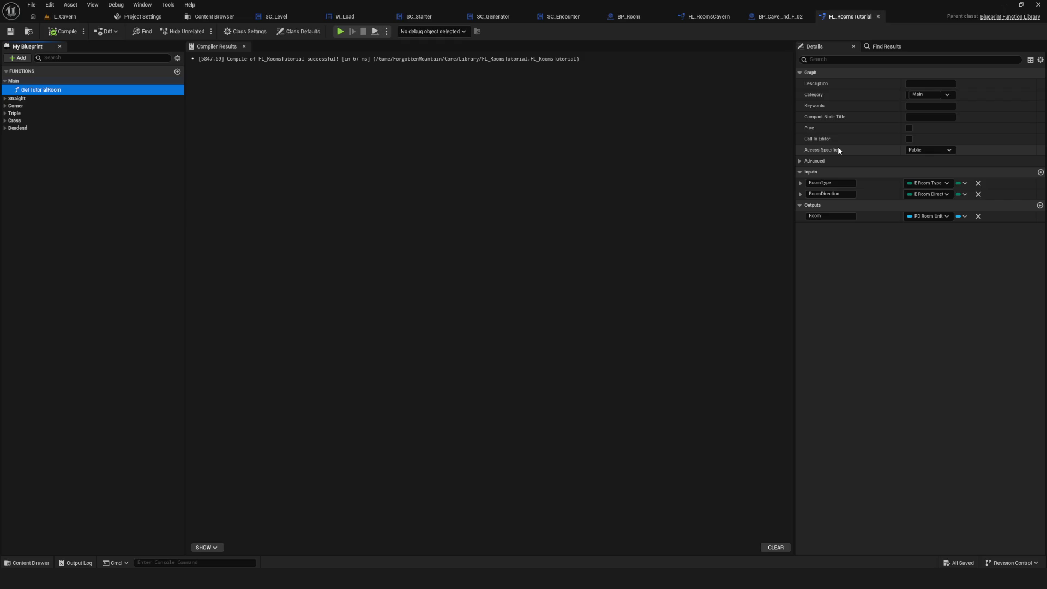
left_click(83, 31)
left_click(69, 35)
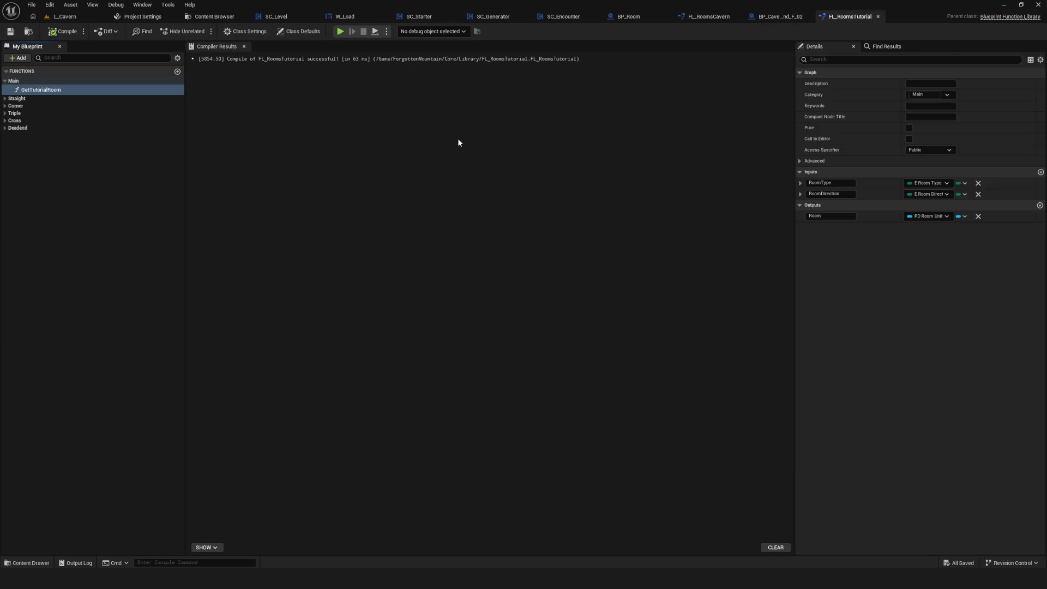
left_click(391, 160)
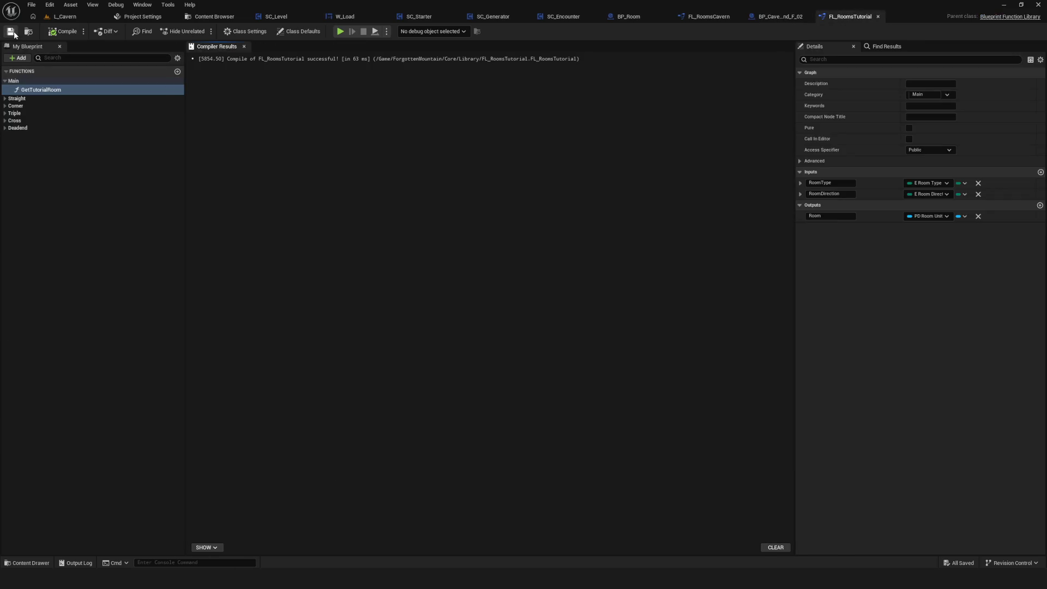
left_click(33, 90)
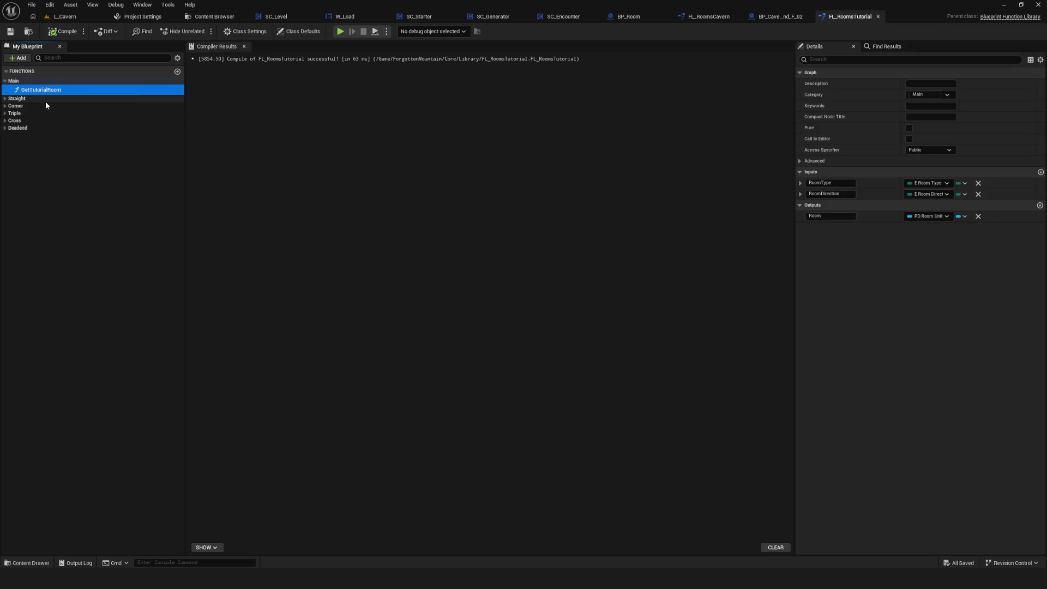
left_click(456, 173)
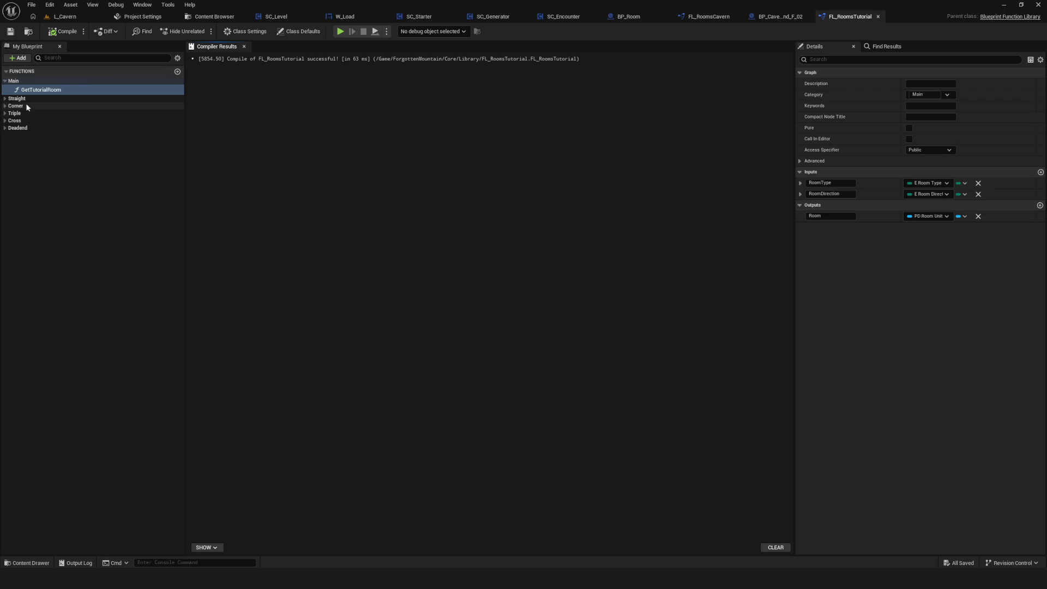
Step: Open the GetTutorialRoom function graph and save the library
double_click(38, 93)
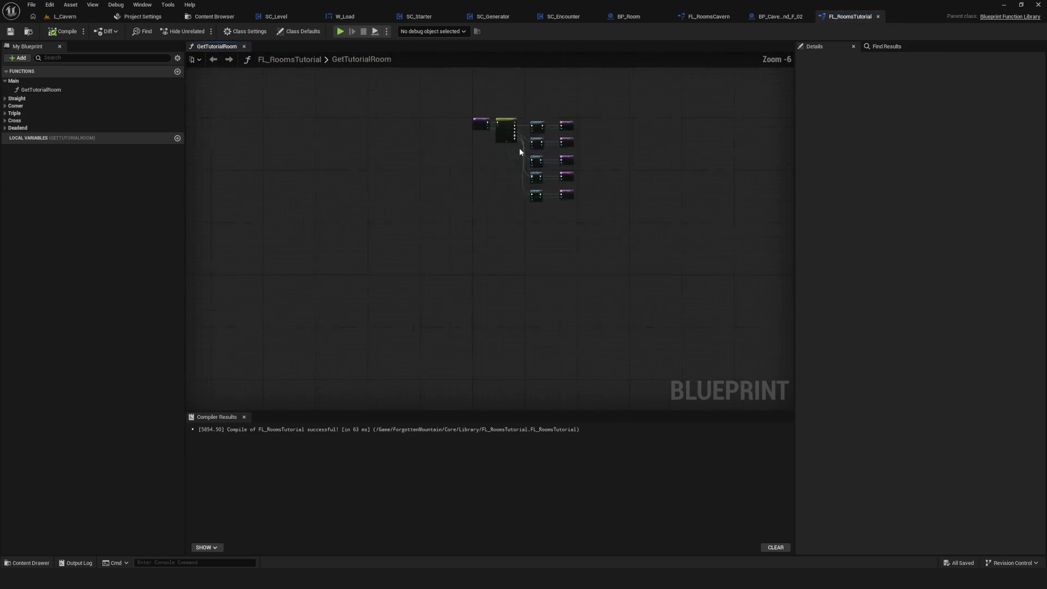
key("ctrl+s")
left_click_drag(436, 410, 437, 470)
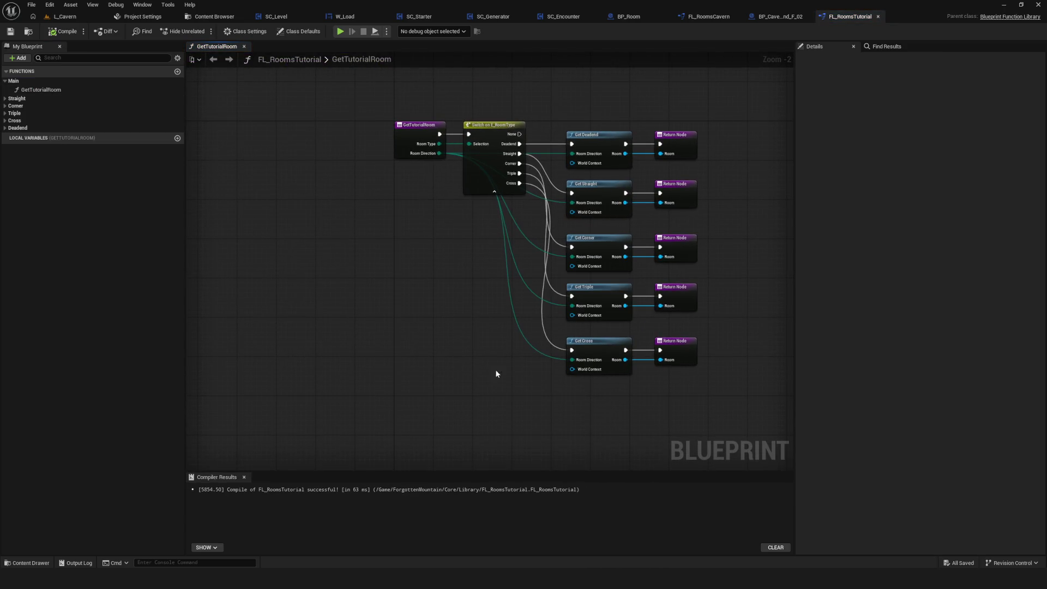
left_click_drag(498, 232, 387, 240)
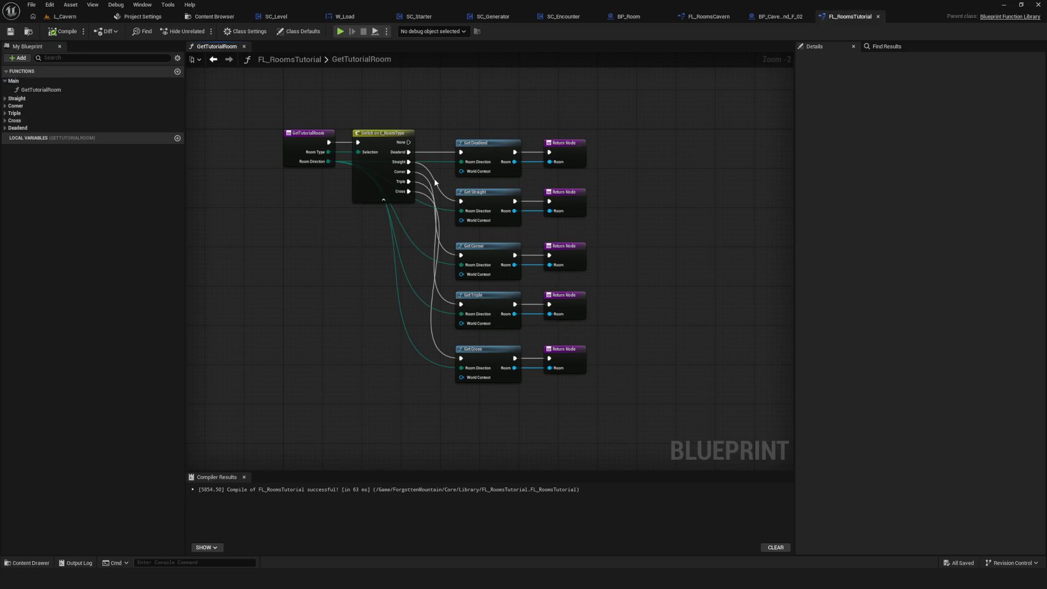
scroll(488, 225, "down", 1)
scroll(488, 225, "up", 2)
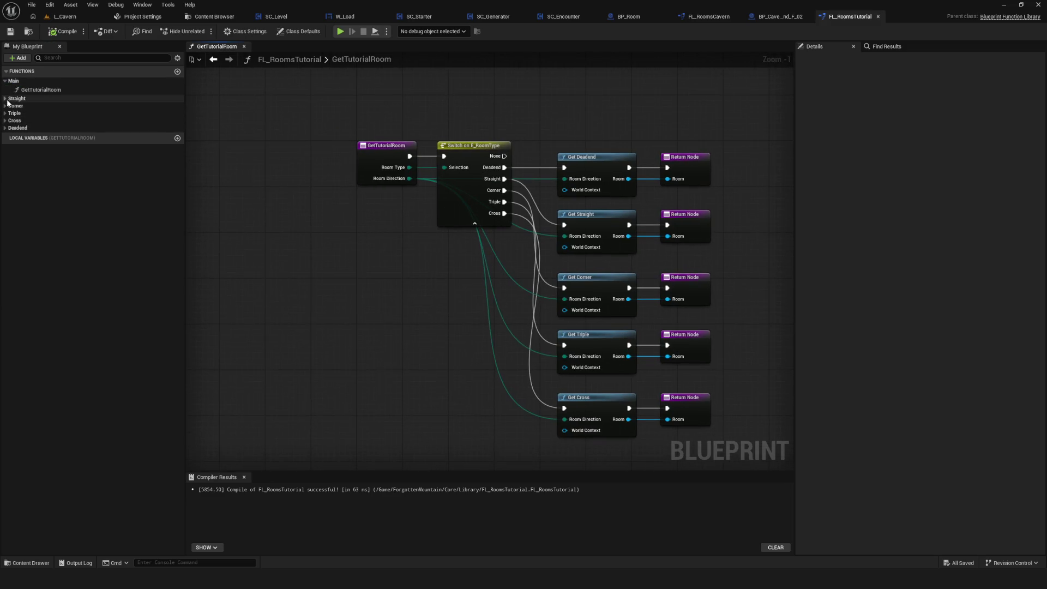
Step: Expand the Straight, Corner, Triple, Cross and Deadend function categories in My Blueprint
left_click(33, 99)
mouse_move(447, 173)
left_mouse_down()
mouse_move(320, 173)
mouse_move(406, 188)
left_mouse_up()
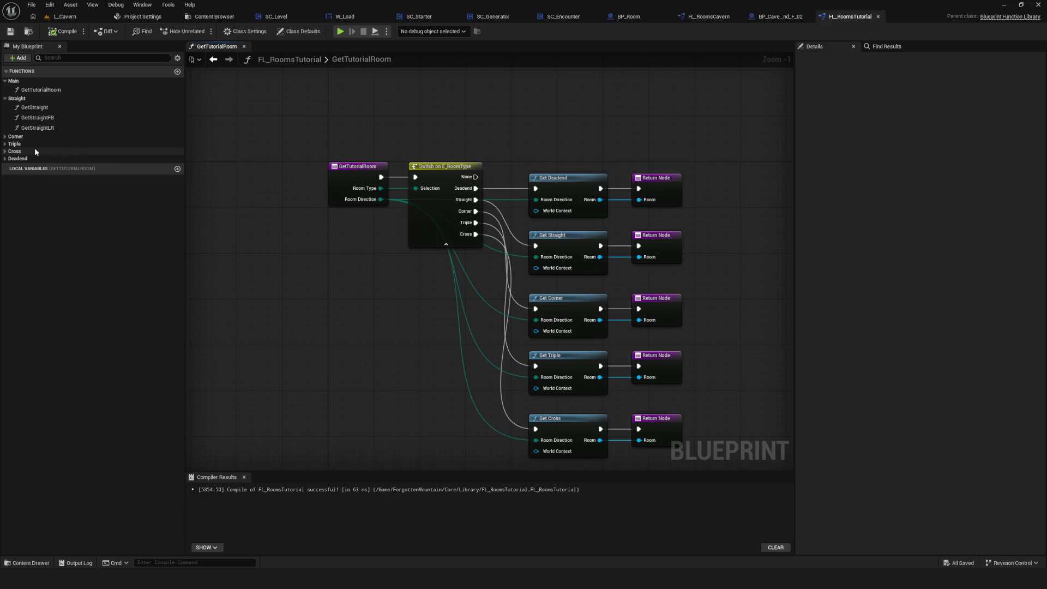
left_click(15, 136)
left_click(4, 195)
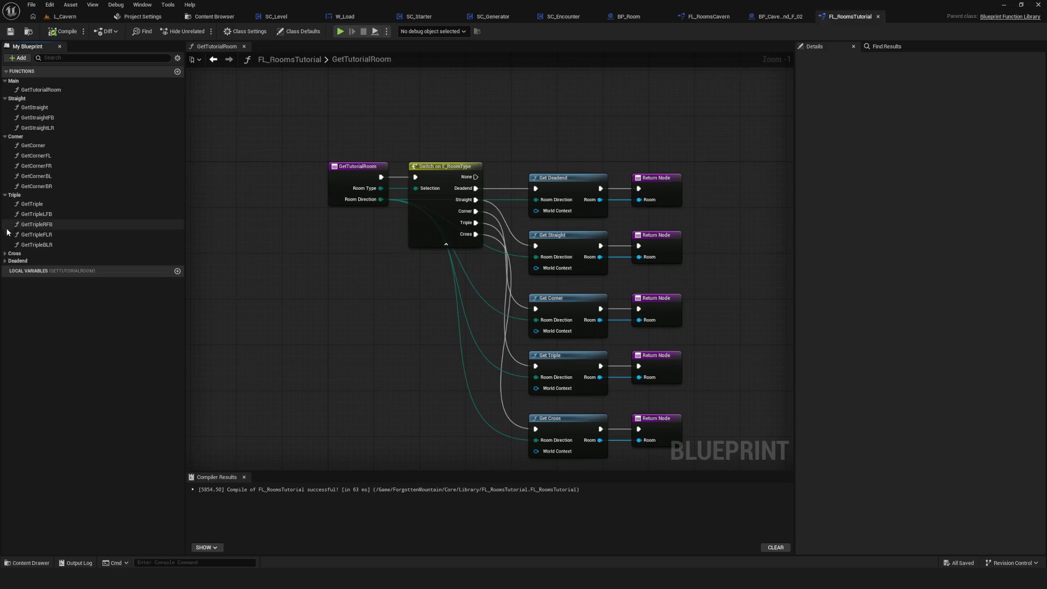
left_click(65, 253)
left_click(128, 281)
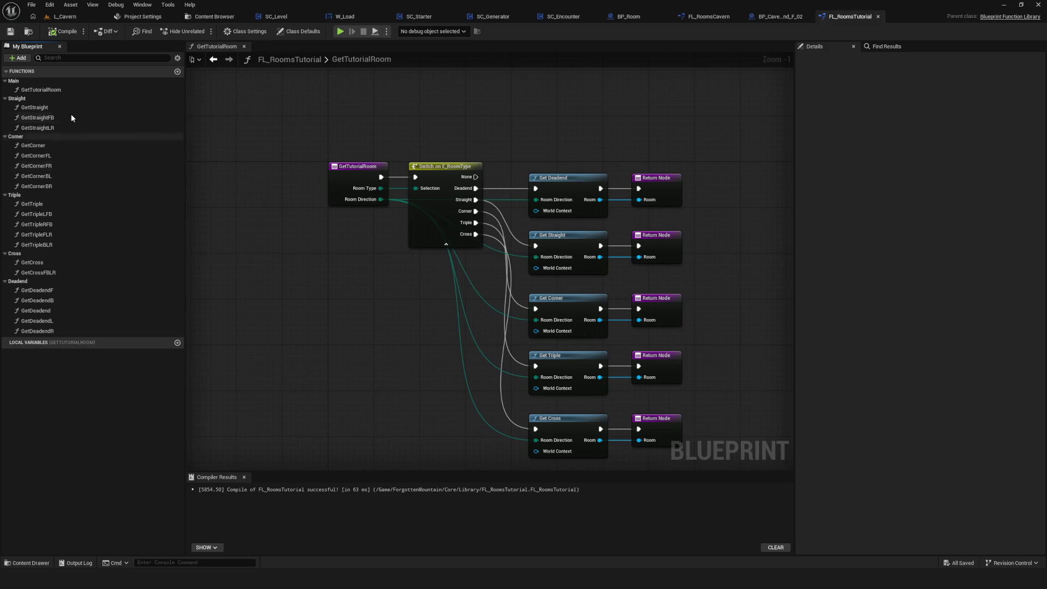
left_click(115, 92)
left_click(116, 91, "ctrl")
left_click(116, 91, "ctrl")
left_click(116, 92, "ctrl")
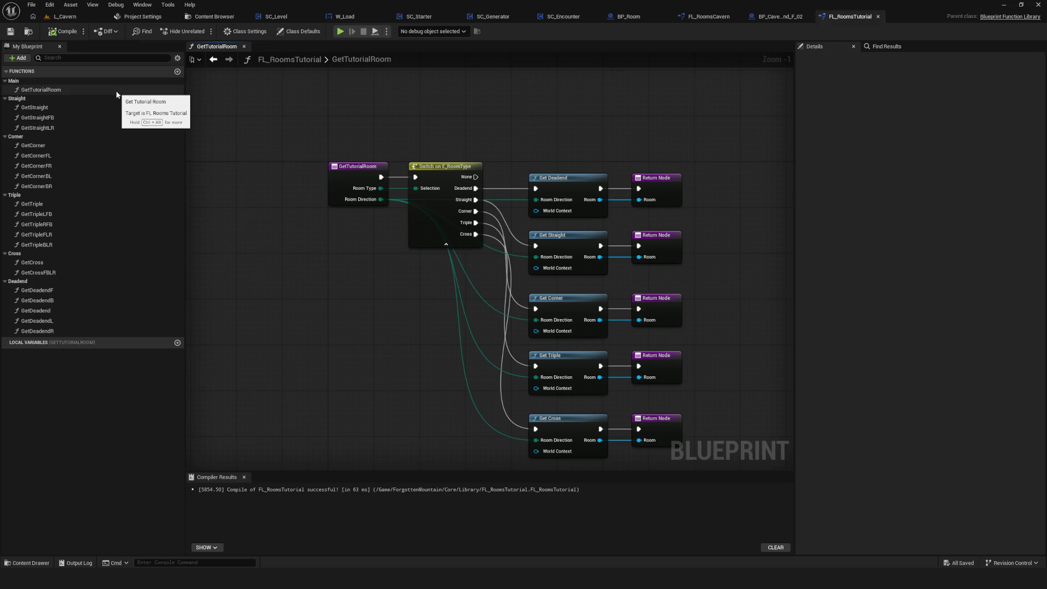
Step: Open the Get Deadend function from the Switch on E_RoomType logic
mouse_move(402, 230)
left_mouse_down()
mouse_move(343, 209)
mouse_move(292, 217)
left_mouse_up()
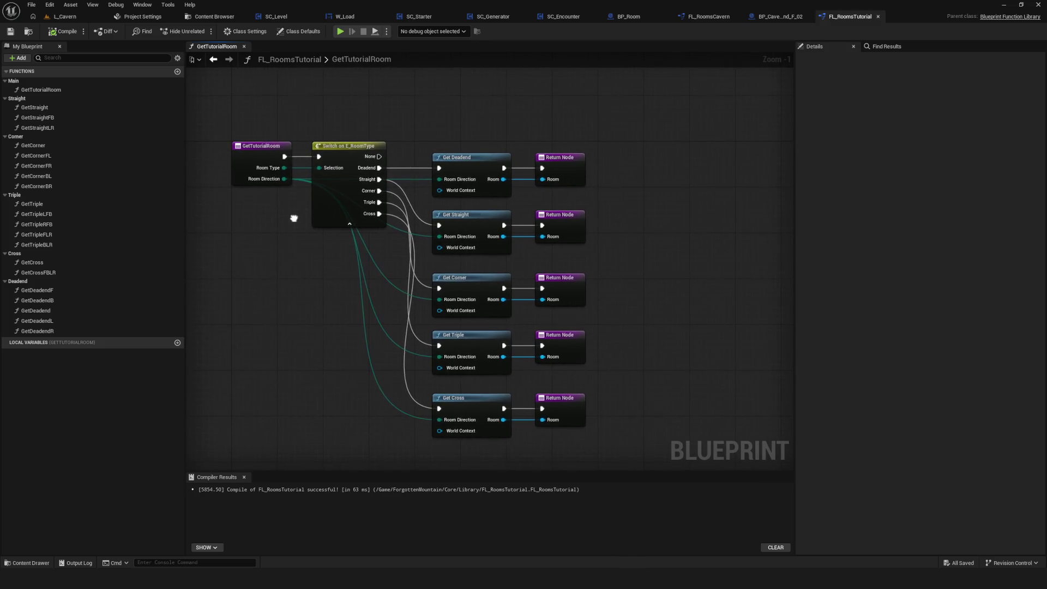
scroll(313, 187, "up", 1)
left_click(381, 146)
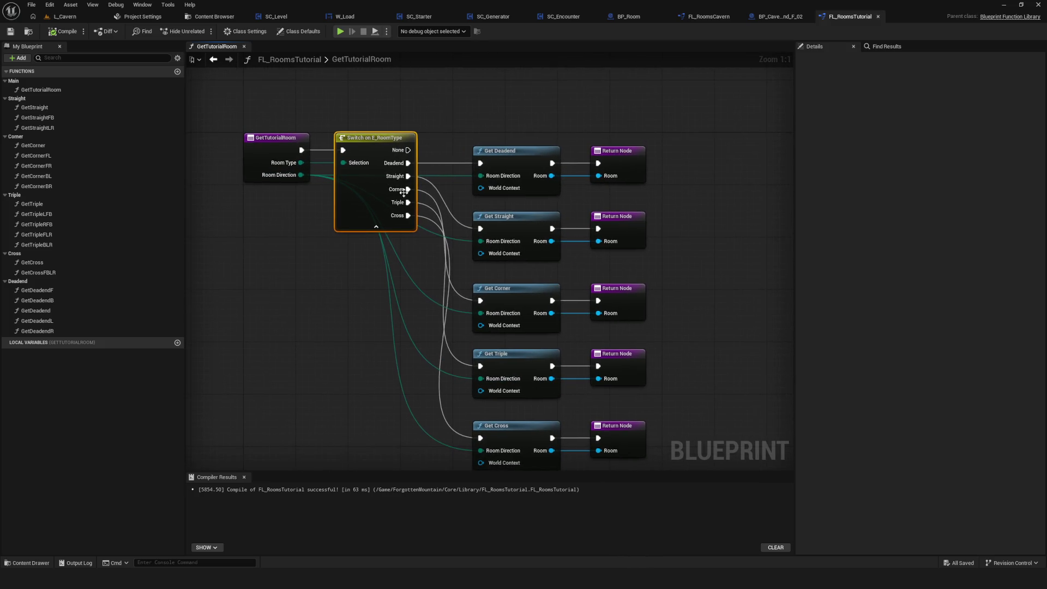
double_click(522, 151)
Step: Inspect the Pool local integer (default 1) feeding Max of each Random Integer in Range
left_click_drag(565, 167, 423, 168)
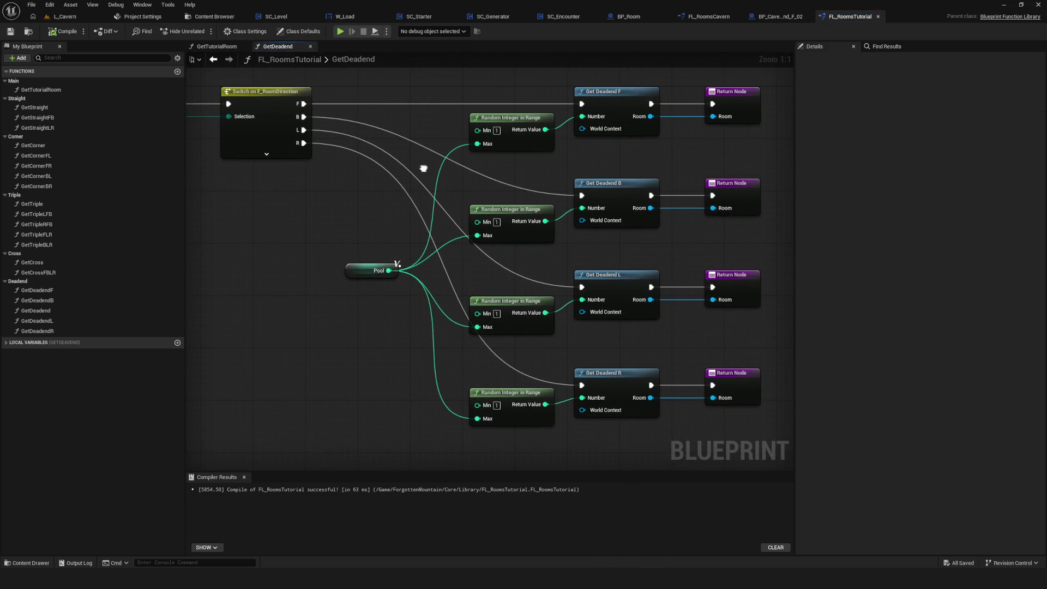
left_click(366, 270)
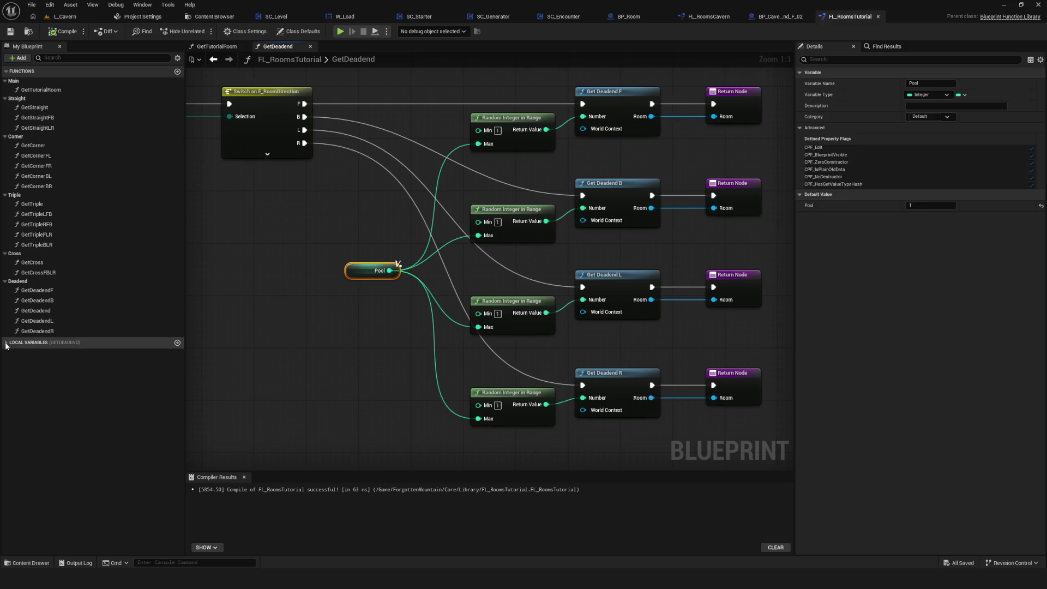
left_click(6, 343)
left_click(14, 354)
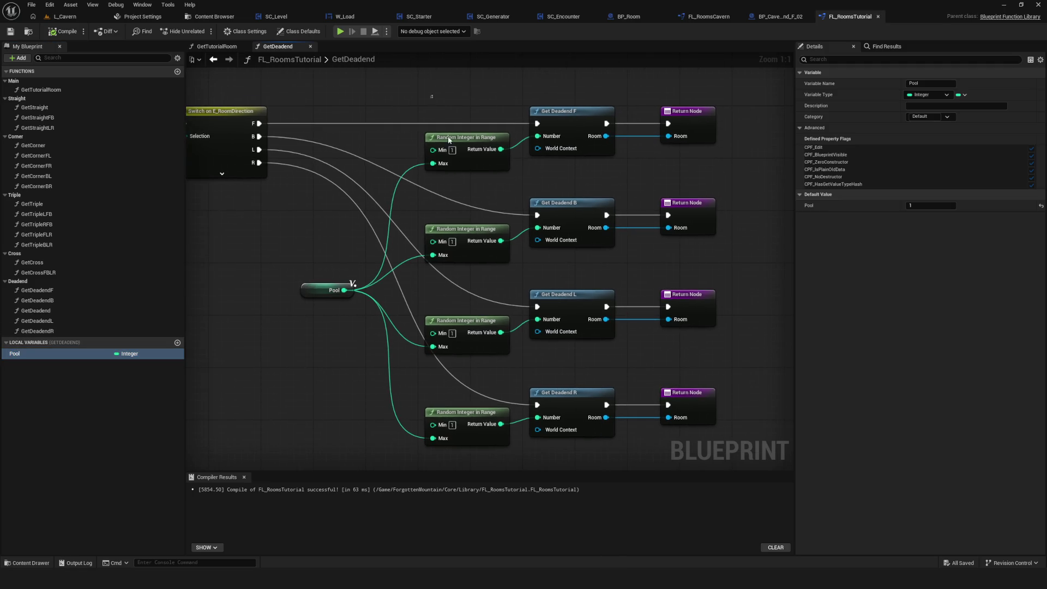
left_click_drag(521, 134, 494, 256)
Step: Open the GetDeadendF graph and move the DA Rooms and FIND nodes slightly up
double_click(568, 124)
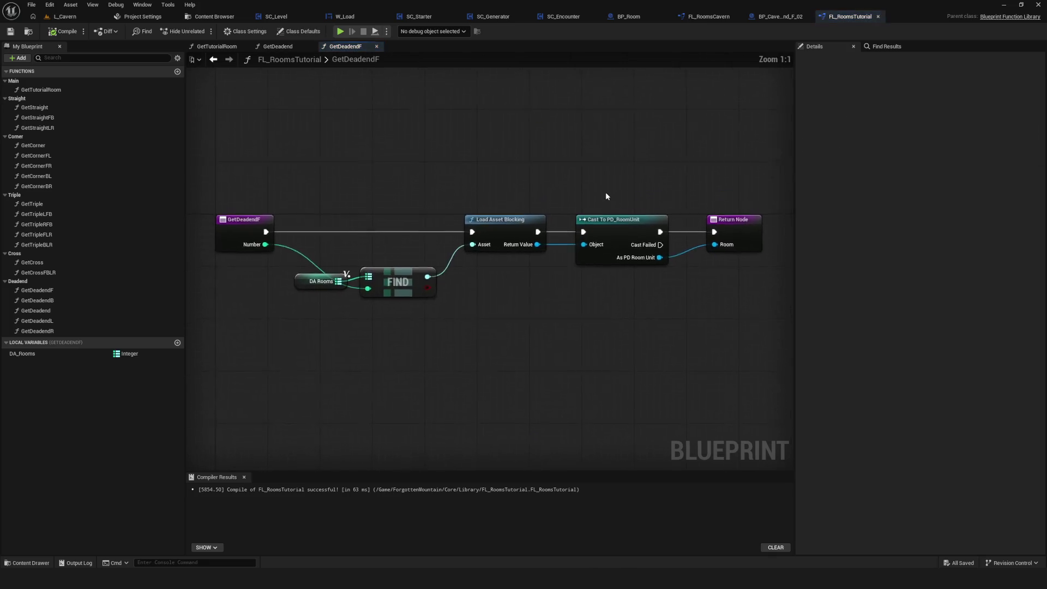
scroll(483, 217, "down", 8)
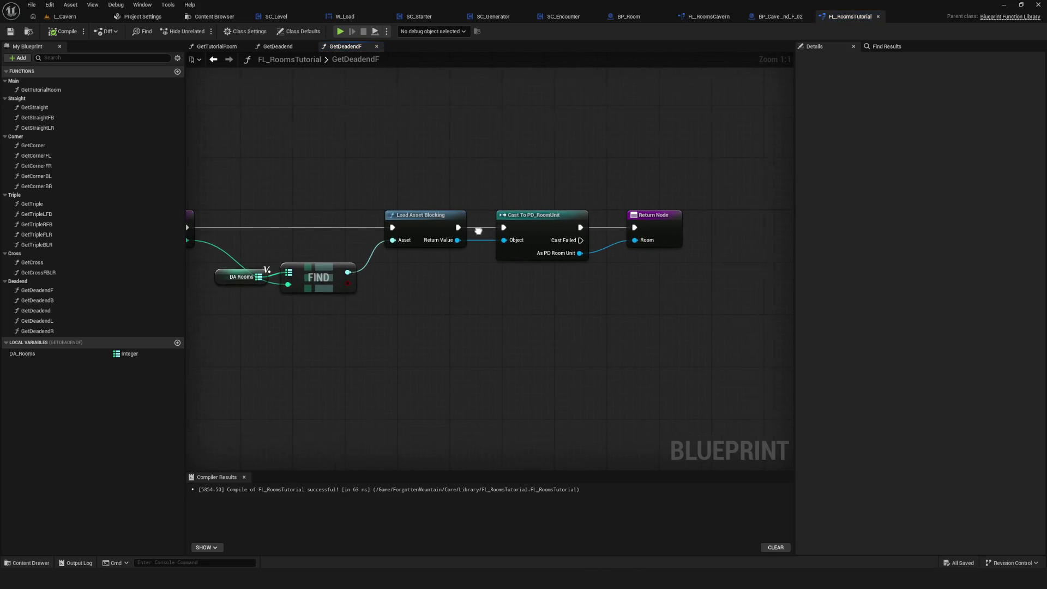
scroll(459, 222, "up", 7)
scroll(459, 223, "up", 1)
left_click_drag(411, 243, 461, 251)
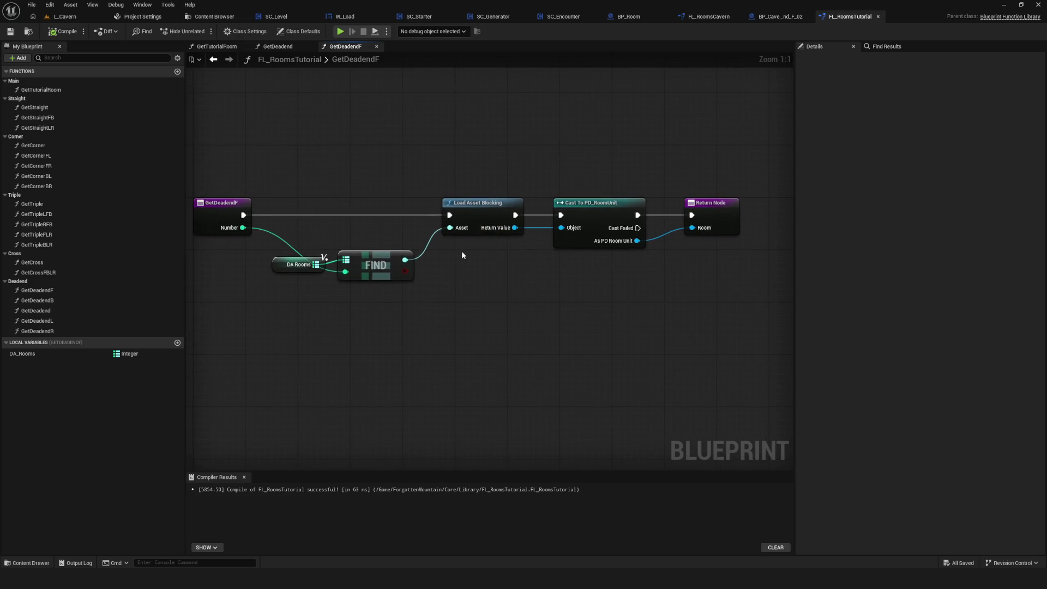
mouse_move(538, 252)
left_mouse_down()
mouse_move(401, 254)
mouse_move(545, 257)
mouse_move(475, 256)
mouse_move(591, 244)
left_mouse_up()
mouse_move(437, 240)
left_mouse_down()
mouse_move(477, 285)
mouse_move(516, 258)
left_mouse_up()
left_click_drag(445, 195, 381, 281)
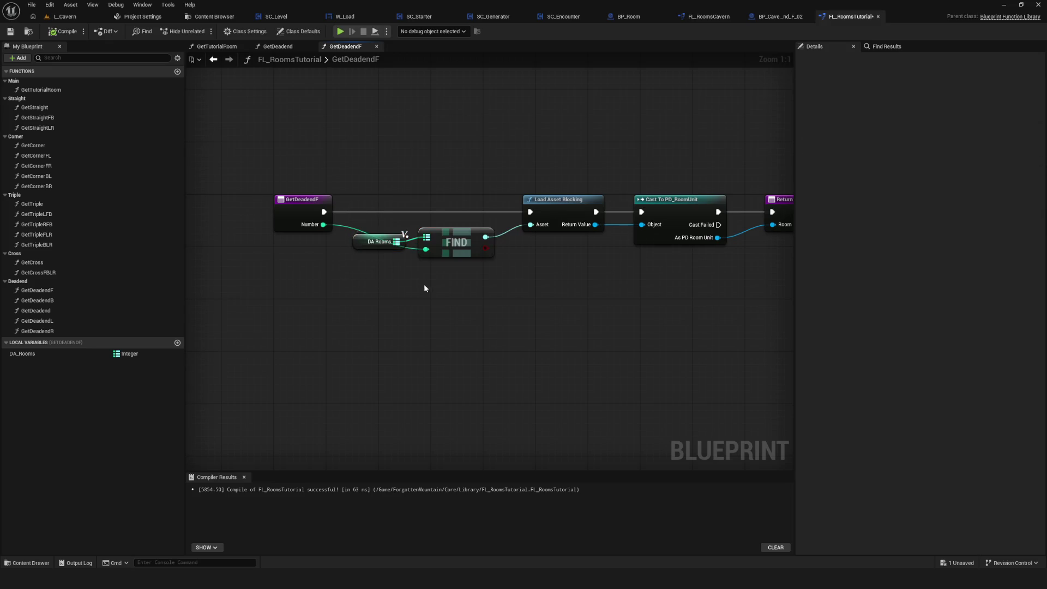
Step: Compile and save the FL_RoomsTutorial library
left_click(64, 31)
left_click(11, 32)
scroll(428, 208, "down", 5)
scroll(428, 208, "up", 5)
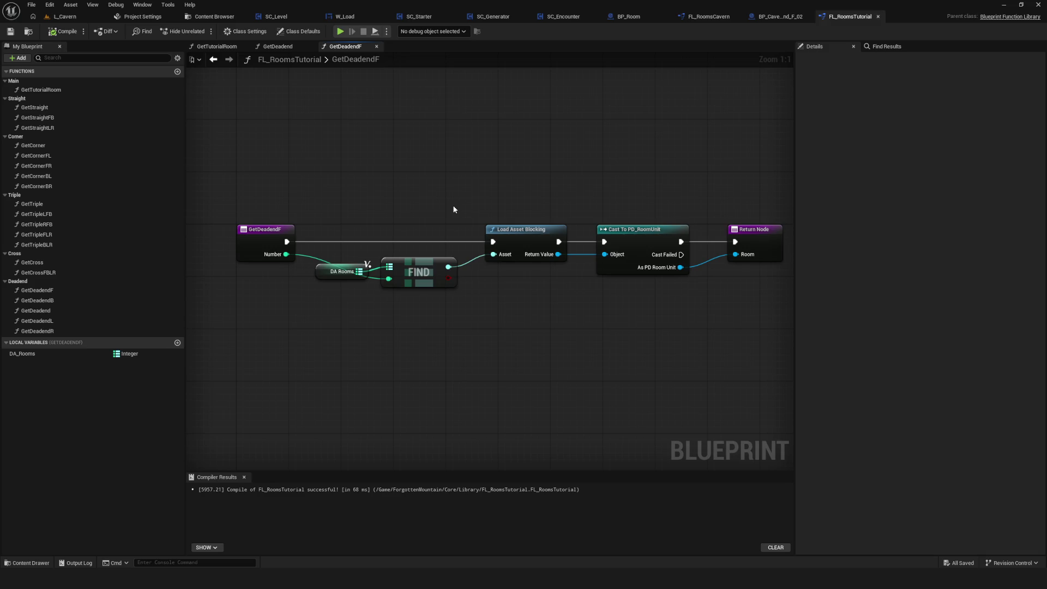
scroll(447, 217, "down", 1)
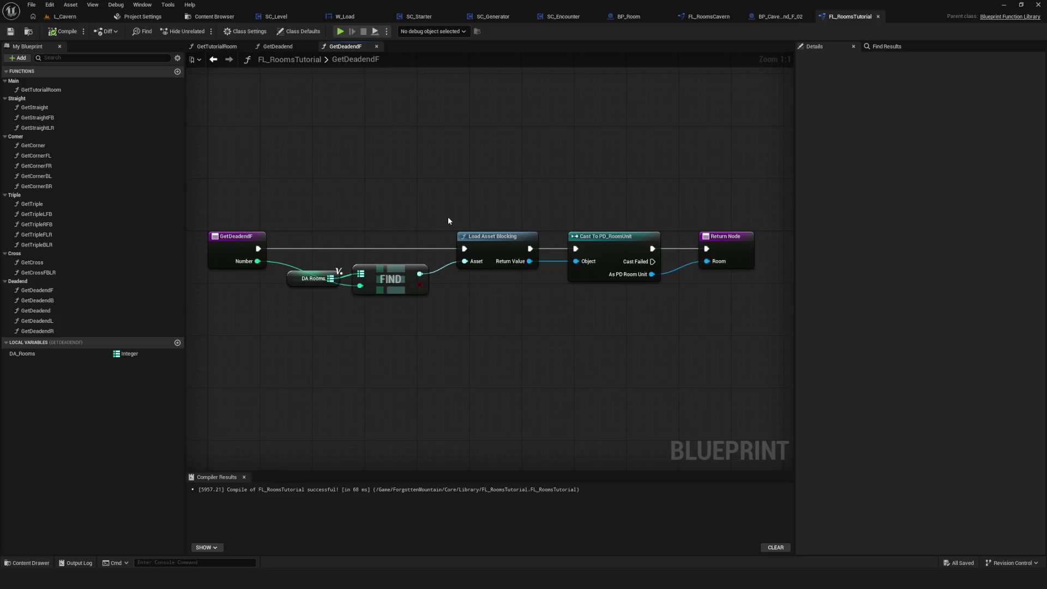
scroll(424, 202, "down", 7)
scroll(424, 202, "up", 7)
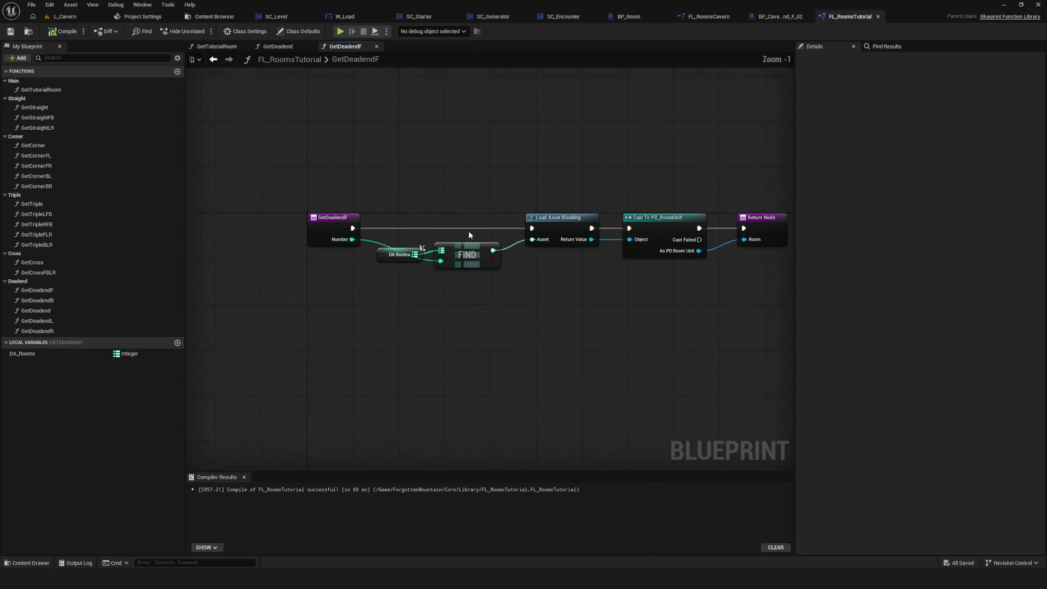
scroll(538, 282, "up", 1)
Step: Centre the GetDeadendF nodes and bring up the sketch overlay's options menu
mouse_move(653, 318)
left_mouse_down()
mouse_move(462, 283)
mouse_move(474, 284)
left_mouse_up()
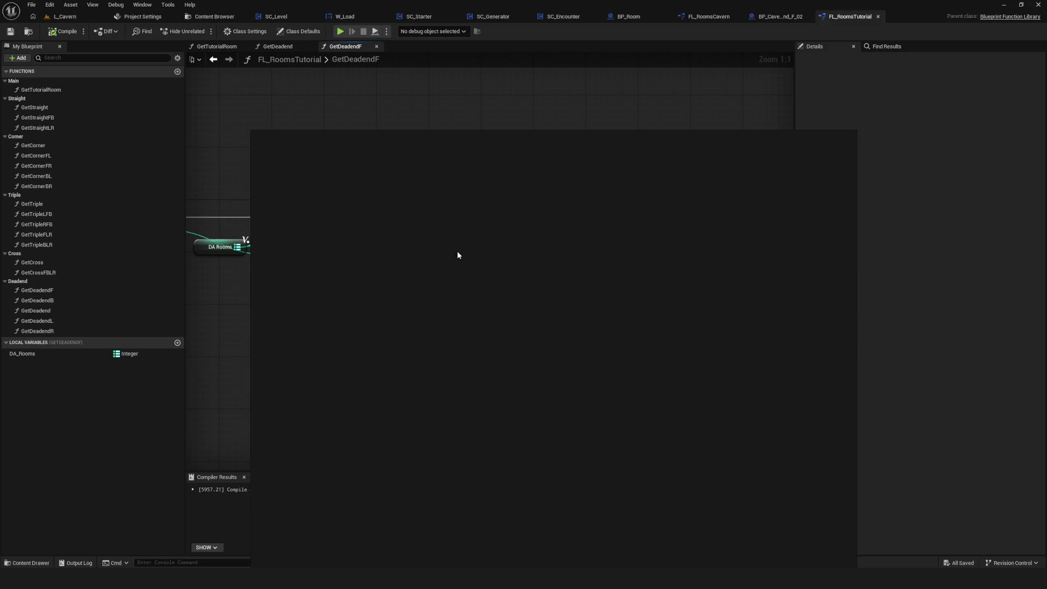
right_click(471, 307)
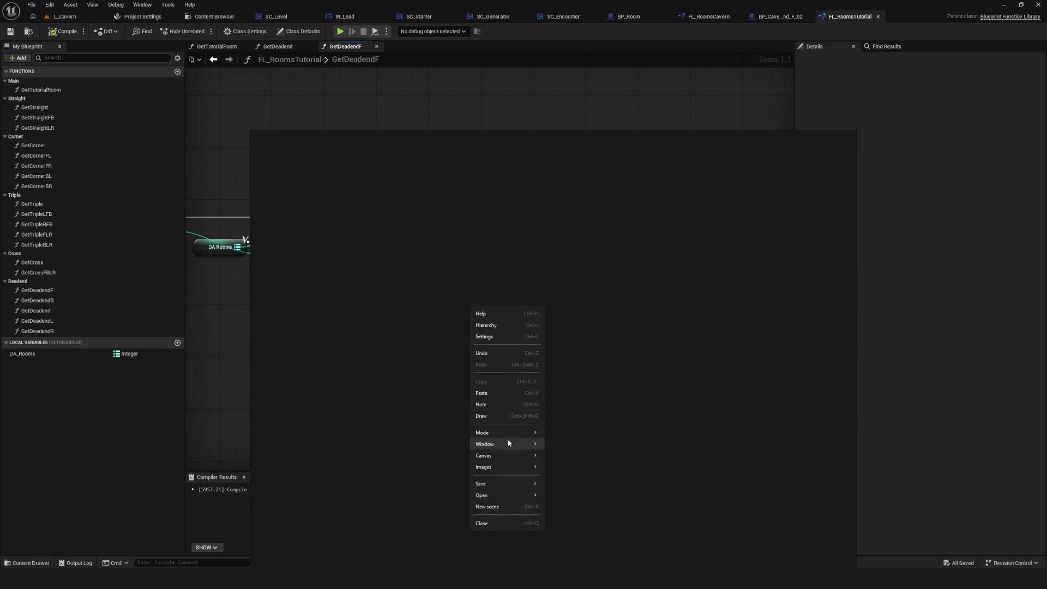
Step: Freehand-draw a game screen box with pickups, the word Finish and 'SCORE; 100'
left_click(485, 416)
mouse_move(404, 193)
left_mouse_down()
mouse_move(423, 342)
mouse_move(620, 328)
mouse_move(436, 190)
mouse_move(407, 192)
mouse_move(450, 214)
mouse_move(436, 216)
left_mouse_up()
key("ctrl+z")
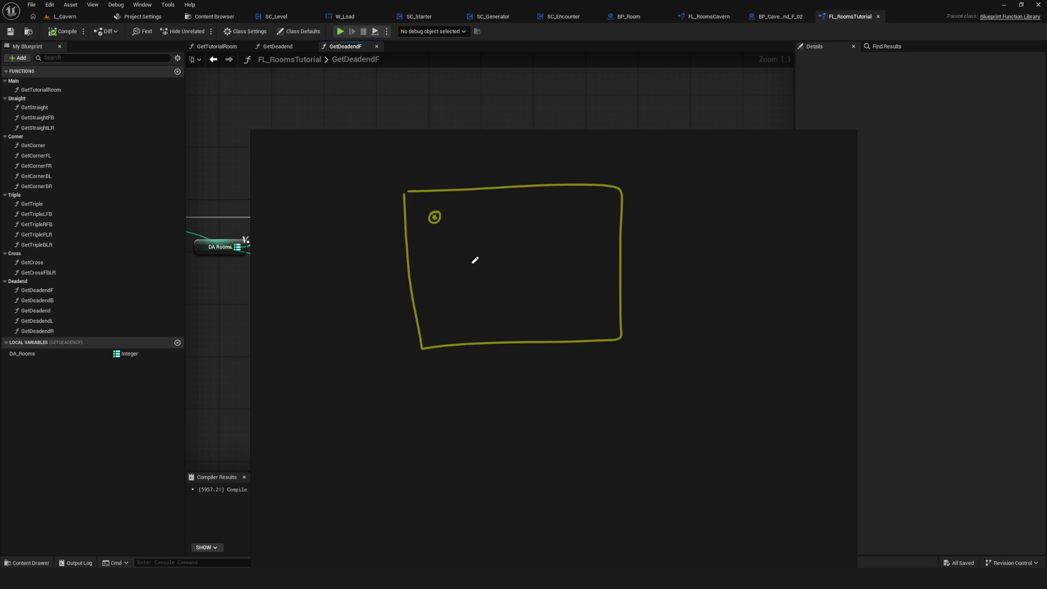
mouse_move(545, 310)
left_mouse_down()
mouse_move(537, 320)
mouse_move(579, 308)
mouse_move(582, 321)
mouse_move(597, 320)
left_mouse_up()
left_click(583, 309)
left_click_drag(566, 220, 563, 224)
left_click_drag(459, 287, 457, 296)
left_click_drag(580, 268, 580, 264)
left_click_drag(502, 225, 508, 226)
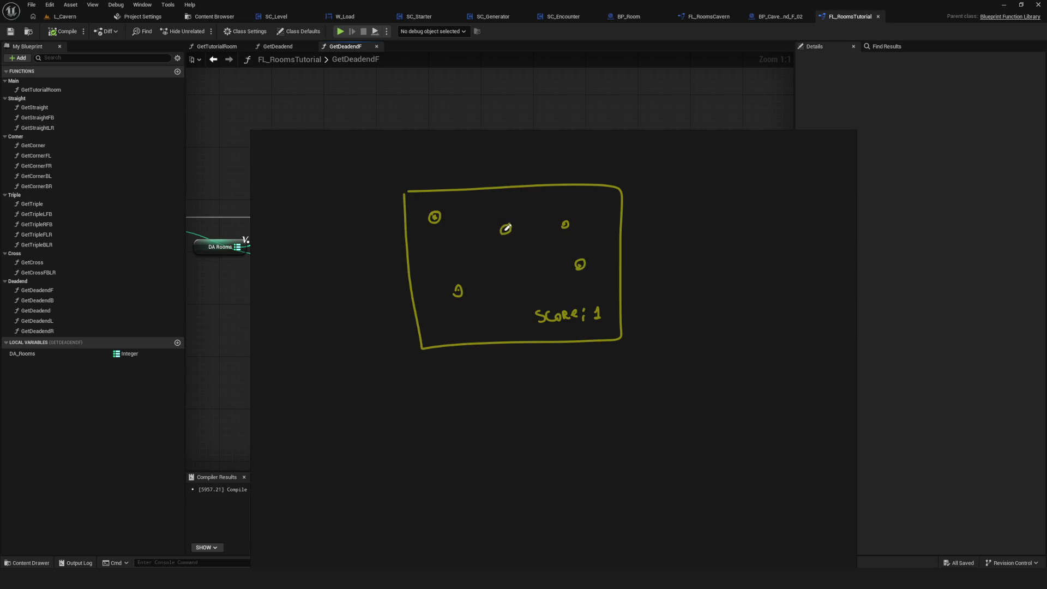
left_click(505, 229)
left_click_drag(605, 304, 615, 305)
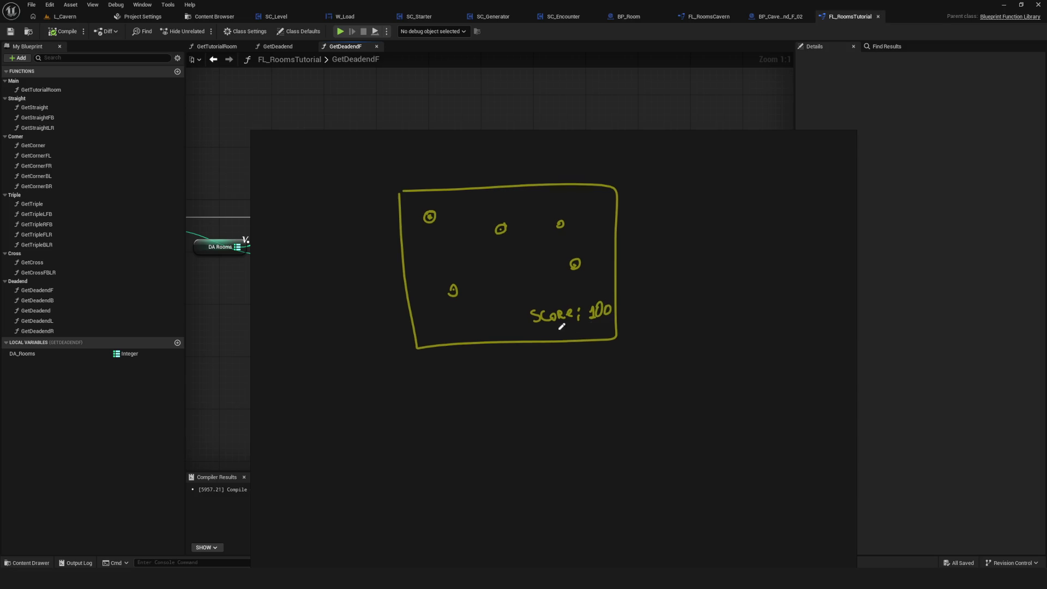
mouse_move(450, 272)
left_mouse_down()
mouse_move(458, 255)
mouse_move(493, 266)
left_mouse_up()
left_click_drag(502, 229, 522, 267)
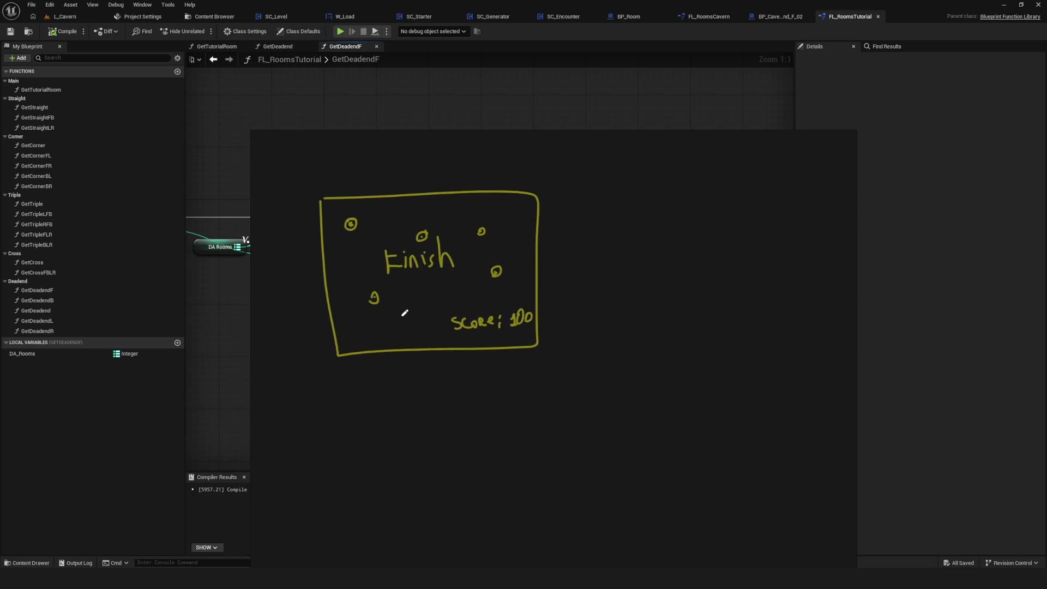
Step: Circle the Finish screen with an ellipse and arrow it to 'shipping build'
mouse_move(493, 174)
left_mouse_down()
mouse_move(386, 378)
mouse_move(425, 169)
mouse_move(501, 172)
left_mouse_up()
left_click_drag(448, 294, 547, 295)
mouse_move(494, 282)
left_mouse_down()
mouse_move(547, 293)
mouse_move(526, 305)
left_mouse_up()
mouse_move(562, 278)
left_mouse_down()
mouse_move(565, 303)
mouse_move(597, 287)
mouse_move(594, 302)
mouse_move(617, 311)
left_mouse_up()
left_click(591, 259)
left_click_drag(606, 275, 632, 312)
left_click(638, 275)
left_click_drag(638, 272, 641, 286)
left_click(634, 258)
mouse_move(653, 290)
left_mouse_down()
mouse_move(661, 275)
mouse_move(670, 289)
left_mouse_up()
left_click_drag(676, 272, 661, 315)
mouse_move(583, 323)
left_mouse_down()
mouse_move(599, 346)
mouse_move(626, 352)
left_mouse_up()
left_click_drag(631, 317, 634, 356)
left_click_drag(644, 338, 670, 329)
scroll(603, 297, "right", 3)
Step: Extend the sketch with arrows through 'load' and 'Steam'
left_click_drag(596, 291, 644, 286)
left_click_drag(627, 278, 627, 309)
scroll(590, 290, "right", 3)
mouse_move(593, 278)
left_mouse_down()
mouse_move(622, 305)
mouse_move(648, 273)
mouse_move(657, 316)
left_mouse_up()
scroll(657, 313, "right", 3)
mouse_move(507, 292)
left_mouse_down()
mouse_move(589, 292)
mouse_move(574, 307)
left_mouse_up()
left_click_drag(622, 276, 633, 303)
left_click_drag(638, 240, 636, 306)
left_click_drag(646, 292, 743, 292)
scroll(743, 292, "right", 3)
mouse_move(574, 283)
left_mouse_down()
mouse_move(658, 283)
mouse_move(627, 292)
left_mouse_up()
scroll(696, 301, "right", 1)
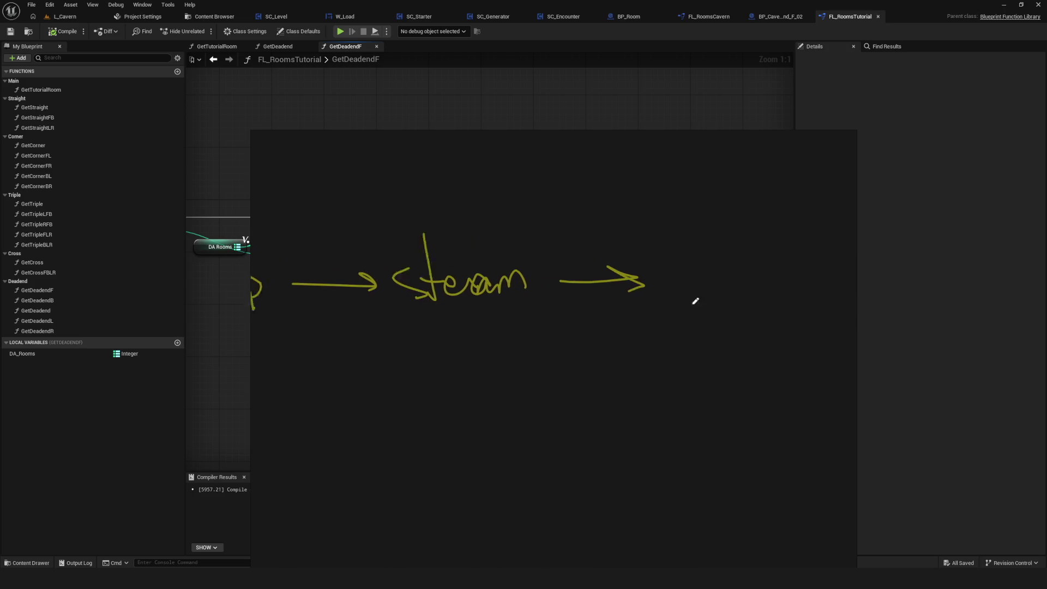
scroll(695, 301, "right", 2)
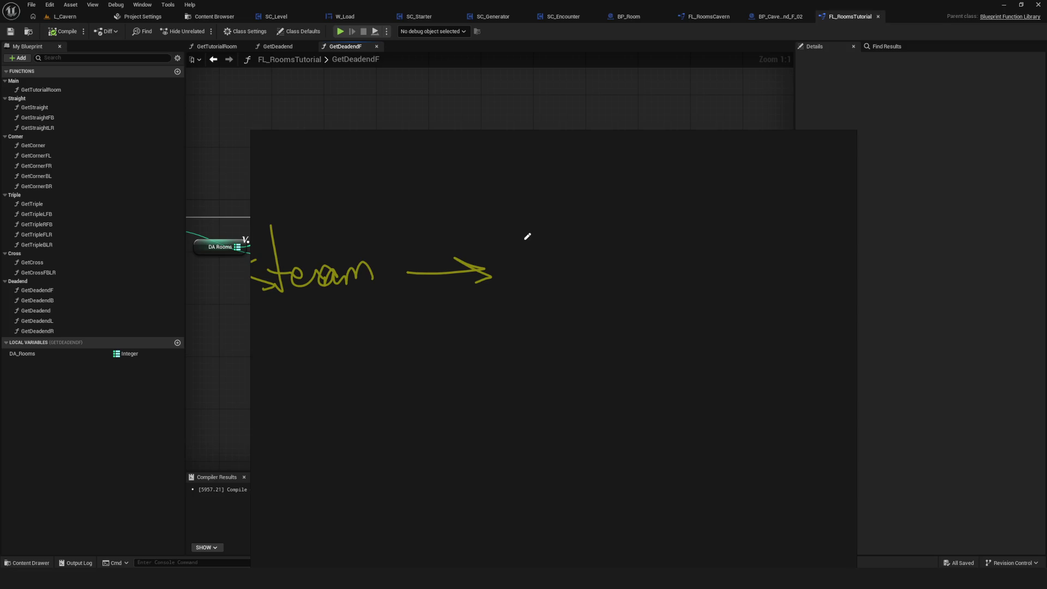
Step: Label the step after Steam, add a final arrow, and enclose the whole chain
mouse_move(525, 226)
left_mouse_down()
mouse_move(553, 243)
mouse_move(578, 231)
mouse_move(678, 250)
mouse_move(677, 269)
left_mouse_up()
scroll(638, 269, "right", 3)
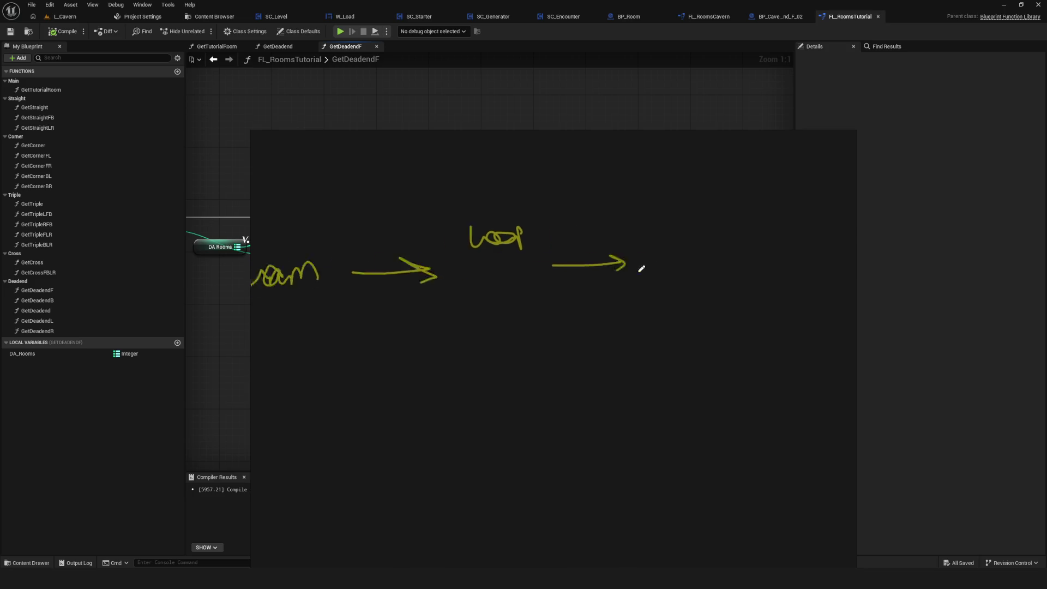
left_click_drag(533, 227, 534, 237)
scroll(638, 292, "down", 5)
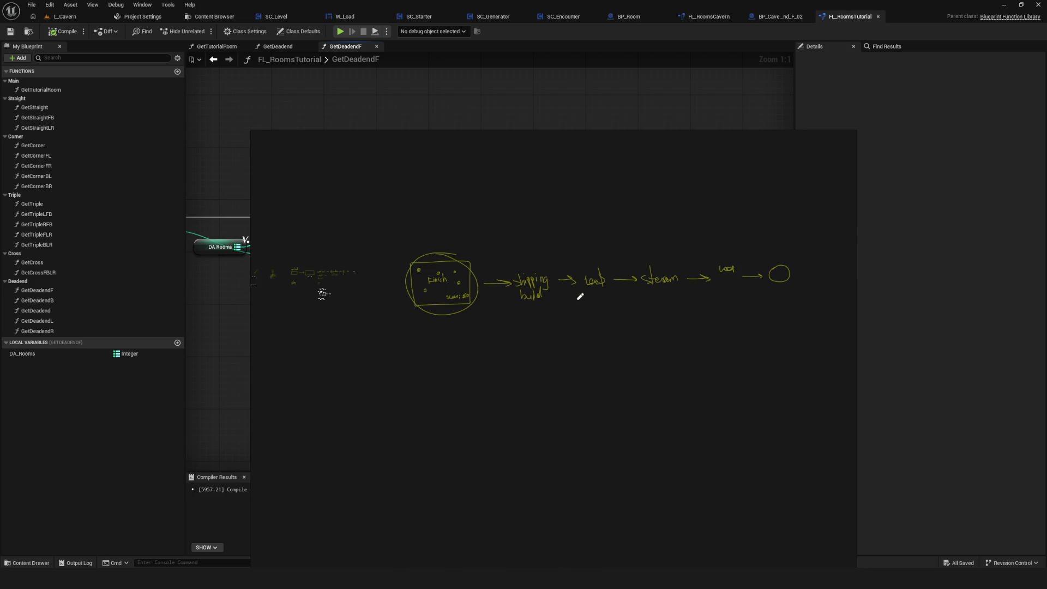
mouse_move(809, 231)
left_mouse_down()
mouse_move(393, 241)
mouse_move(823, 239)
mouse_move(797, 221)
left_mouse_up()
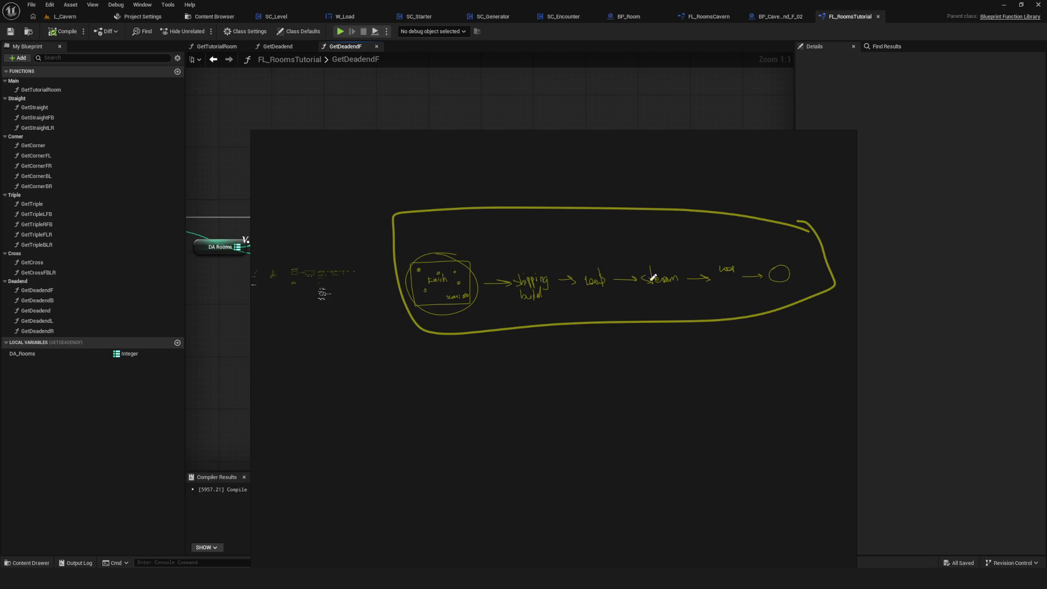
Step: Draw a return arrow back to Finish and close the sketch overlay
scroll(488, 304, "up", 5)
scroll(661, 278, "down", 2)
left_click_drag(628, 186, 462, 342)
left_click_drag(475, 297, 511, 322)
scroll(657, 310, "down", 3)
scroll(448, 316, "down", 2)
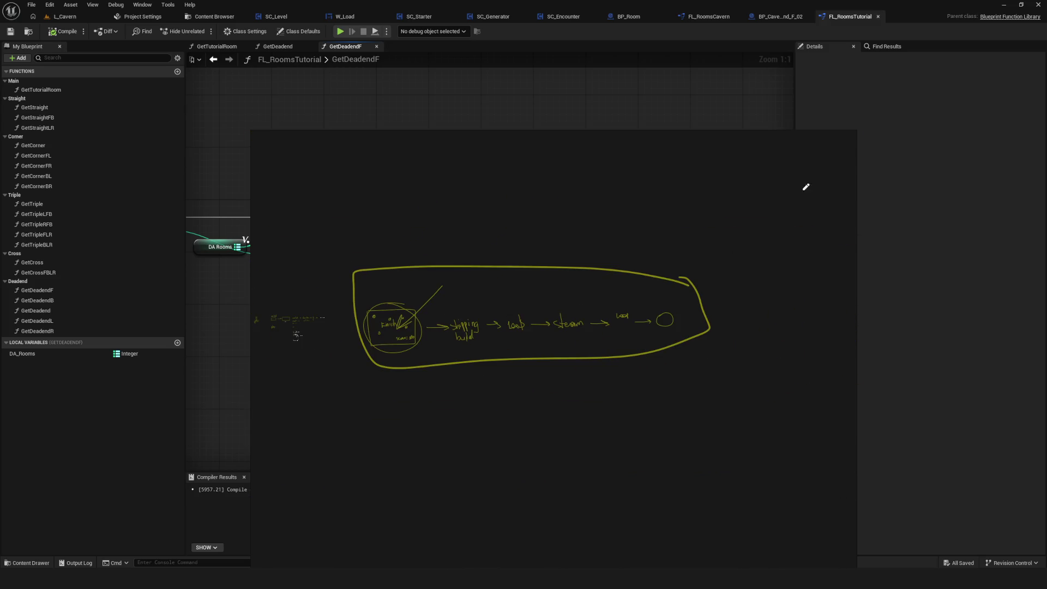
left_click(847, 137)
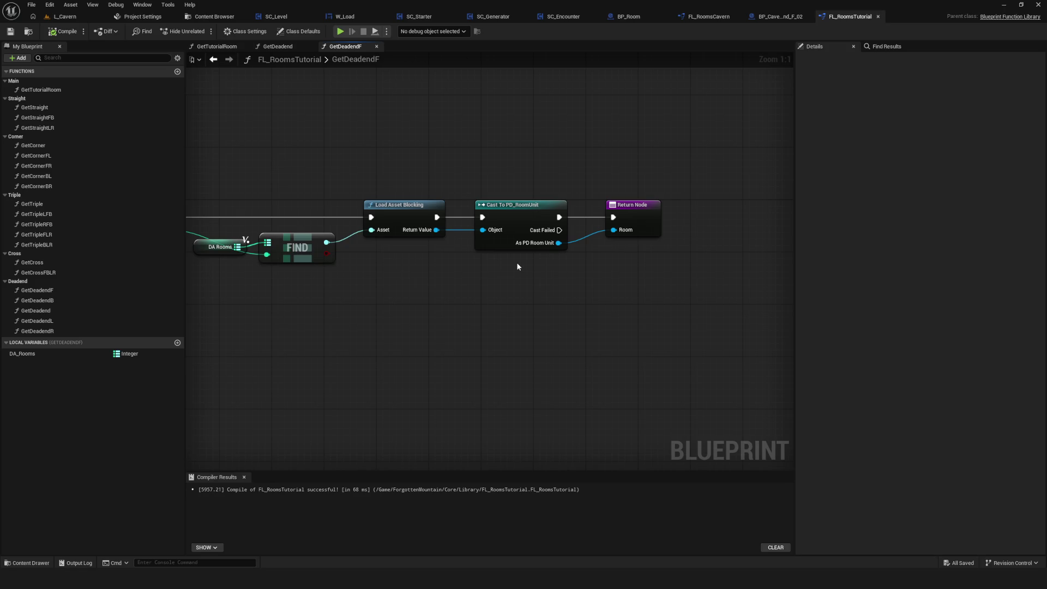
Step: Recentre the GetDeadendF graph and inspect the DA_Rooms variable's map defaults
scroll(517, 267, "down", 6)
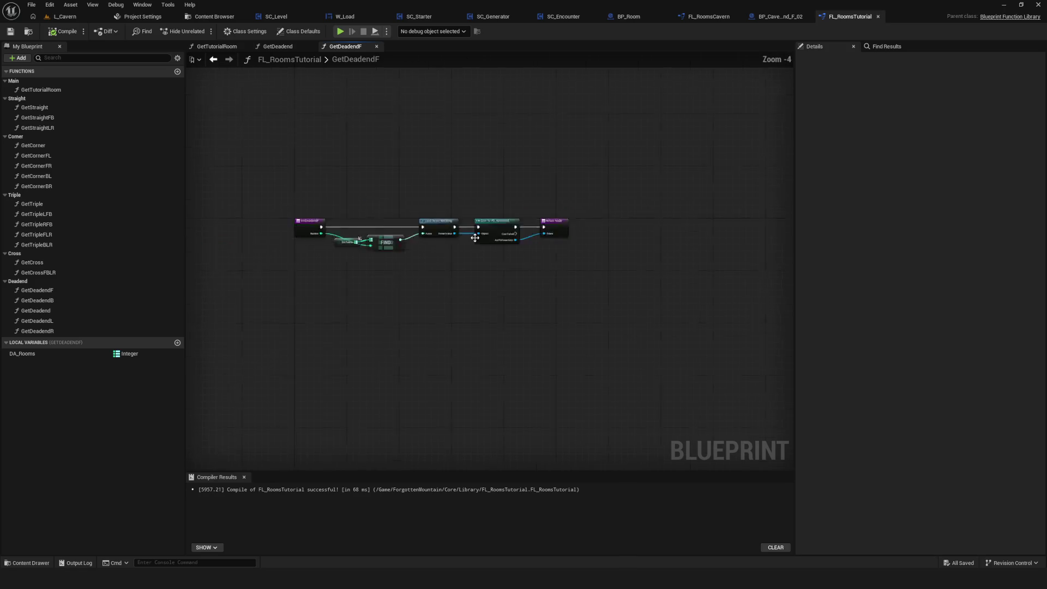
scroll(472, 225, "up", 6)
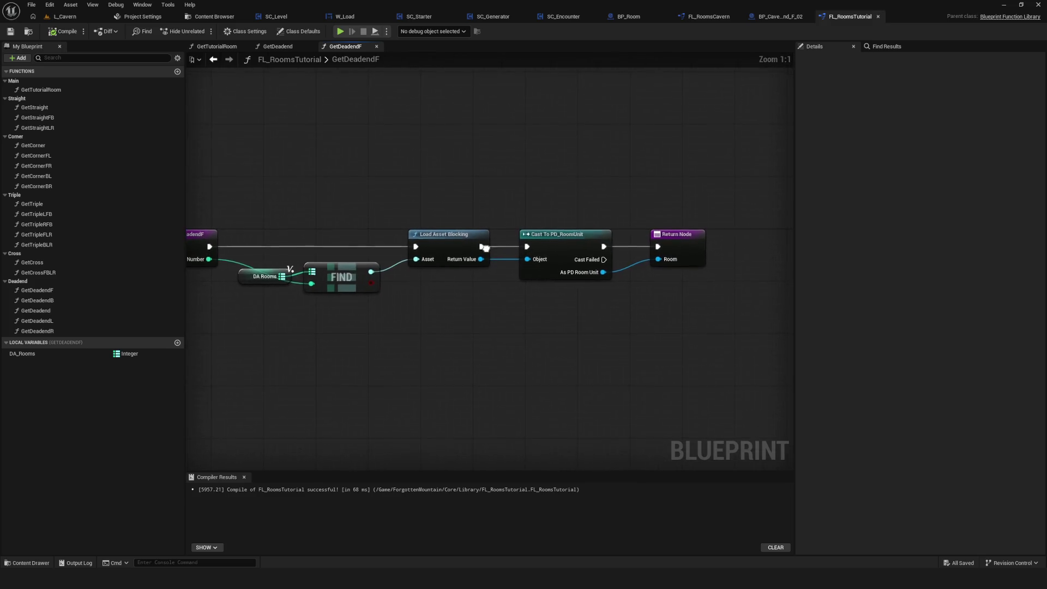
scroll(453, 211, "down", 6)
scroll(474, 237, "up", 6)
scroll(430, 223, "down", 6)
scroll(442, 215, "up", 5)
mouse_move(443, 214)
left_mouse_down()
mouse_move(503, 192)
mouse_move(480, 254)
left_mouse_up()
scroll(514, 215, "up", 1)
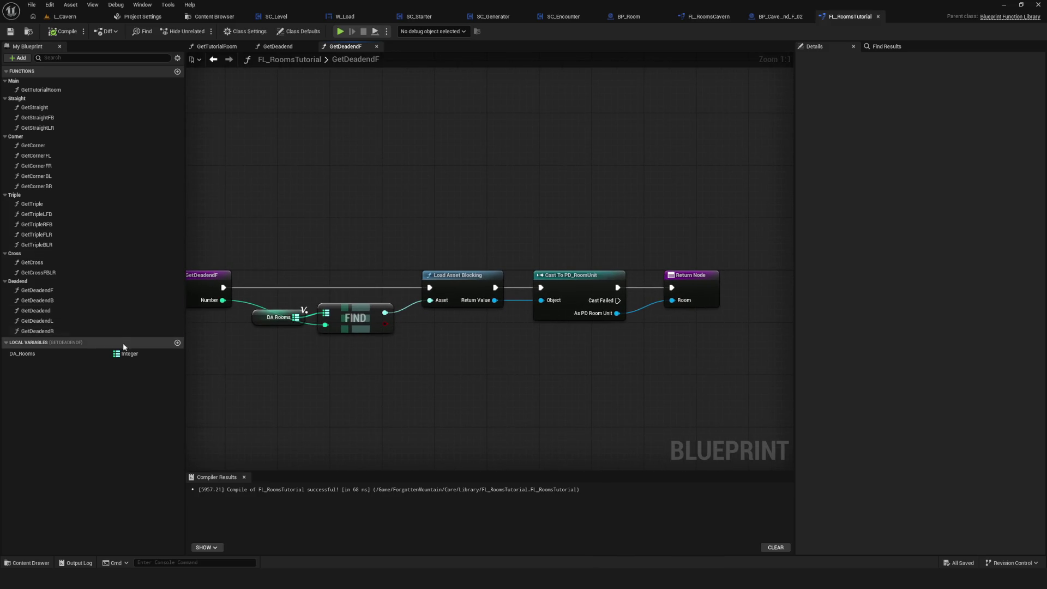
left_click(98, 354)
scroll(438, 265, "down", 6)
scroll(437, 266, "up", 3)
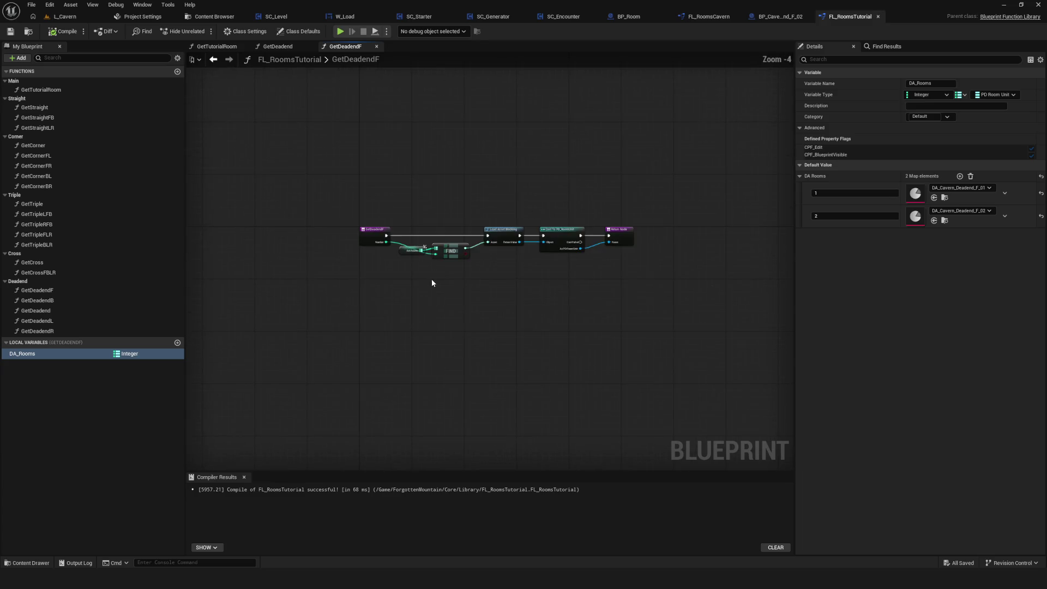
scroll(408, 293, "up", 3)
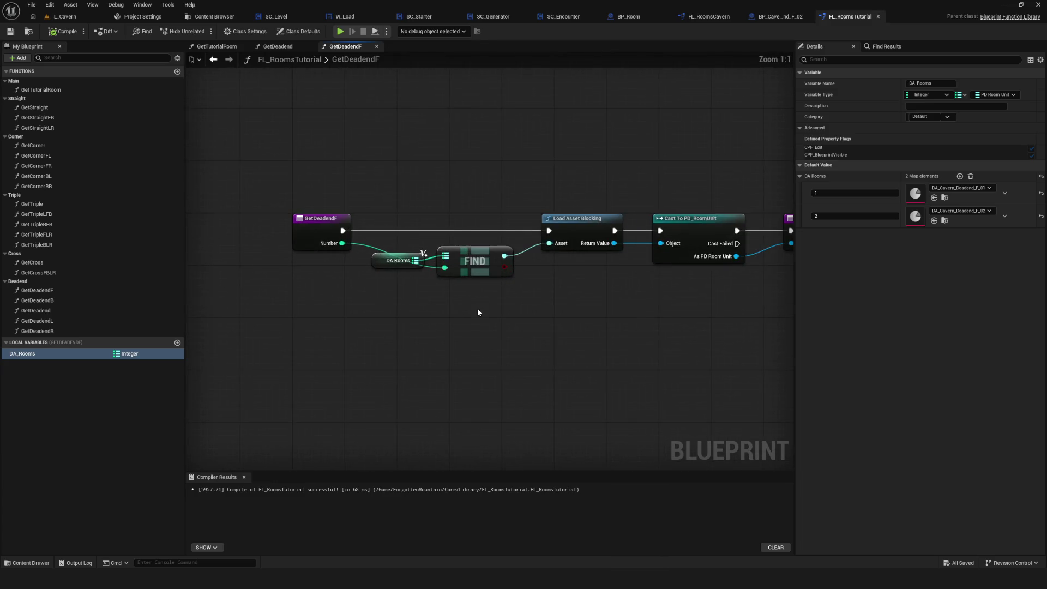
Step: Widen the graph beside the Details panel and nudge the DA Rooms node down-left
left_click_drag(477, 309, 419, 325)
mouse_move(333, 250)
left_mouse_down()
mouse_move(433, 341)
mouse_move(398, 308)
mouse_move(478, 276)
left_mouse_up()
left_click(433, 342)
mouse_move(410, 315)
left_mouse_down()
mouse_move(334, 305)
mouse_move(377, 295)
left_mouse_up()
mouse_move(795, 162)
left_mouse_down()
mouse_move(901, 187)
mouse_move(889, 192)
left_mouse_up()
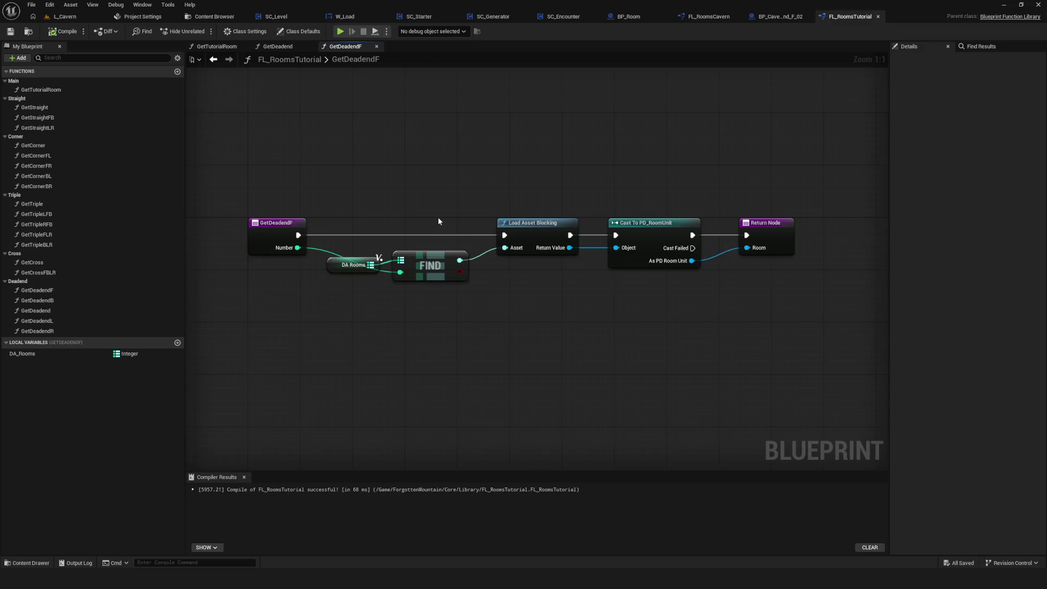
left_click(395, 260)
left_click_drag(392, 261, 324, 294)
Step: Shift the Cast To PD_RoomUnit and Return nodes left, closer together
scroll(385, 313, "down", 2)
scroll(384, 313, "up", 2)
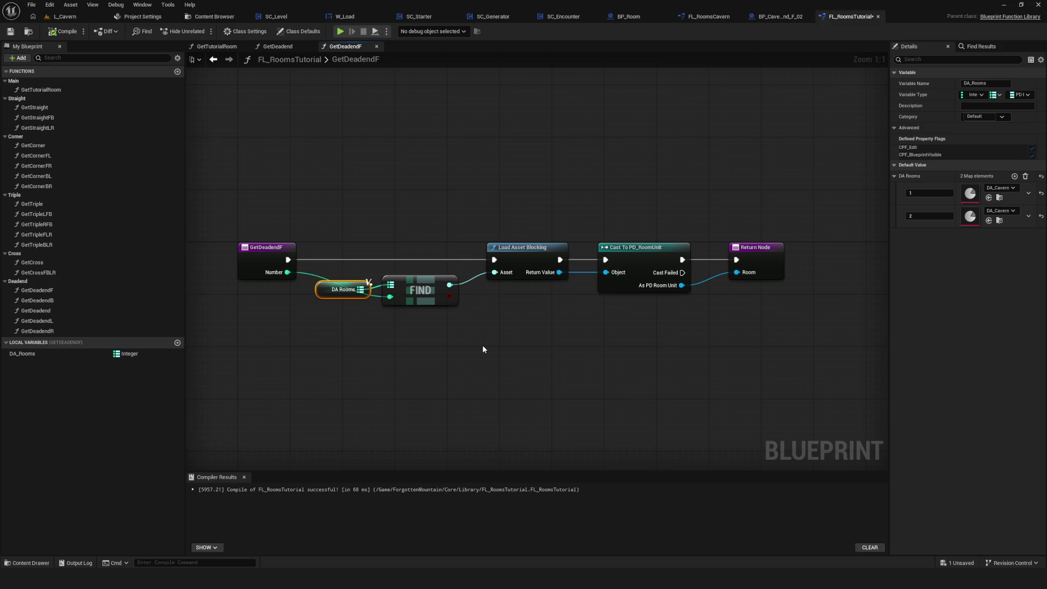
scroll(515, 306, "down", 1)
scroll(516, 306, "up", 1)
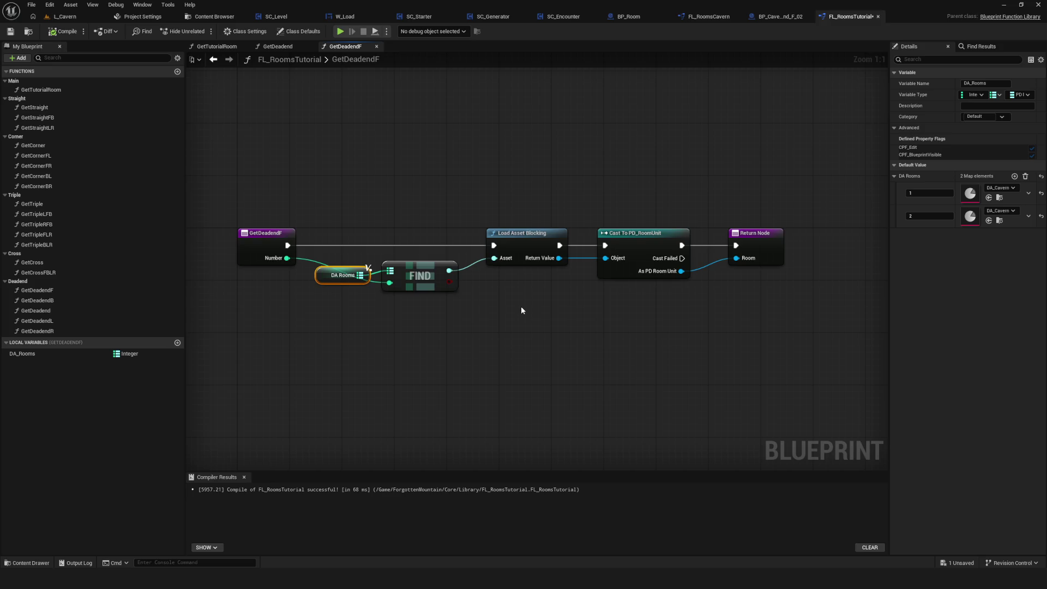
scroll(521, 306, "down", 5)
scroll(469, 302, "up", 5)
mouse_move(315, 221)
left_mouse_down()
mouse_move(787, 366)
mouse_move(716, 348)
left_mouse_up()
left_click(716, 349)
mouse_move(622, 333)
left_mouse_down()
mouse_move(330, 287)
mouse_move(689, 199)
mouse_move(750, 275)
mouse_move(740, 194)
left_mouse_up()
left_click_drag(609, 240, 508, 258)
left_click(660, 290)
left_click_drag(660, 290, 640, 290)
scroll(531, 367, "down", 6)
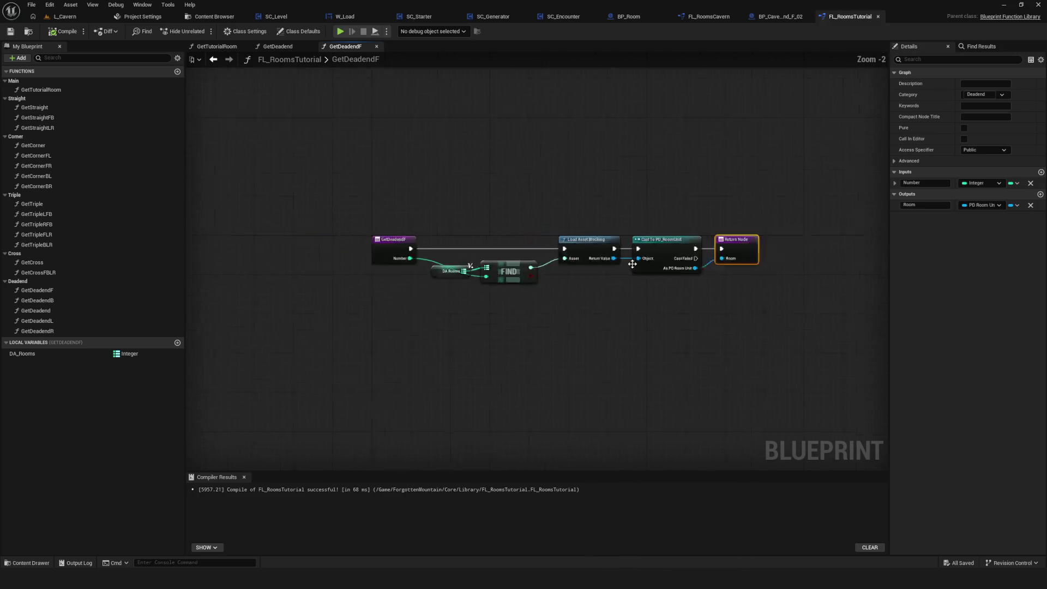
Step: Save the FL_RoomsTutorial blueprint and clear the node selection
scroll(531, 367, "up", 3)
left_click_drag(336, 254, 532, 368)
key("ctrl+s")
left_click(531, 367)
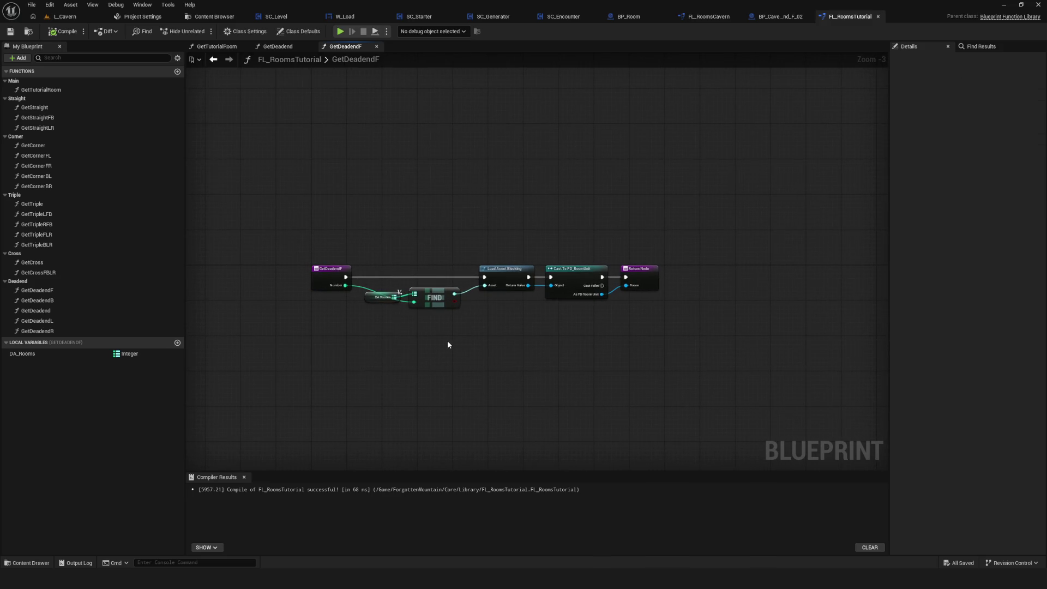
Step: Show the DA_Rooms local variable's settings with its map of default rooms
scroll(458, 327, "up", 3)
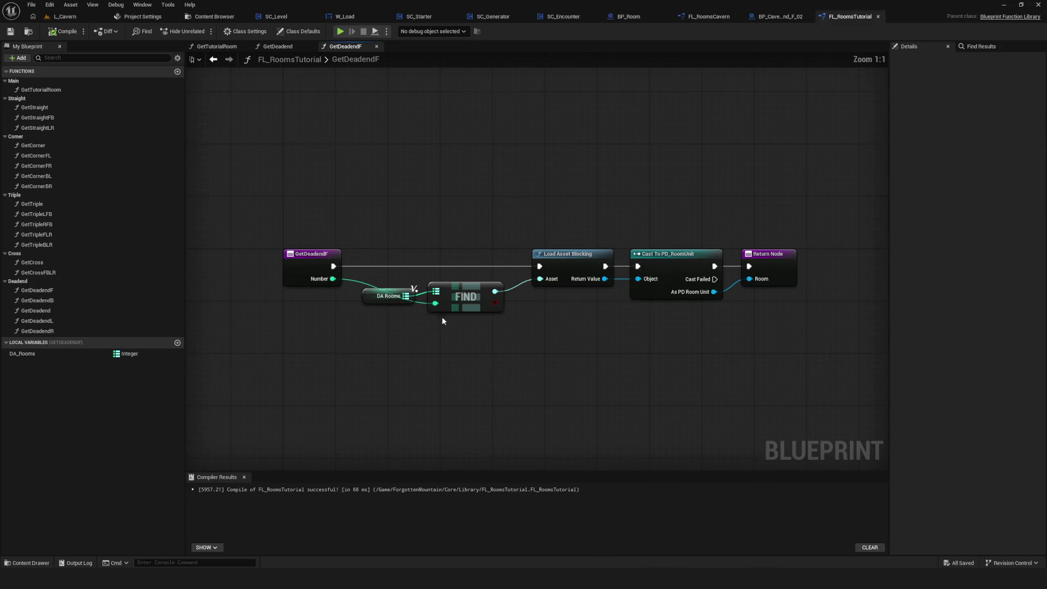
left_click(19, 354)
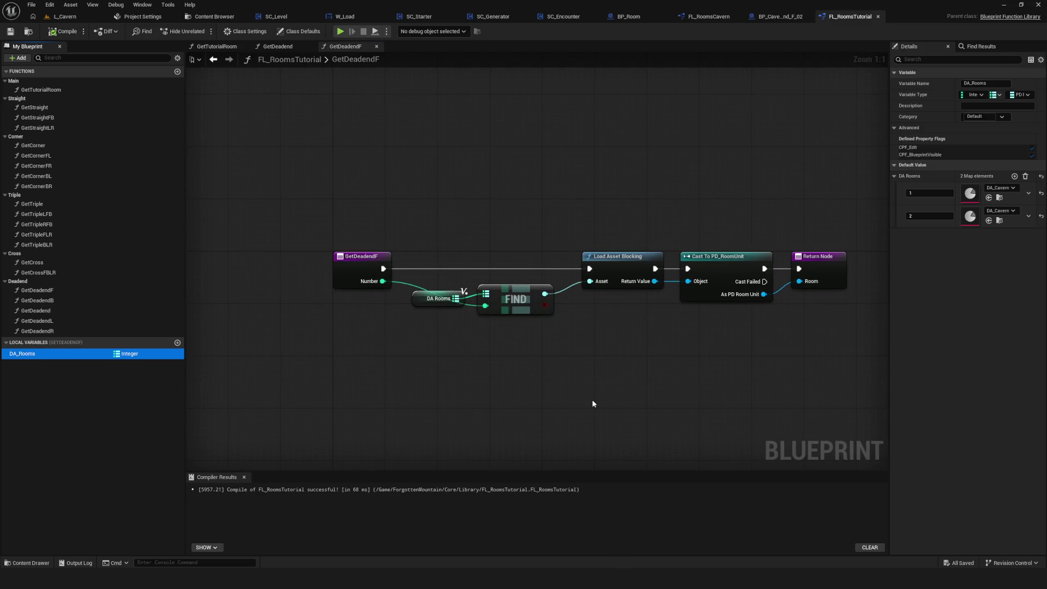
mouse_move(484, 280)
left_mouse_down()
mouse_move(507, 262)
mouse_move(405, 260)
mouse_move(407, 246)
mouse_move(335, 263)
mouse_move(463, 243)
mouse_move(460, 267)
left_mouse_up()
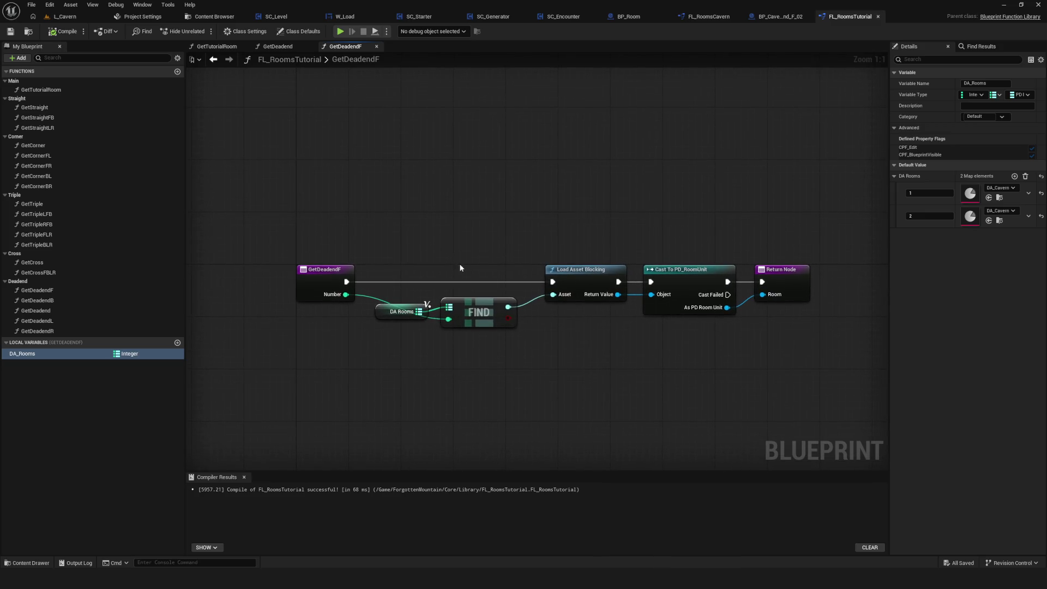
left_click(37, 93)
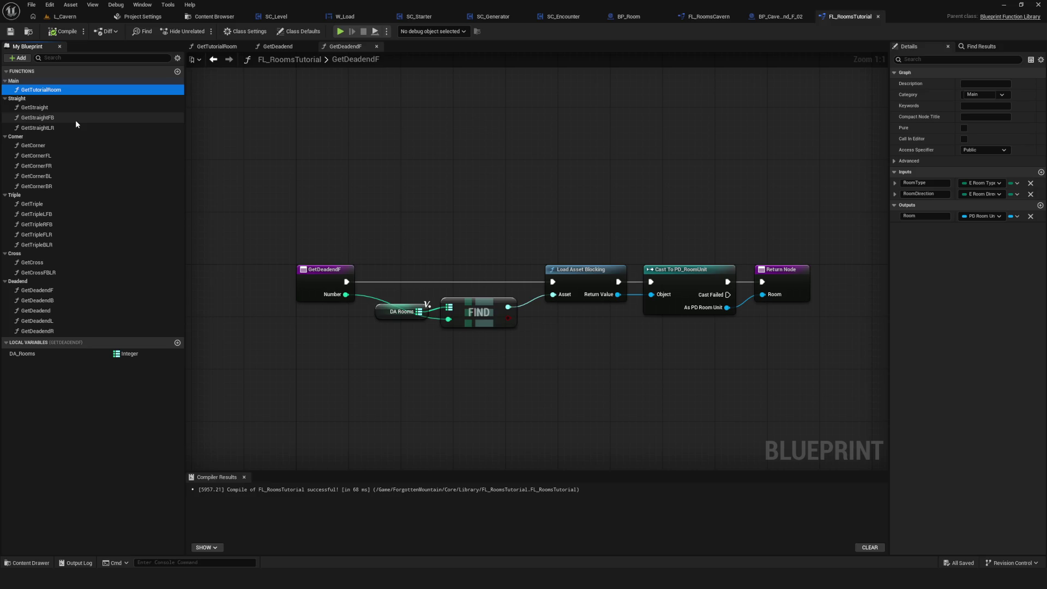
Step: Zoom and pan the graph to review GetTutorialRoom's RoomType and RoomDirection inputs and Room output
scroll(316, 207, "down", 10)
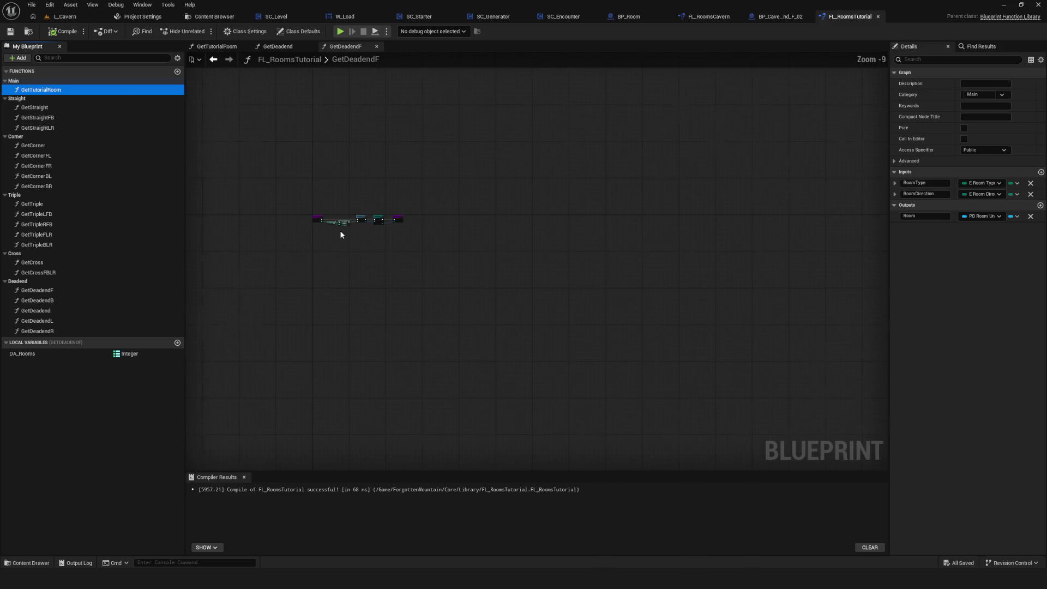
scroll(339, 230, "up", 9)
mouse_move(404, 273)
left_mouse_down()
mouse_move(442, 325)
mouse_move(446, 317)
left_mouse_up()
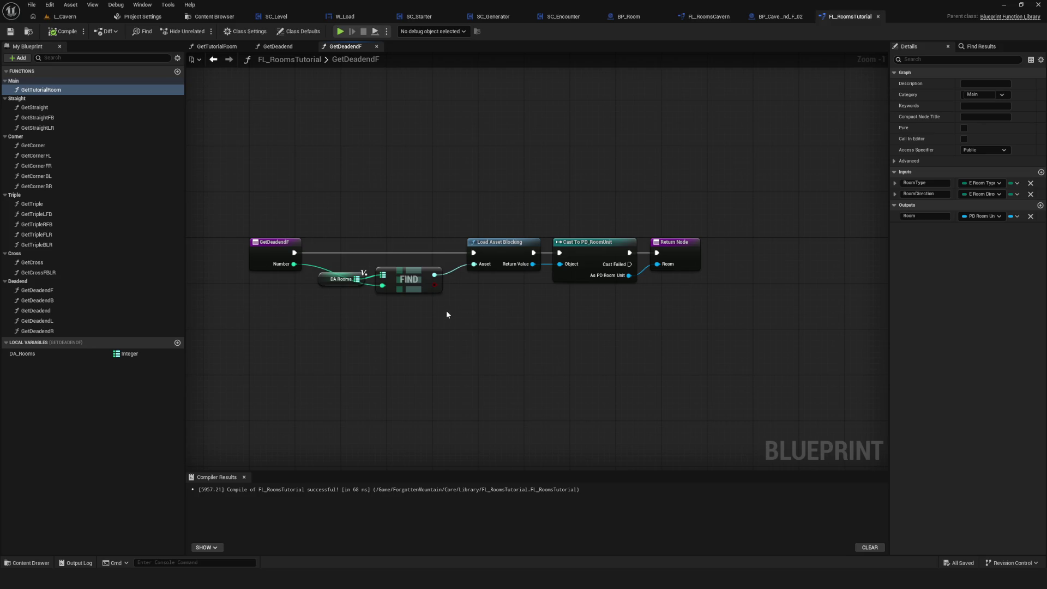
Step: Review DA_Rooms' map entries in a widened Details panel, then view the Core/Library folder
scroll(446, 309, "up", 1)
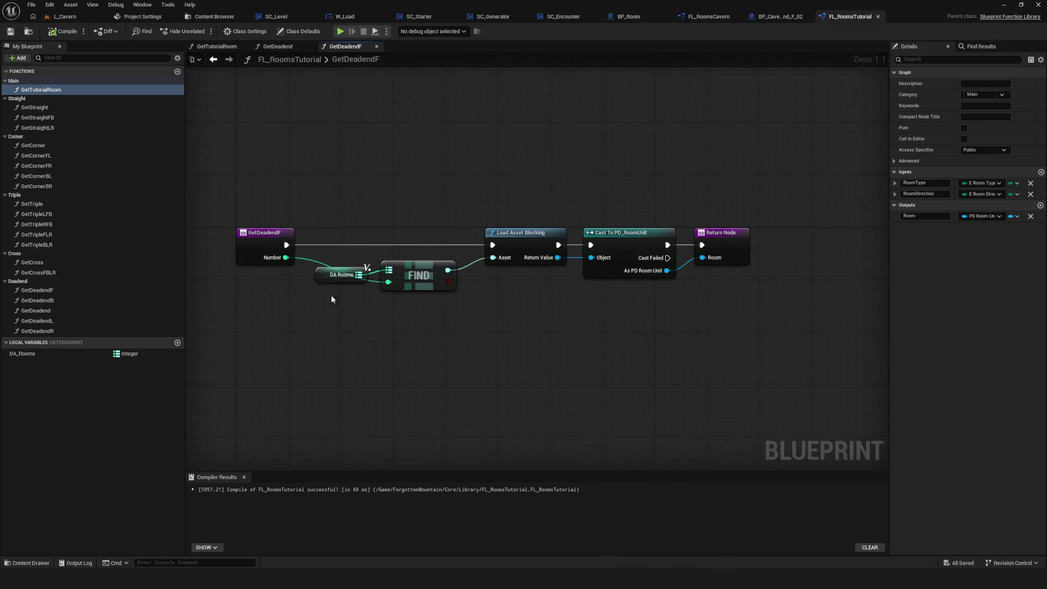
left_click(338, 275)
mouse_move(335, 309)
left_mouse_down()
mouse_move(369, 300)
mouse_move(327, 278)
left_mouse_up()
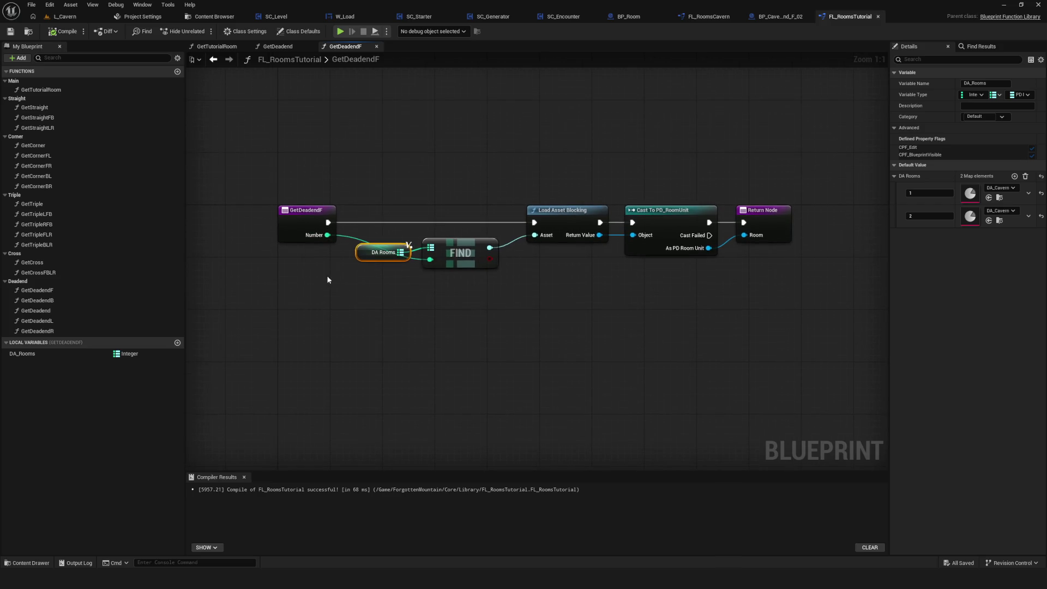
left_click(67, 355)
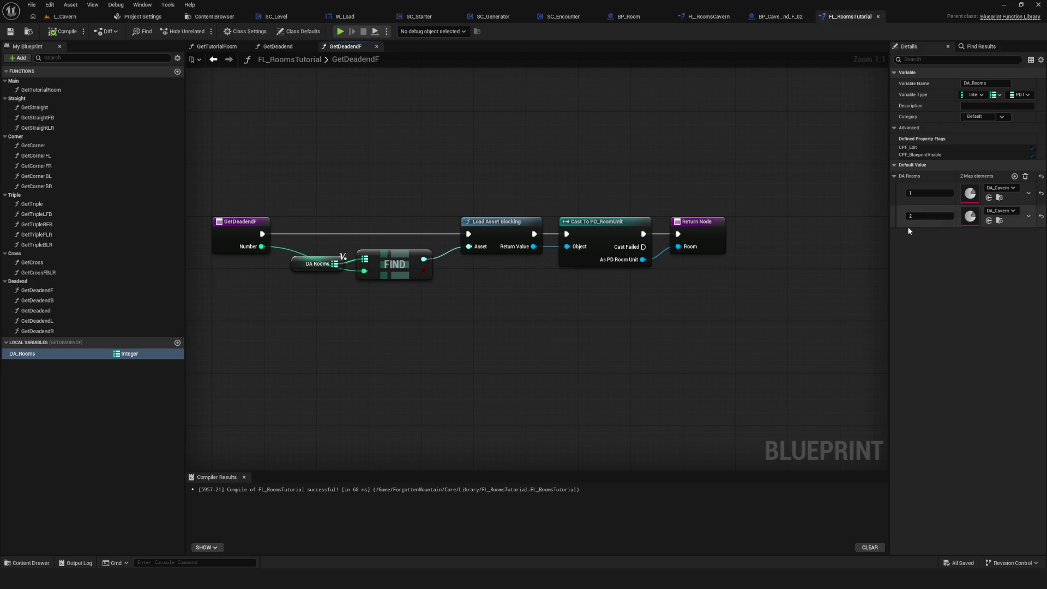
left_click_drag(888, 231, 606, 248)
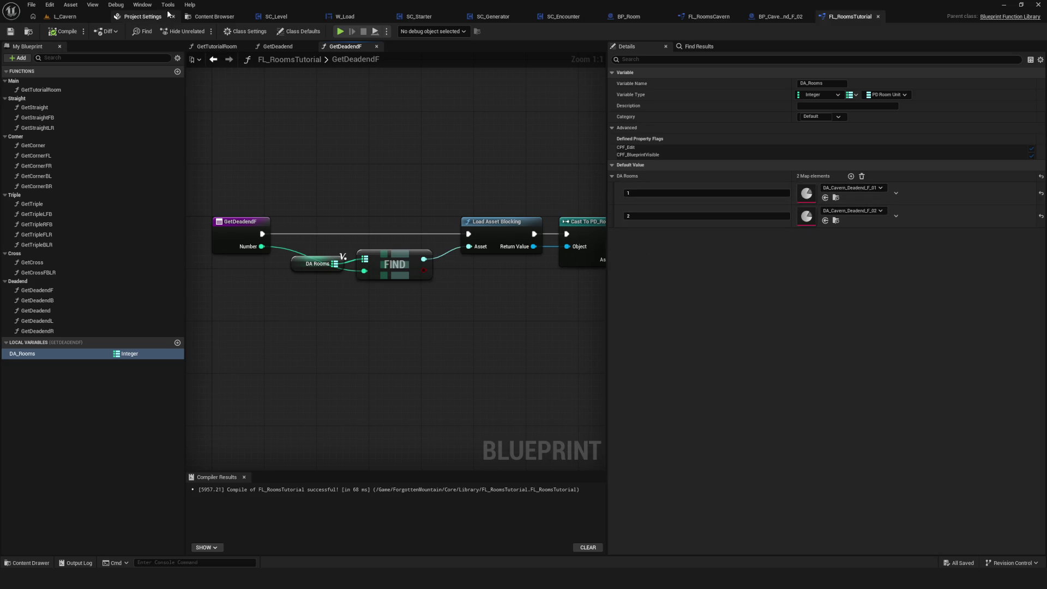
left_click(224, 18)
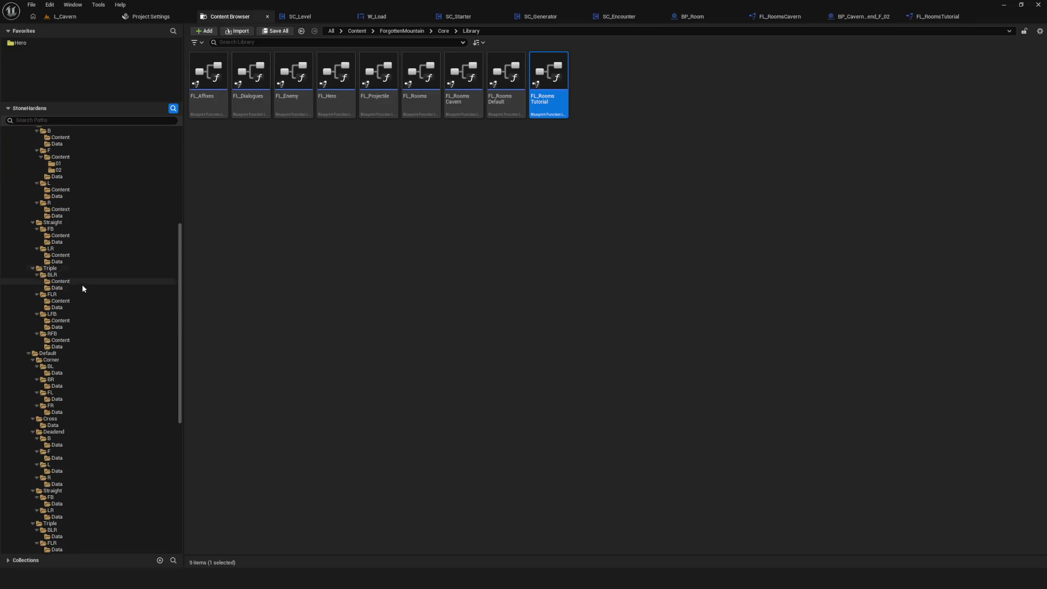
Step: Navigate to Rooms/Cavern/Deadend/F/Data and open the DA_Cavern_Deadend_F_01 data asset
scroll(87, 289, "up", 10)
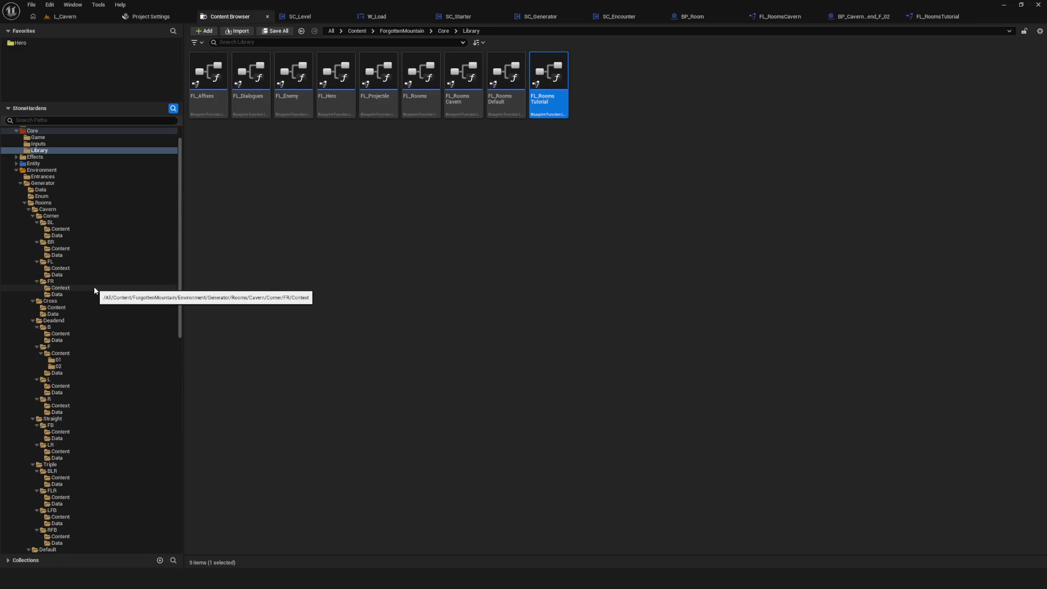
scroll(126, 299, "down", 5)
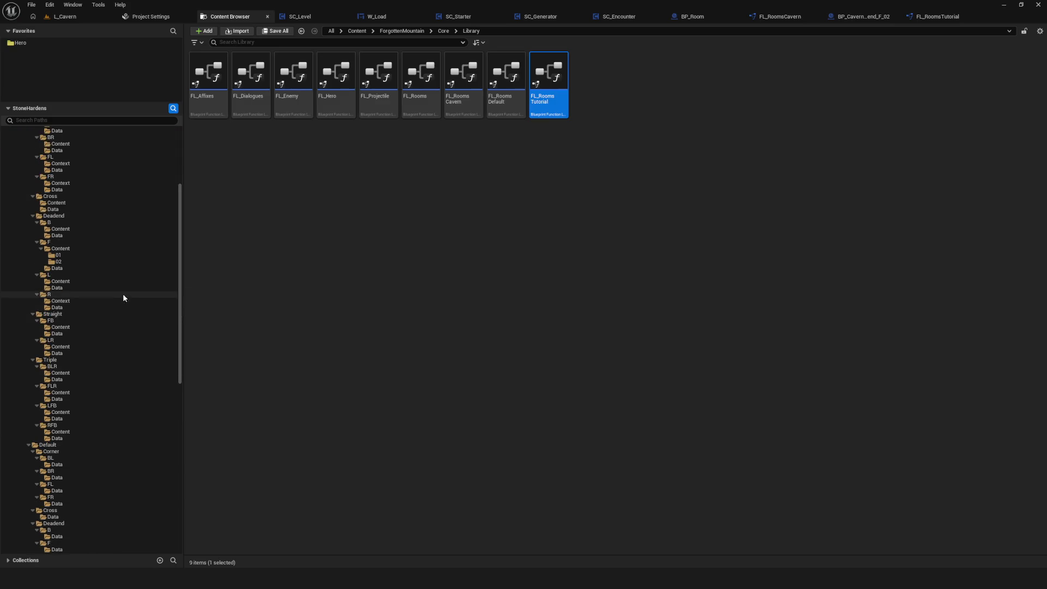
left_click(66, 250)
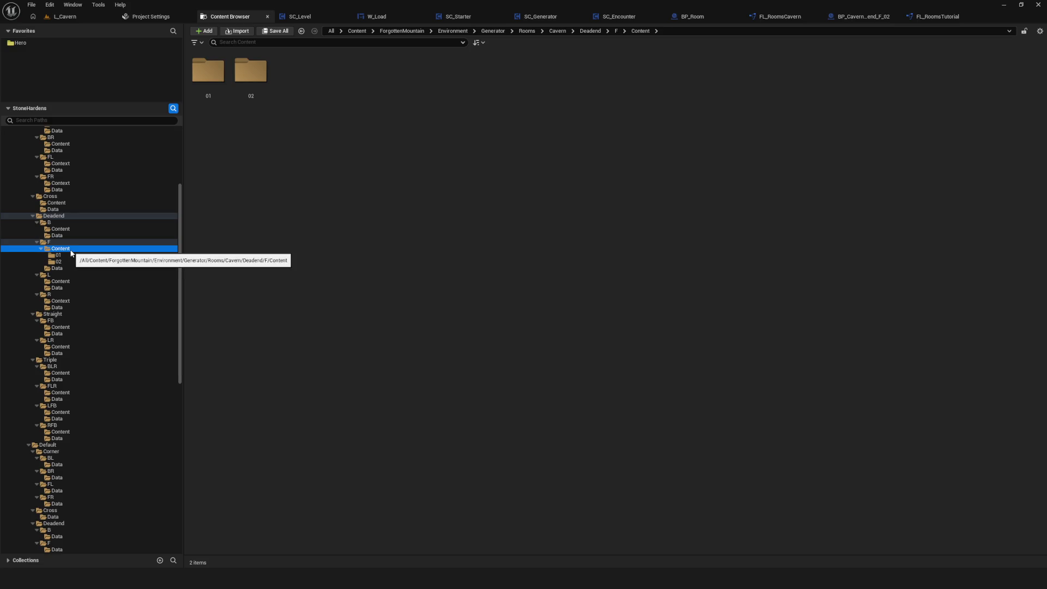
left_click(68, 243)
left_click(247, 71)
double_click(247, 70)
double_click(209, 74)
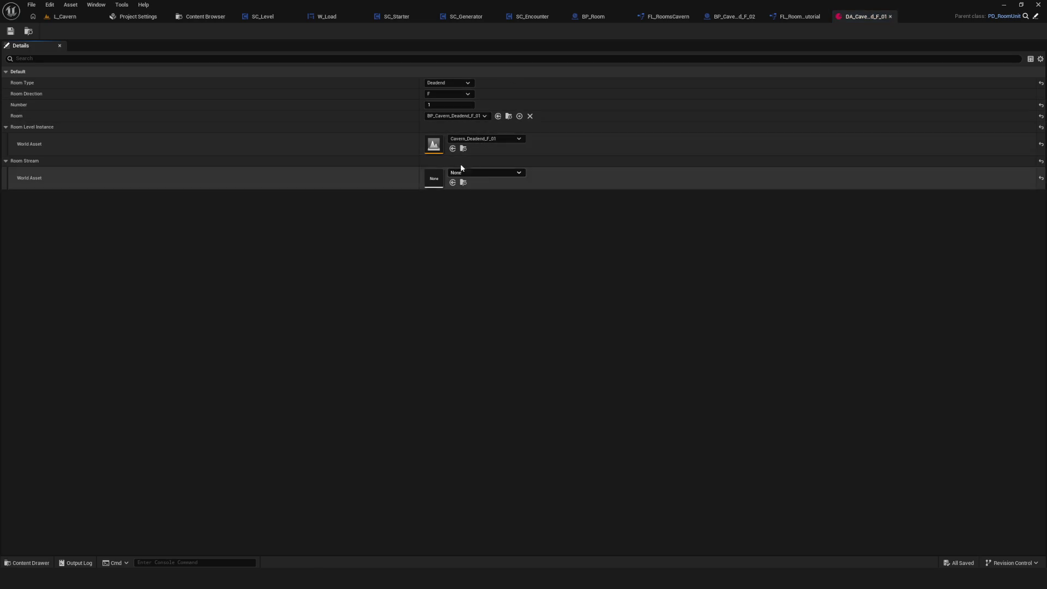
Step: Open DA_Cavern_Deadend_F_02 and look over its room blueprint choices without changing them
left_click(202, 17)
left_click(250, 68)
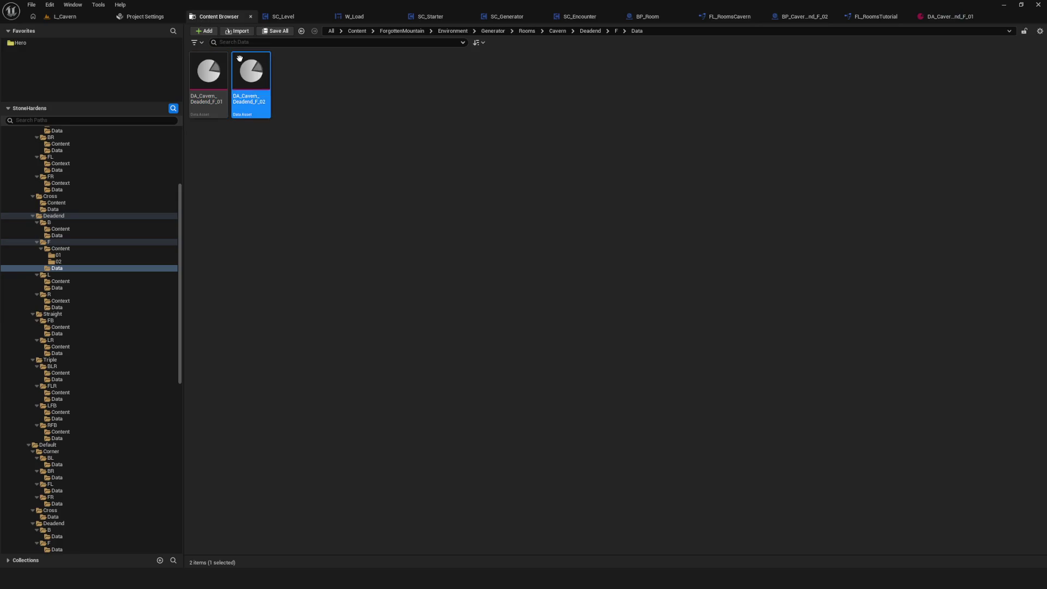
double_click(250, 68)
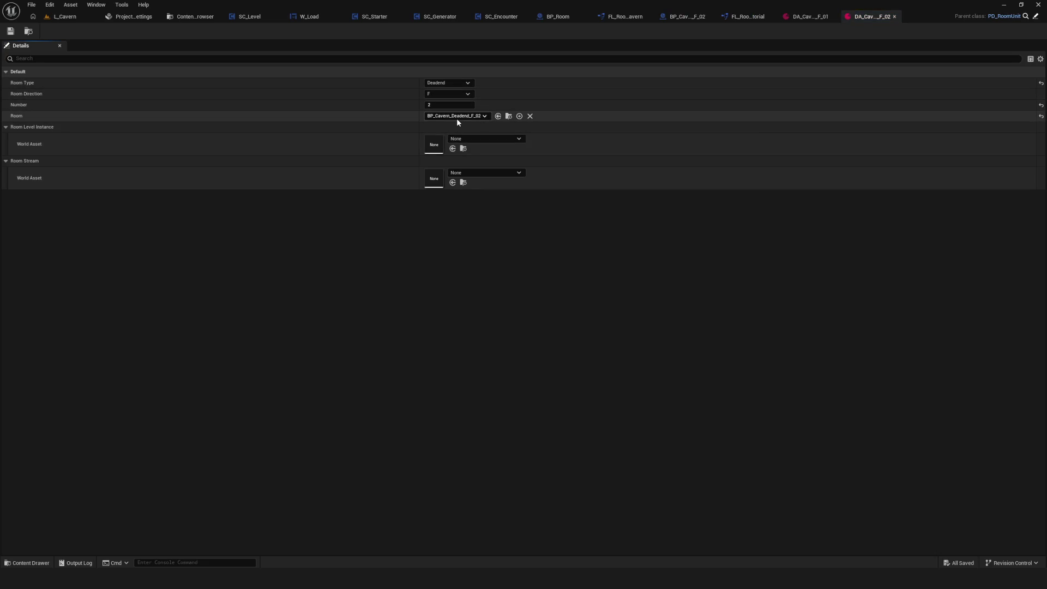
left_click(463, 118)
left_click(463, 119)
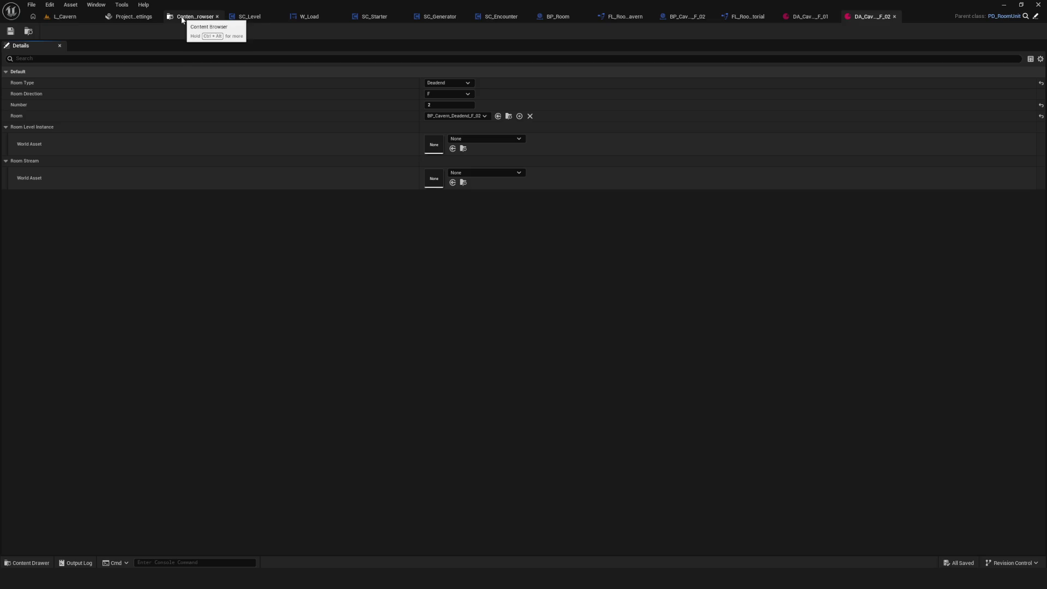
Step: Reopen DA_Cavern_Deadend_F_01 for comparison, then list worlds for F_02's level instance
left_click(192, 17)
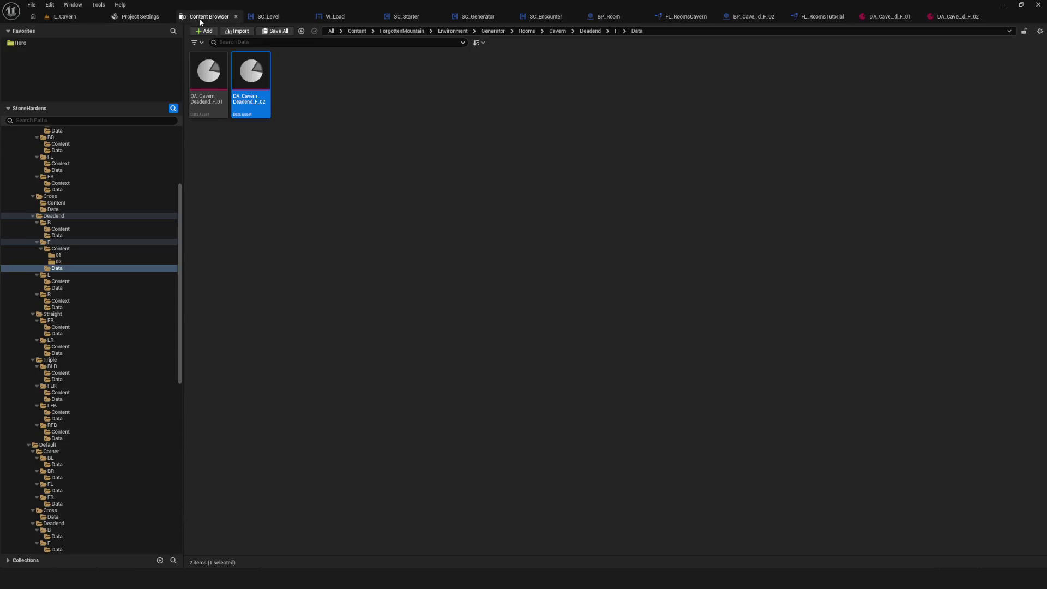
double_click(206, 86)
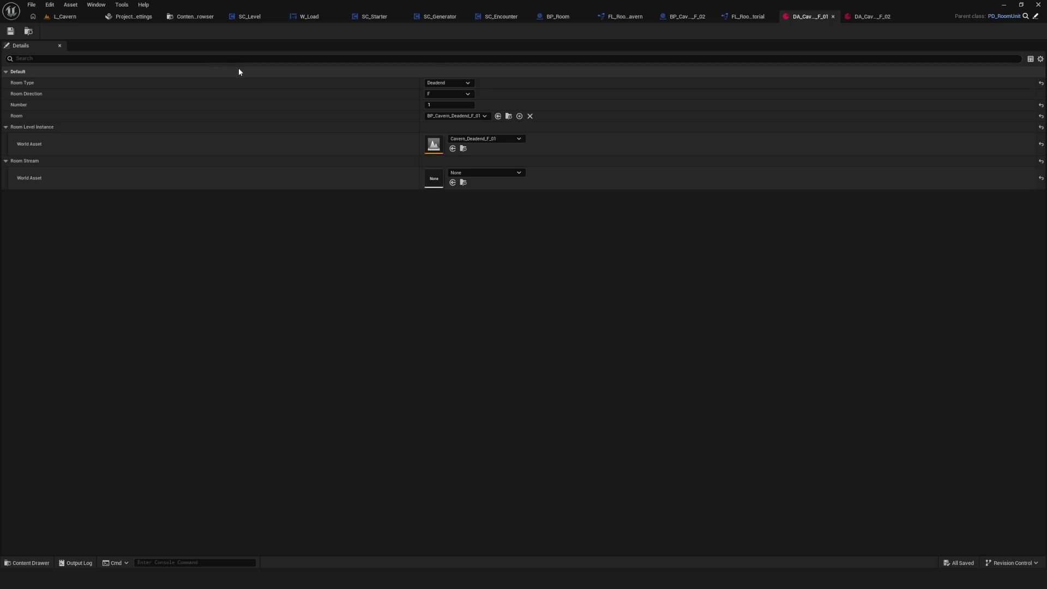
left_click(872, 16)
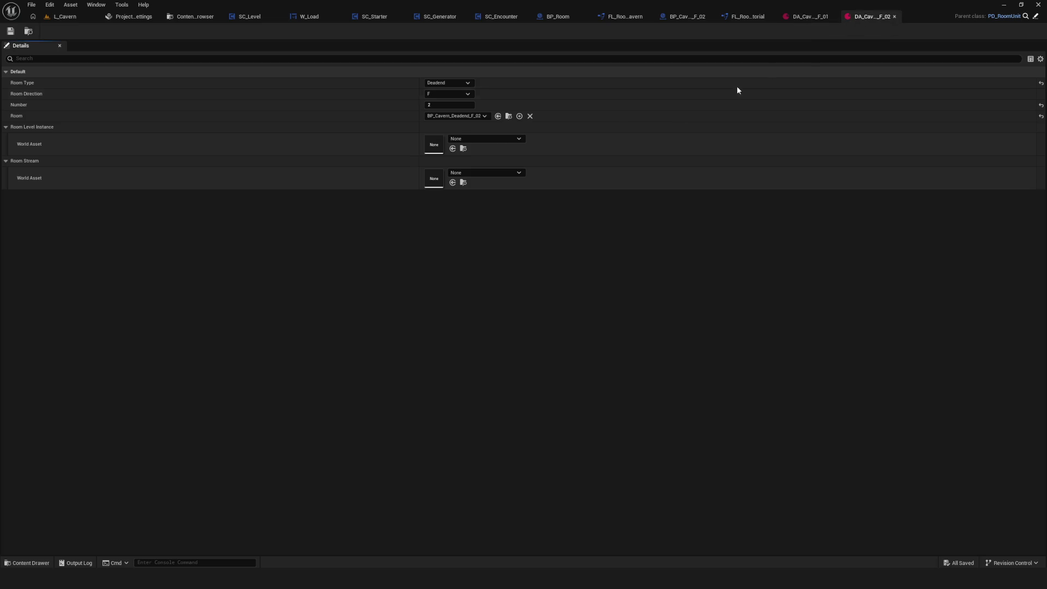
left_click(490, 139)
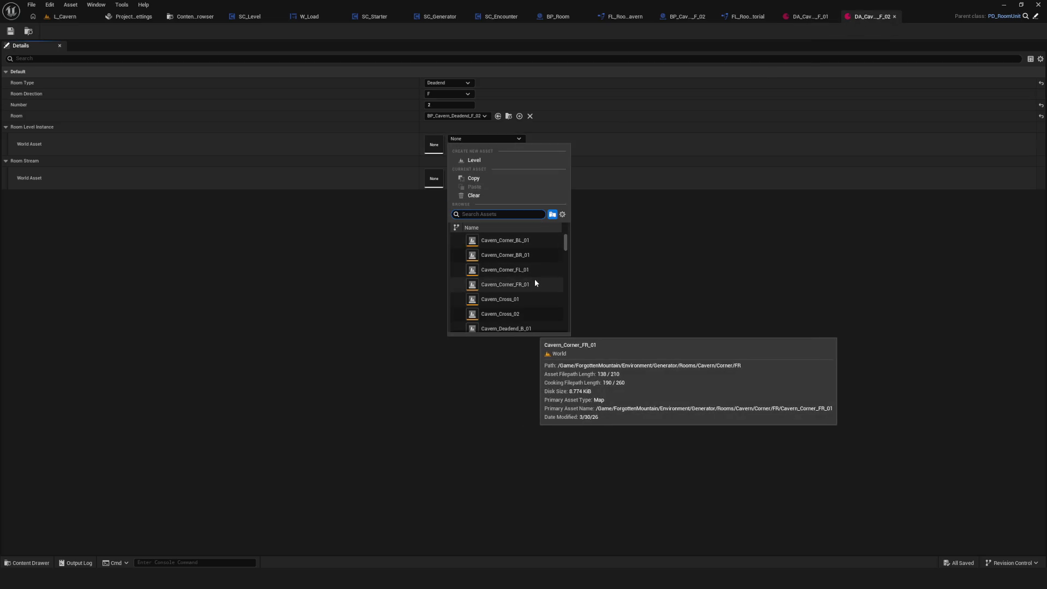
Step: Set F_02's level instance world to Cavern_Deadend_F_02, save it, and close both data assets
scroll(535, 280, "down", 3)
left_click(562, 278)
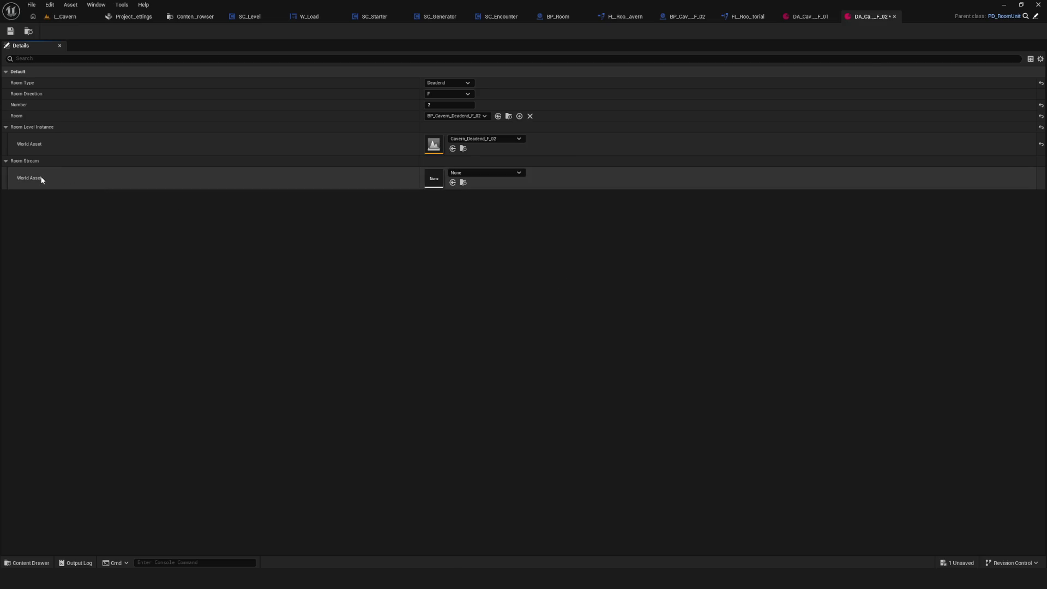
left_click(808, 16)
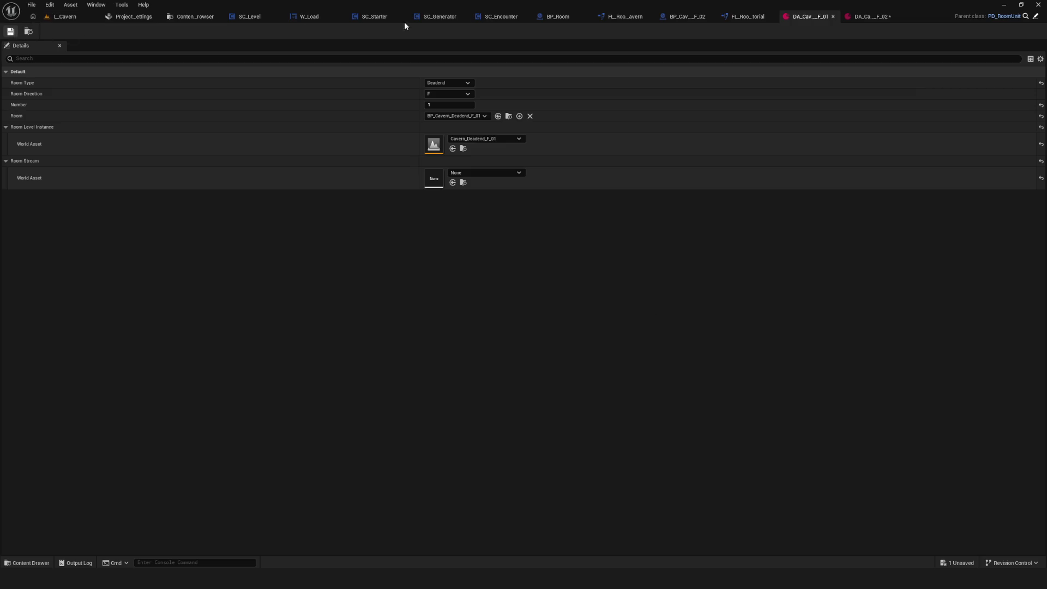
left_click(878, 17)
left_click(11, 31)
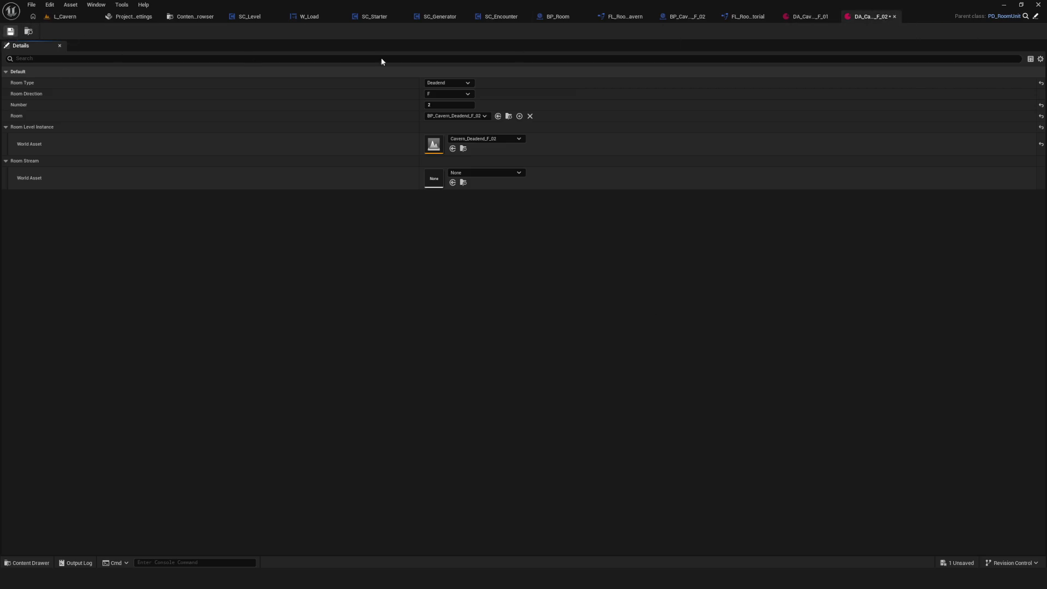
left_click(895, 17)
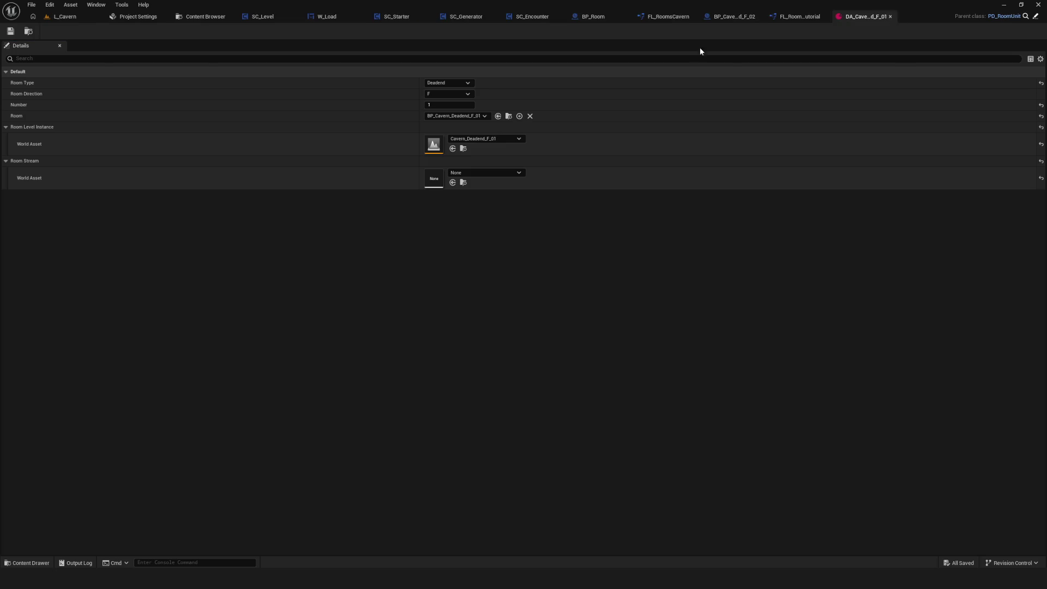
left_click(891, 17)
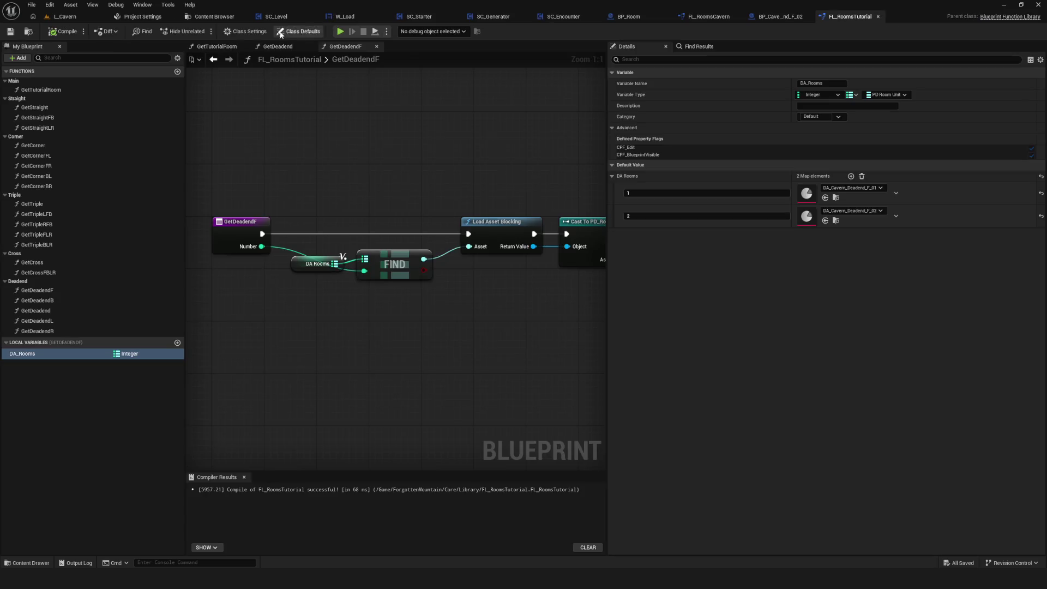
Step: Set DA Rooms key 1 to DA_Cavern_Deadend_F_02, then compile and save the library
left_click(316, 264)
scroll(363, 246, "down", 6)
scroll(349, 248, "up", 4)
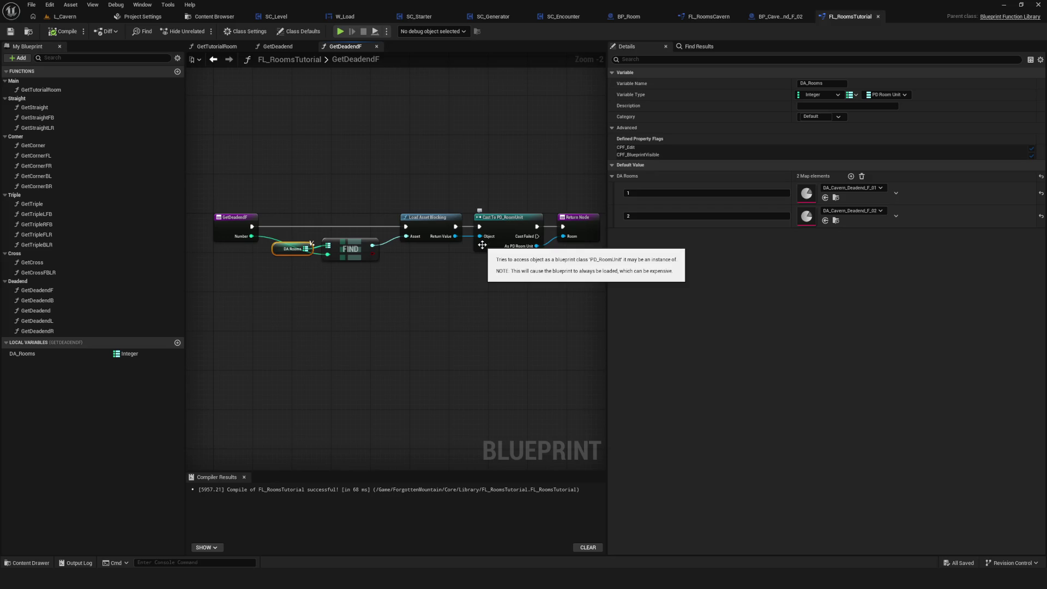
left_click(852, 188)
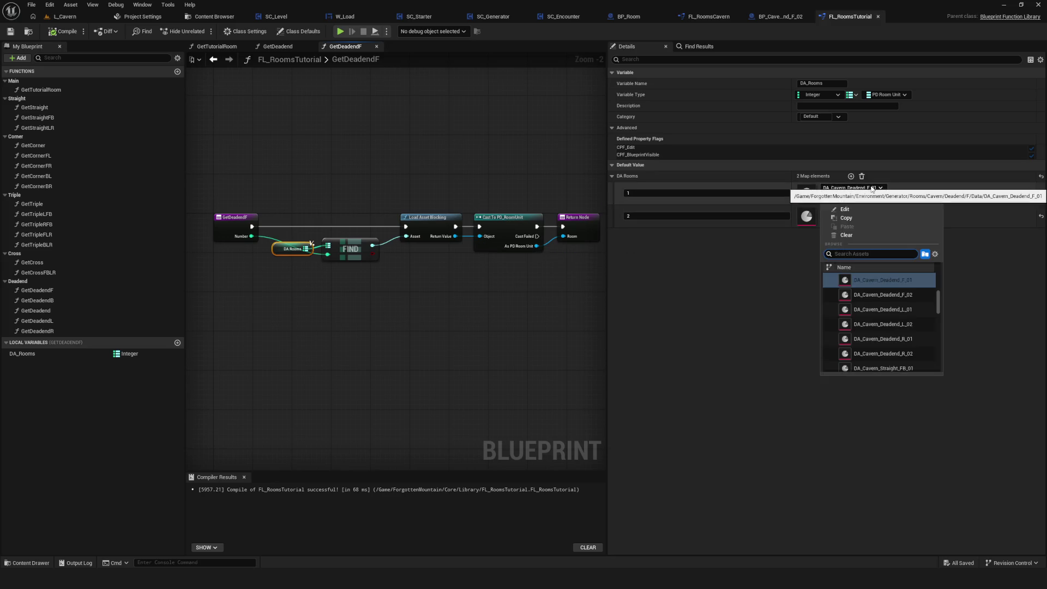
left_click(924, 298)
left_click(63, 31)
left_click(10, 31)
Step: Clear the second DA Rooms map entry and recompile the function library
left_click(1041, 216)
left_click(63, 32)
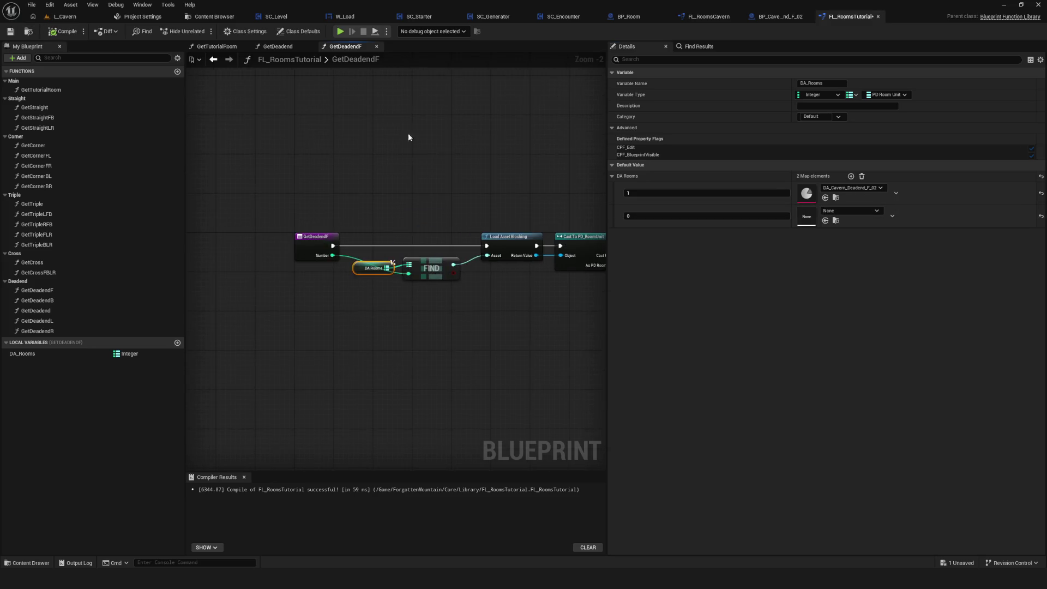
left_click(278, 47)
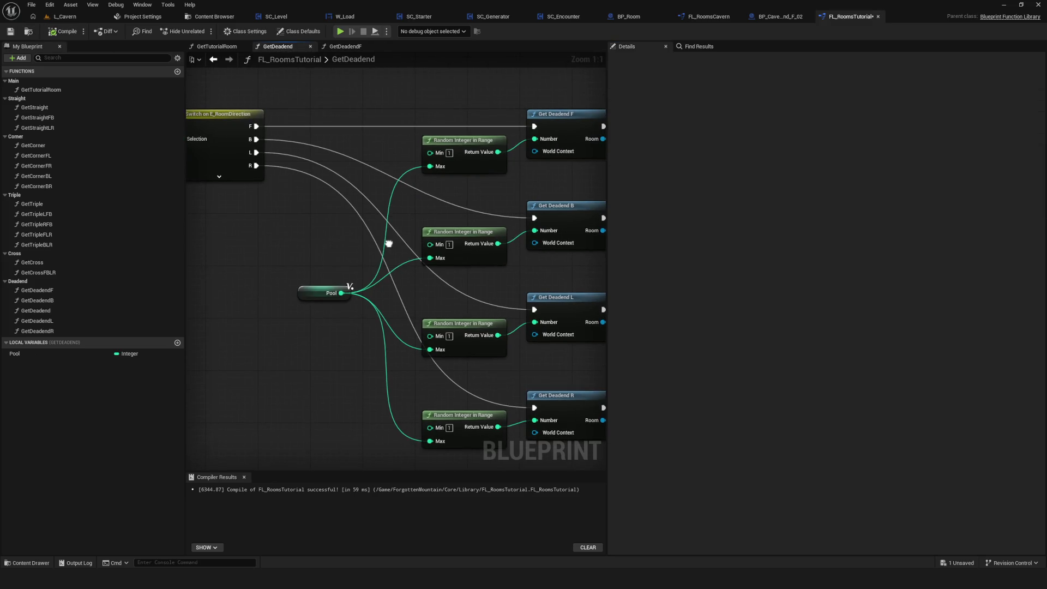
Step: Open GetDeadendF from the Get Deadend F call and compile the function library
left_click(321, 298)
left_click_drag(365, 229, 271, 215)
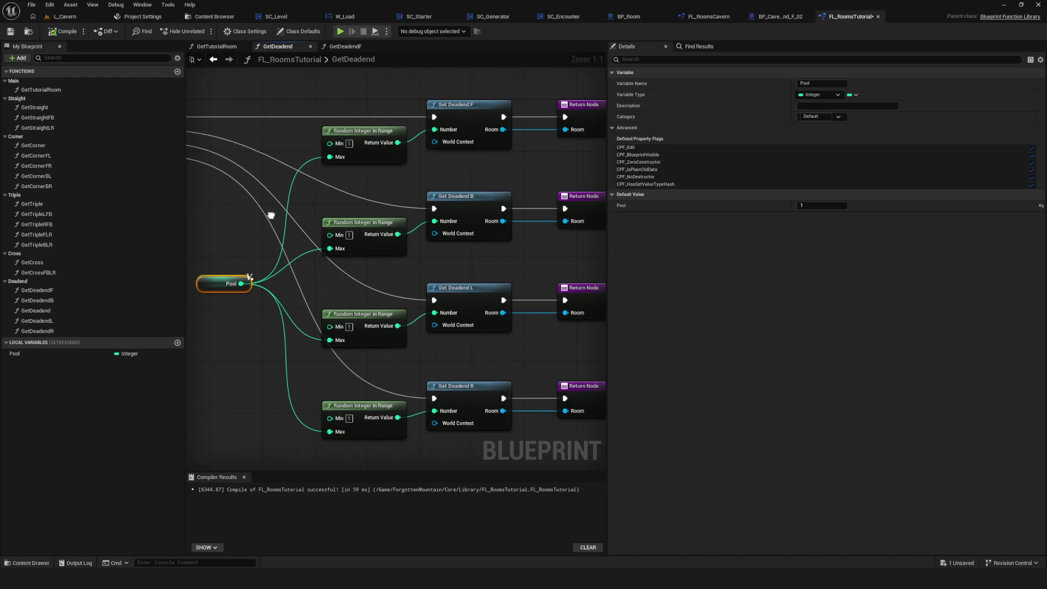
left_click_drag(454, 173, 403, 208)
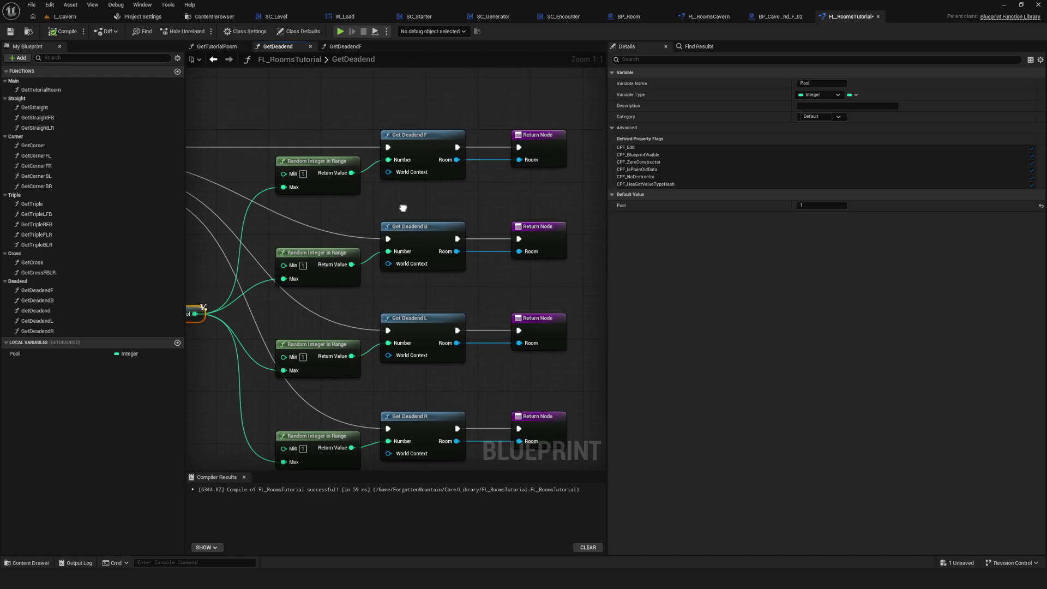
left_click(419, 138)
double_click(419, 138)
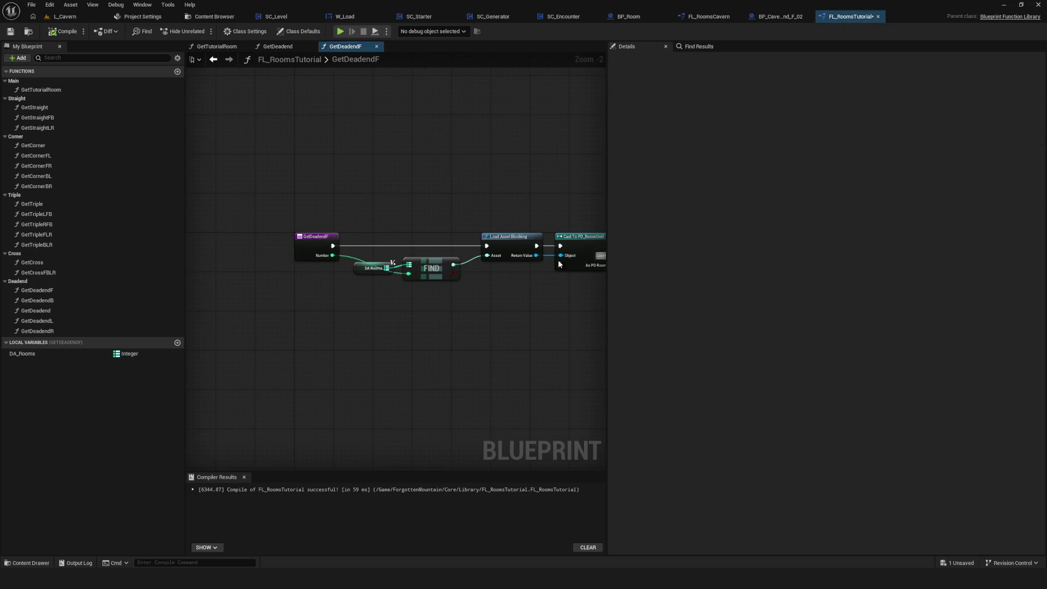
scroll(343, 229, "up", 2)
left_click_drag(332, 192, 575, 357)
scroll(385, 306, "down", 9)
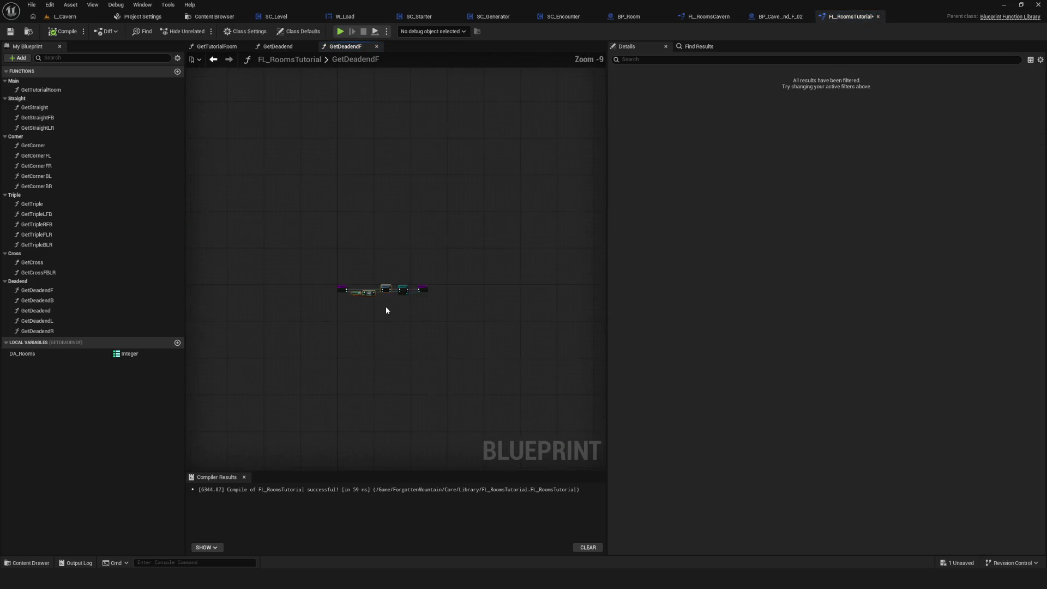
scroll(382, 304, "up", 6)
left_click(62, 34)
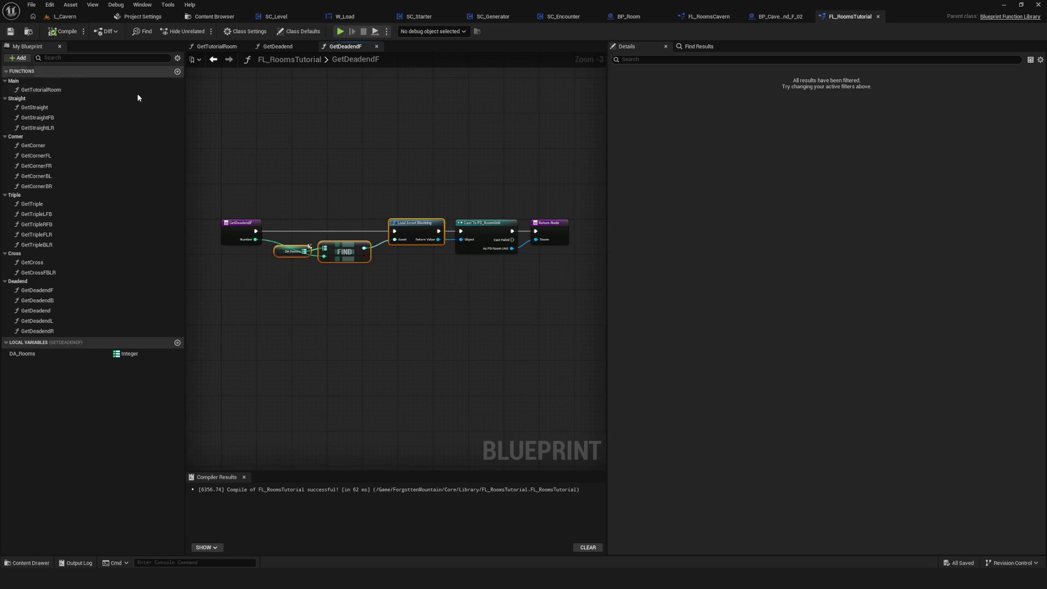
Step: Widen the graph area and pan along the GetDeadendF node chain
scroll(369, 219, "down", 1)
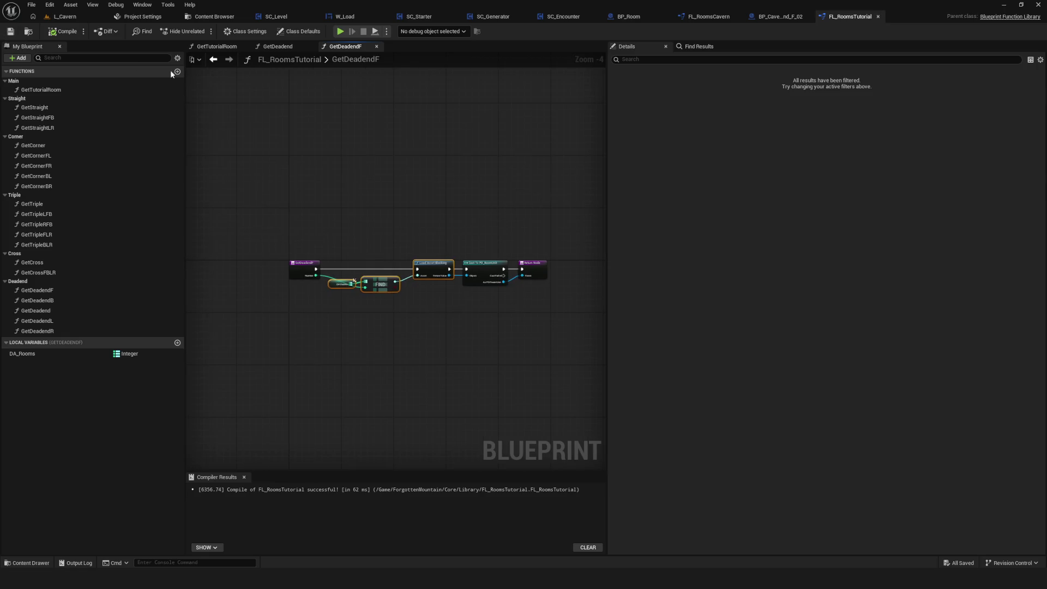
left_click_drag(386, 175, 376, 173)
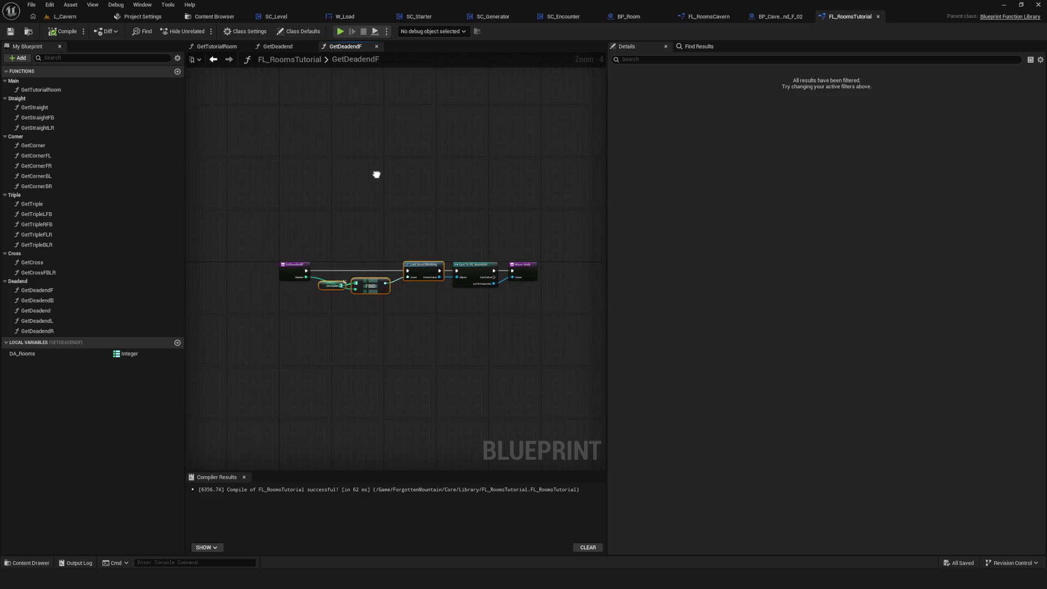
left_click_drag(605, 147, 683, 161)
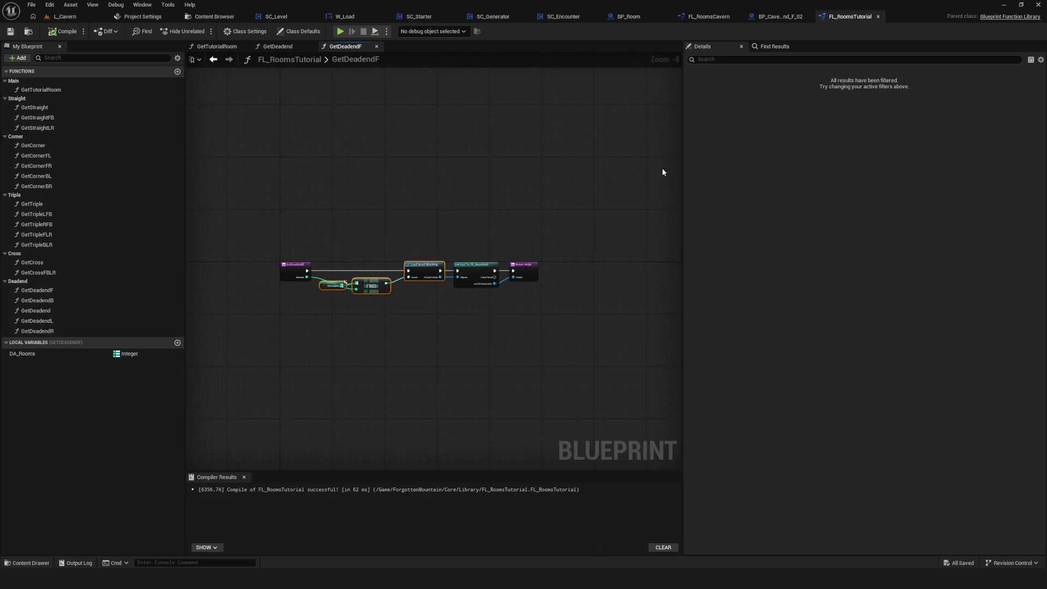
scroll(382, 283, "up", 3)
scroll(386, 284, "down", 3)
scroll(386, 284, "up", 3)
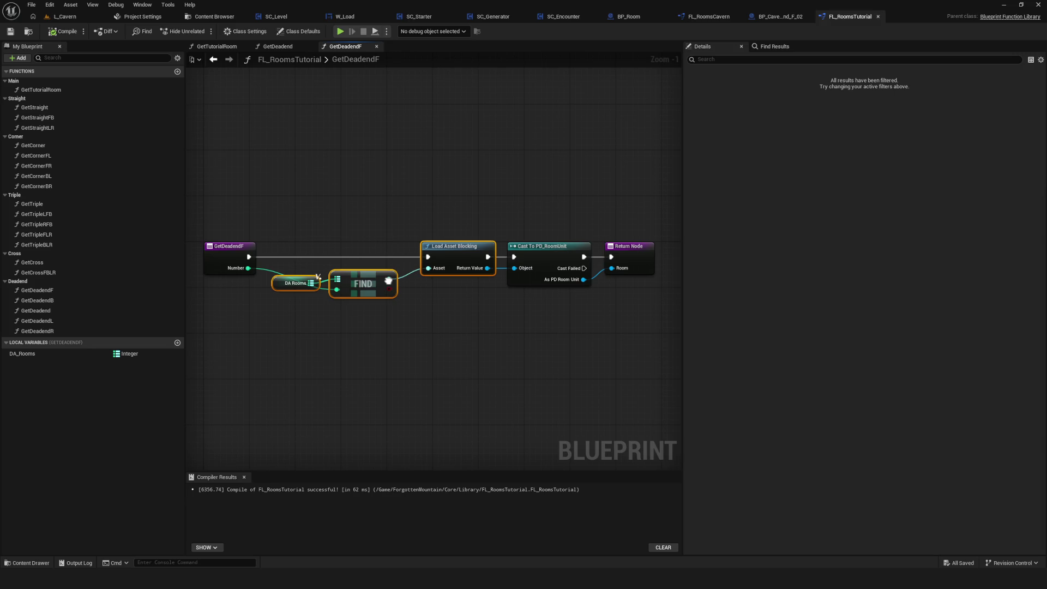
mouse_move(389, 281)
left_mouse_down()
mouse_move(382, 272)
mouse_move(457, 239)
left_mouse_up()
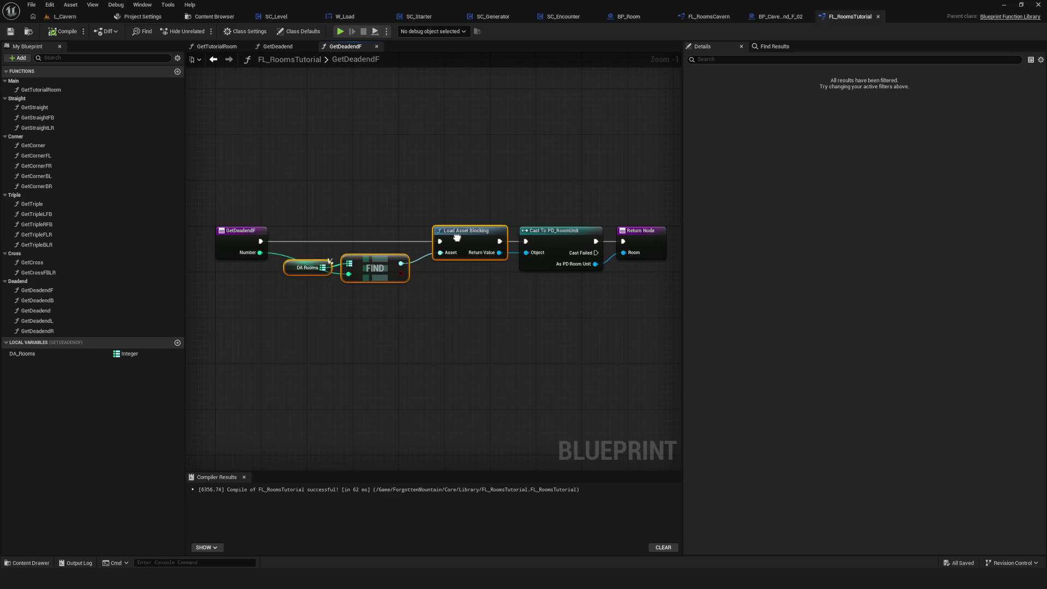
mouse_move(457, 238)
left_mouse_down()
mouse_move(417, 277)
mouse_move(440, 253)
left_mouse_up()
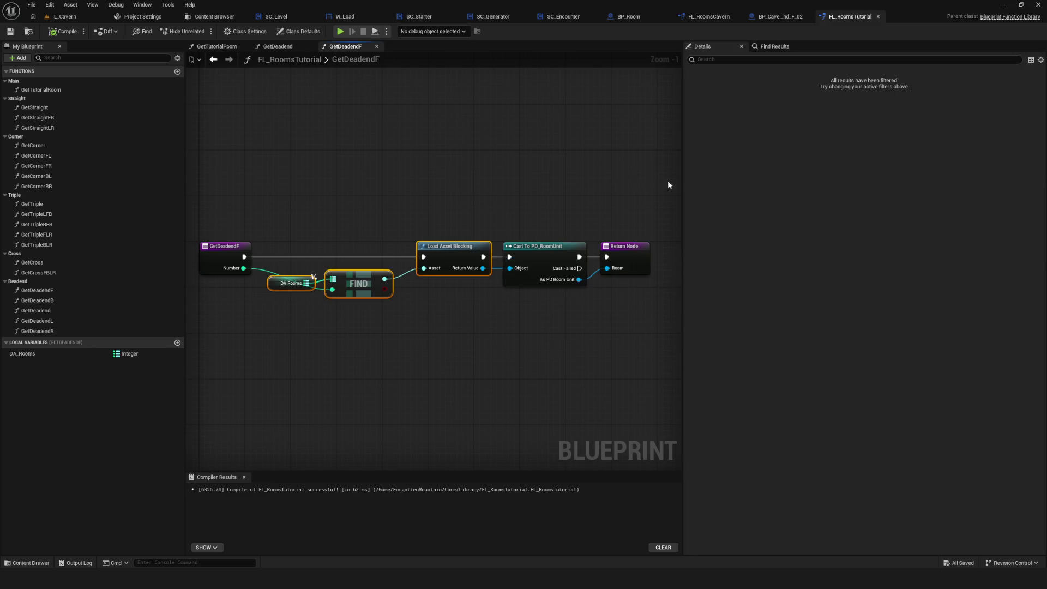
Step: Bring the DA Rooms and FIND nodes into view and inspect DA_Rooms' properties
left_click_drag(682, 186, 771, 189)
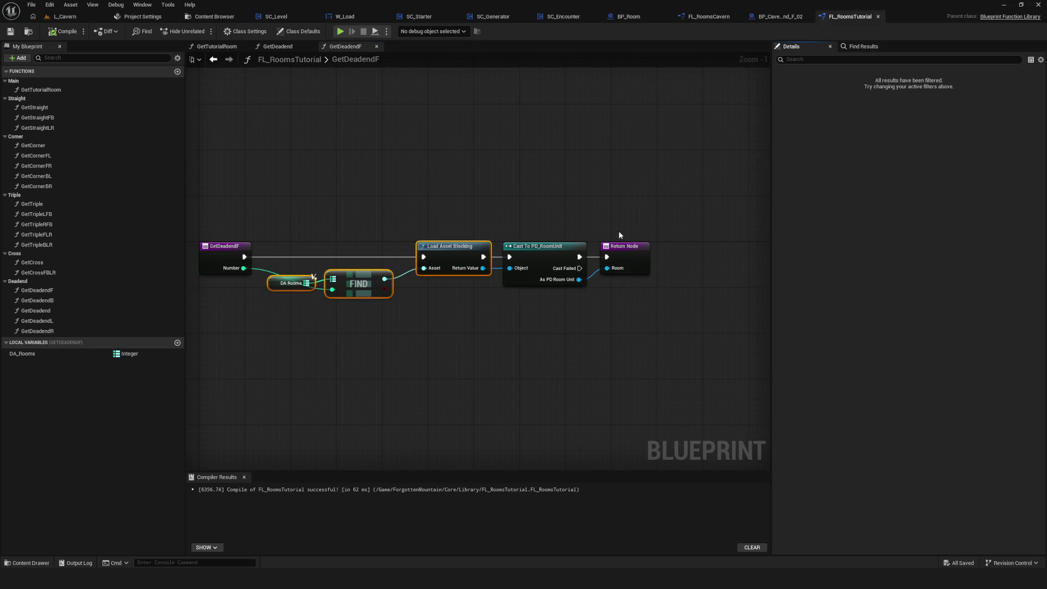
left_click_drag(453, 226, 486, 219)
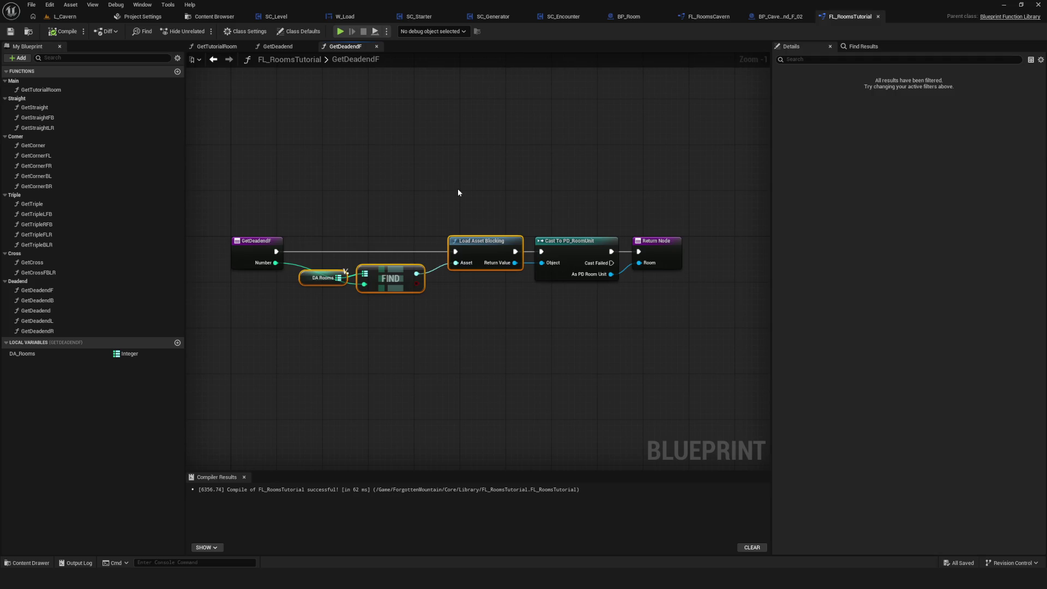
left_click_drag(458, 191, 469, 186)
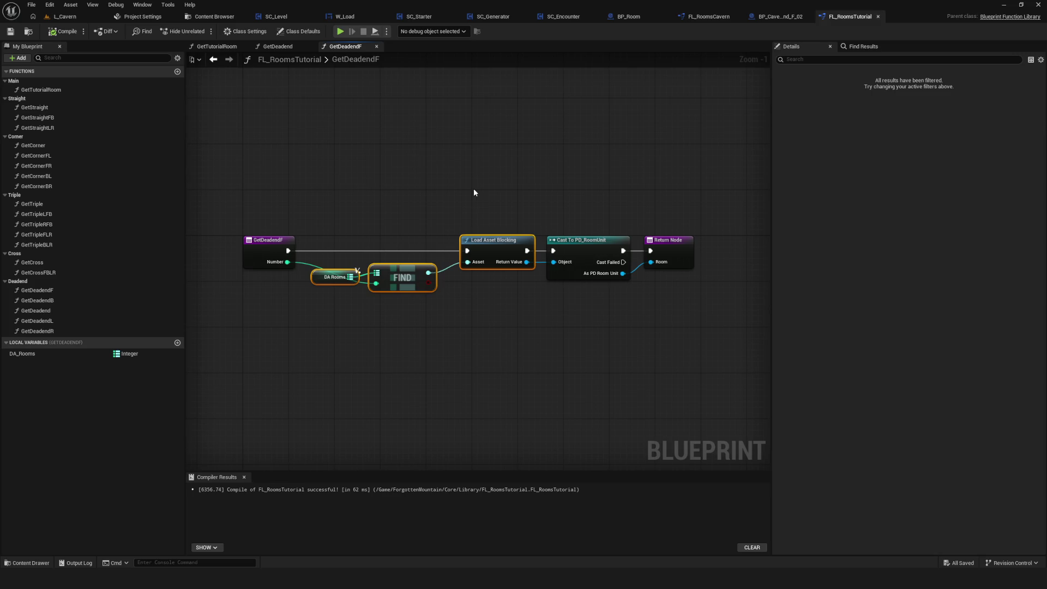
left_click_drag(506, 218, 523, 206)
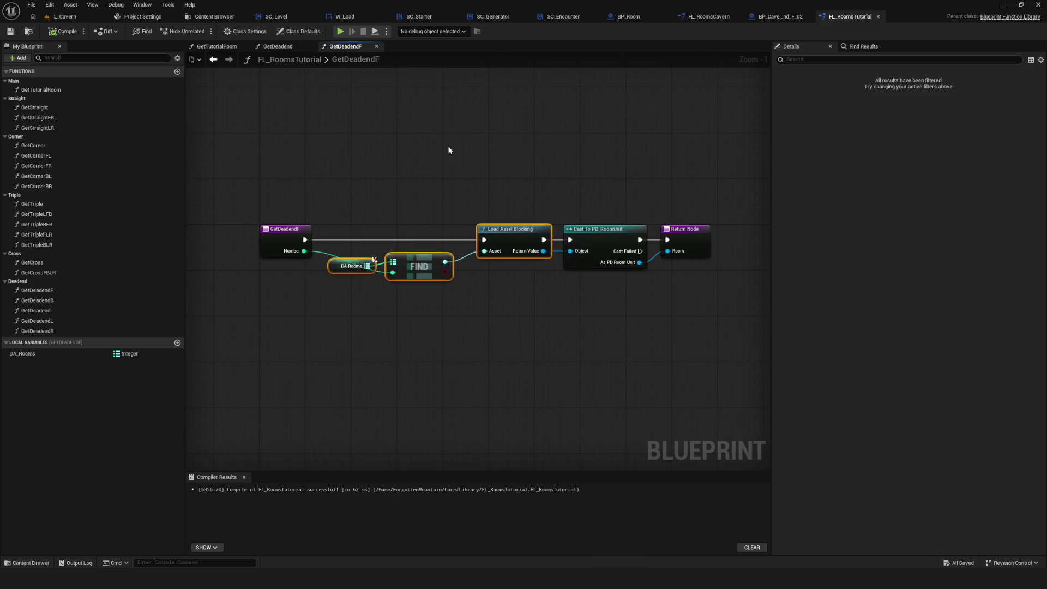
scroll(449, 149, "down", 3)
scroll(456, 135, "up", 4)
left_click_drag(456, 135, 425, 124)
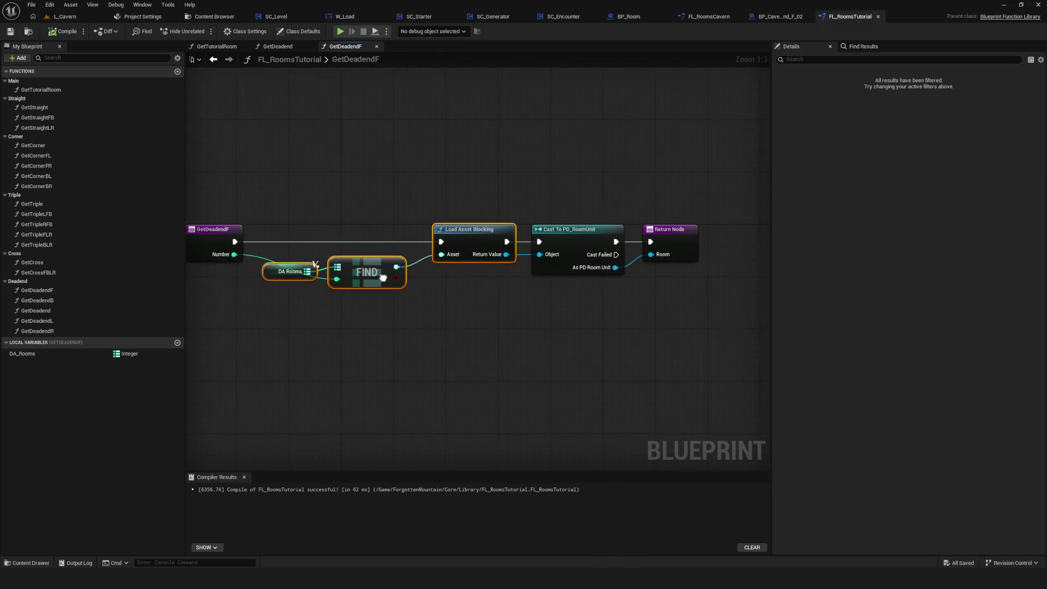
left_click_drag(384, 277, 485, 280)
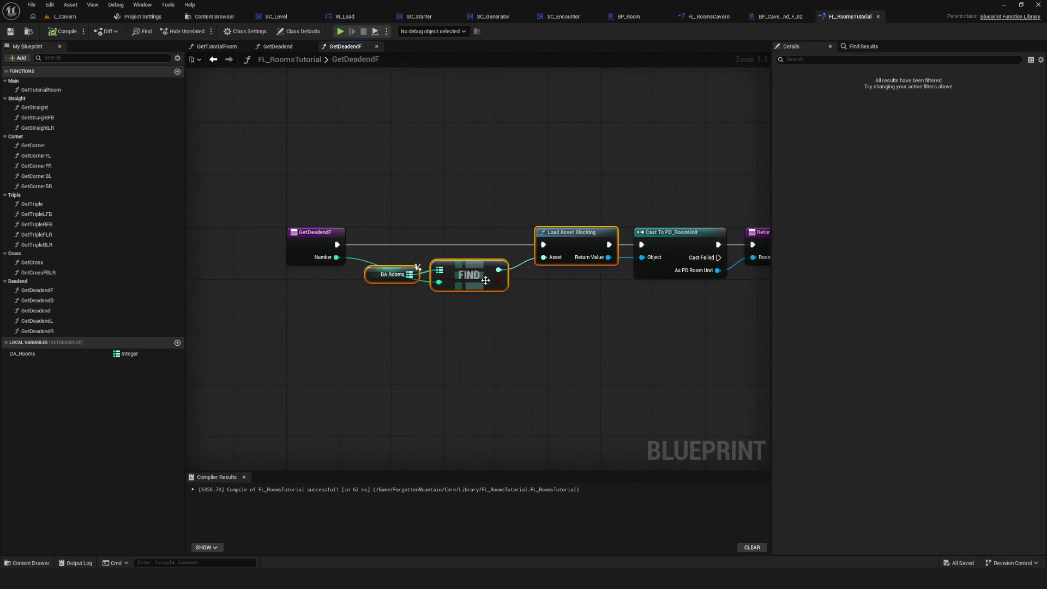
left_click(381, 282)
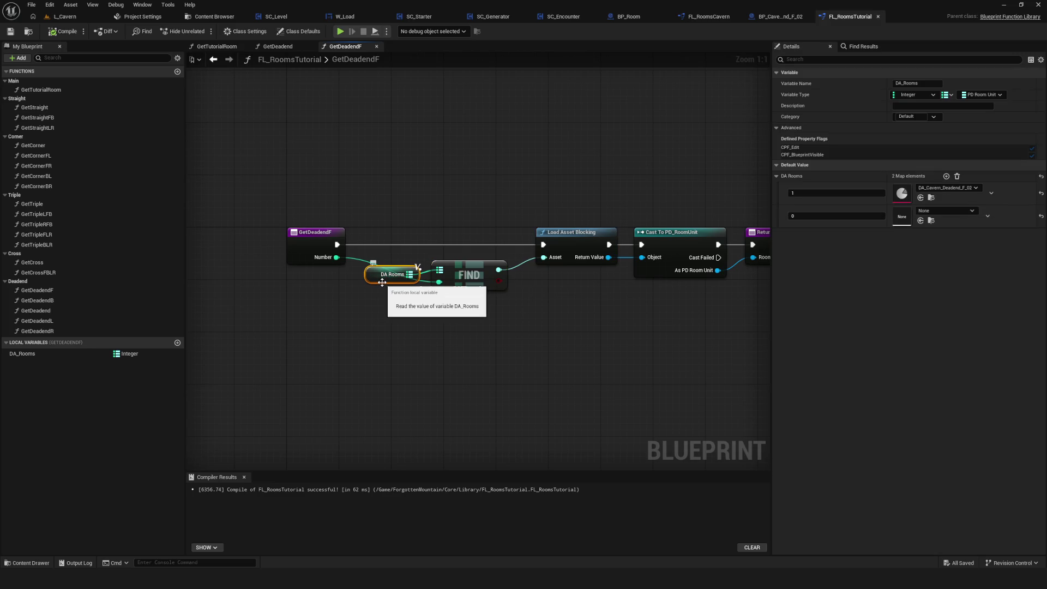
left_click_drag(569, 287, 490, 310)
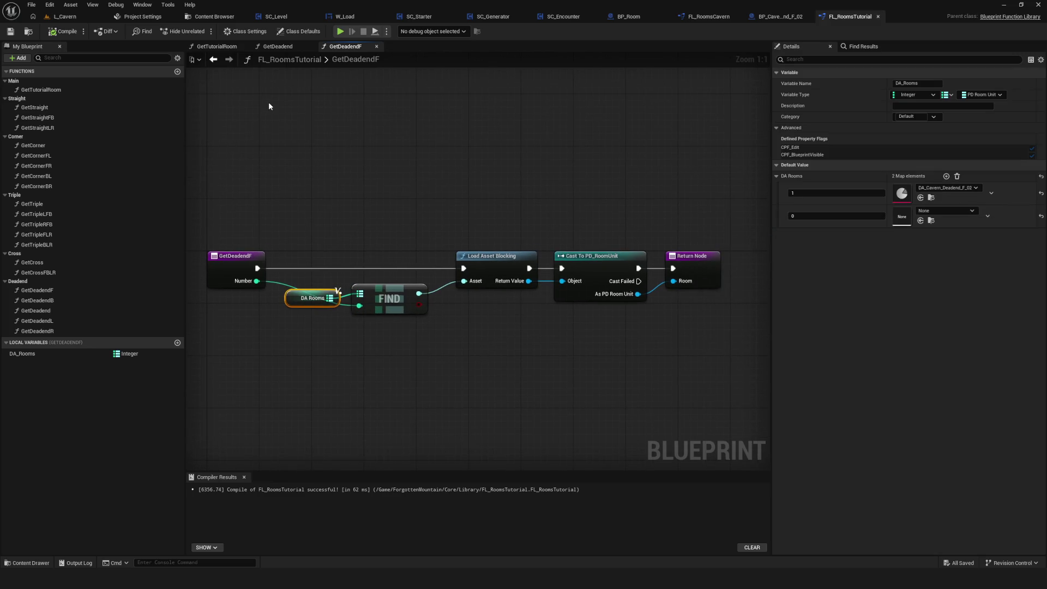
left_click(508, 18)
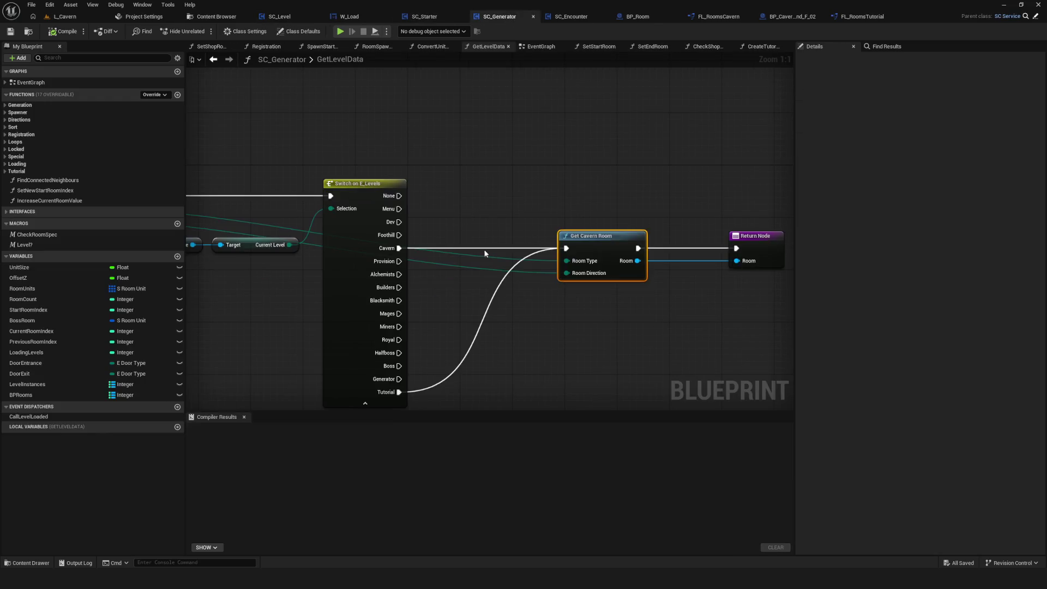
Step: Detach Tutorial from Get Cavern Room and connect it to a new Get Tutorial Room node with Room Type and Direction
left_click(431, 215, "alt")
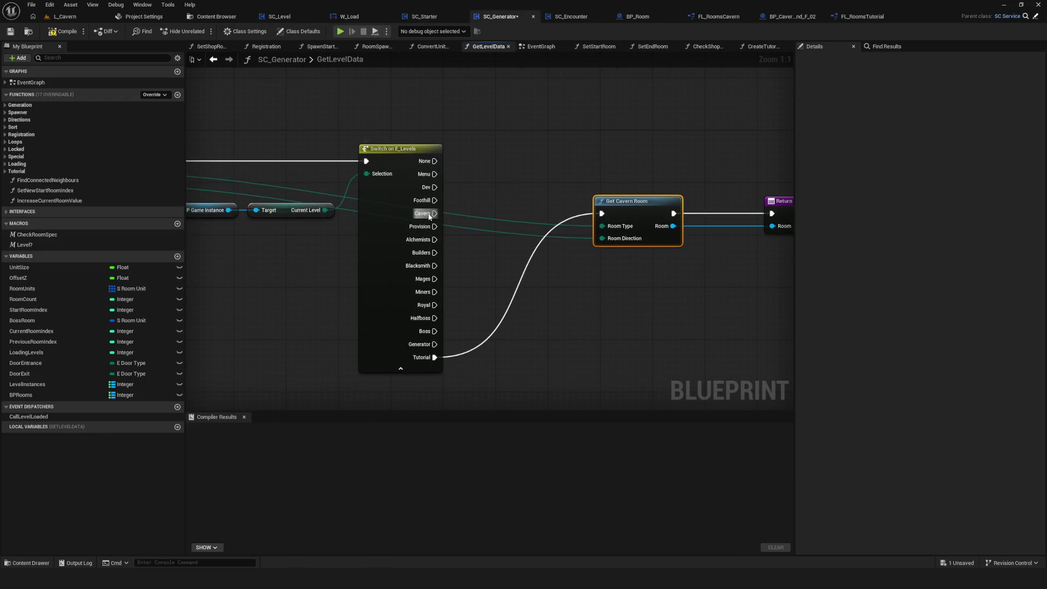
key("ctrl+z")
left_click(435, 357, "alt")
mouse_move(349, 333)
left_mouse_down()
mouse_move(532, 338)
mouse_move(509, 334)
left_mouse_up()
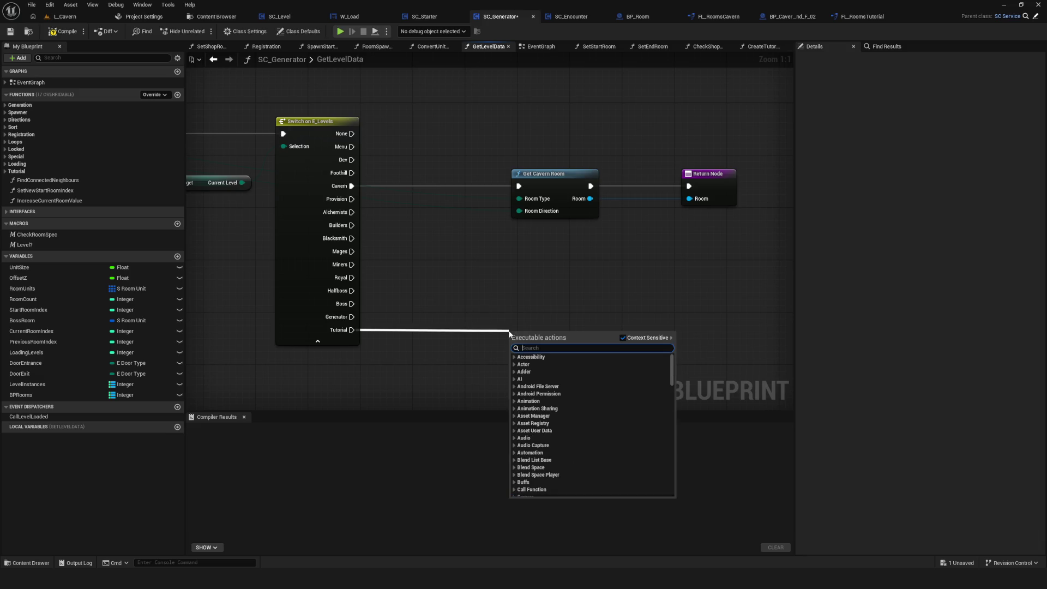
type("GetTutorial")
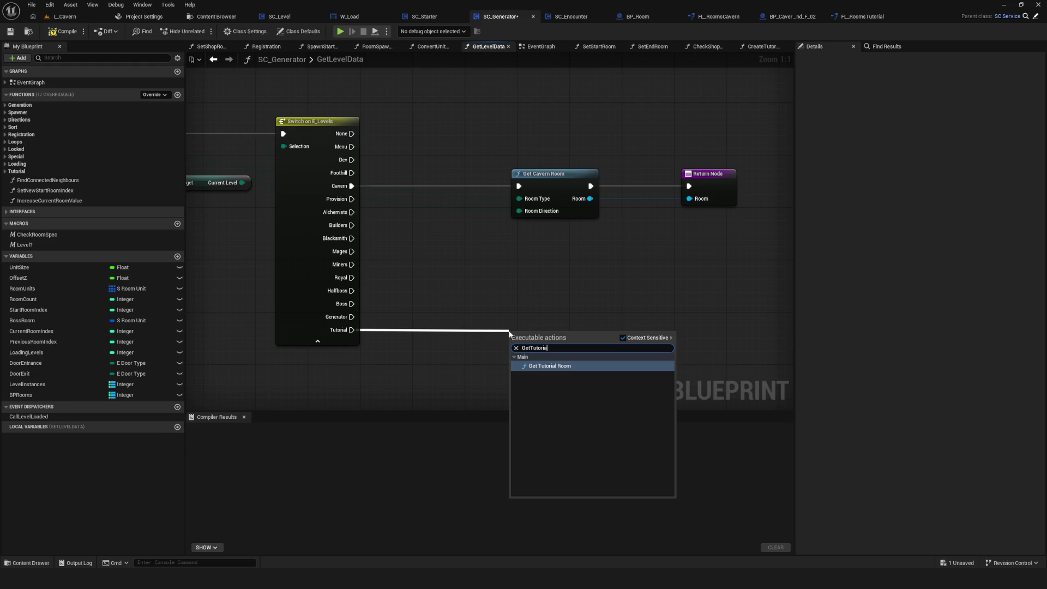
left_click(558, 366)
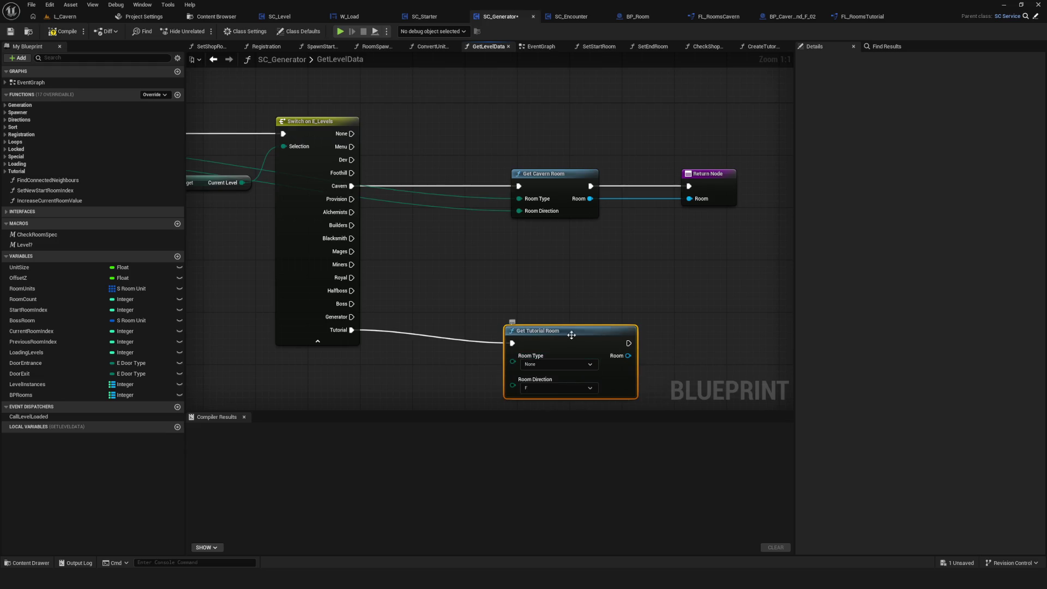
left_click_drag(594, 252, 799, 242)
mouse_move(244, 135)
left_mouse_down()
mouse_move(339, 157)
mouse_move(733, 333)
mouse_move(216, 143)
mouse_move(453, 200)
mouse_move(732, 356)
mouse_move(725, 348)
left_mouse_up()
left_click_drag(725, 349, 357, 233)
Step: Duplicate the Return Node and wire Get Tutorial Room's output into the copy
left_click(555, 104)
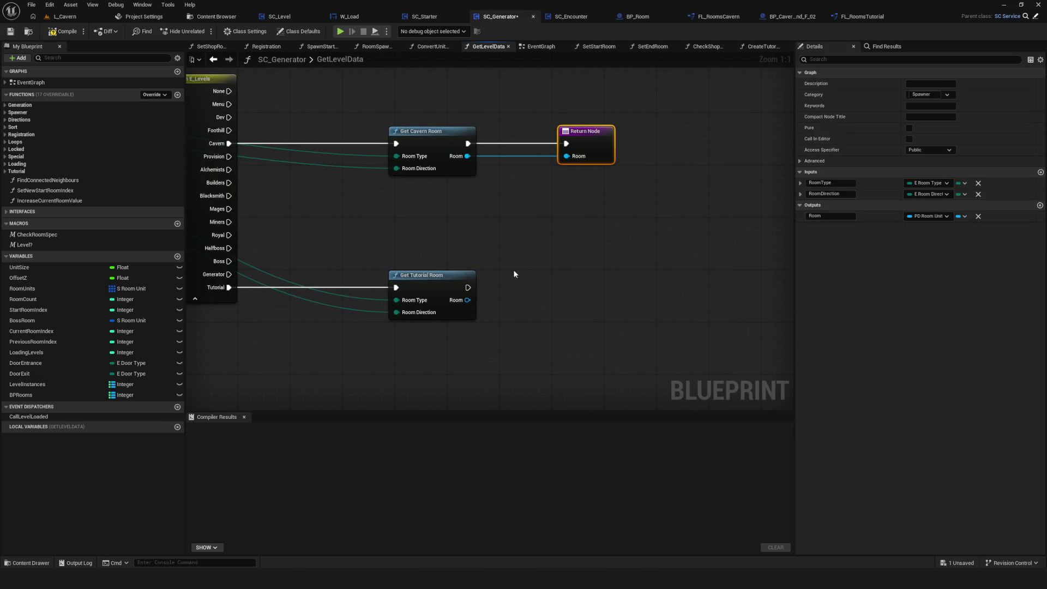
key("ctrl+c")
key("ctrl+v")
mouse_move(468, 288)
left_mouse_down()
mouse_move(527, 287)
mouse_move(527, 305)
mouse_move(568, 285)
left_mouse_up()
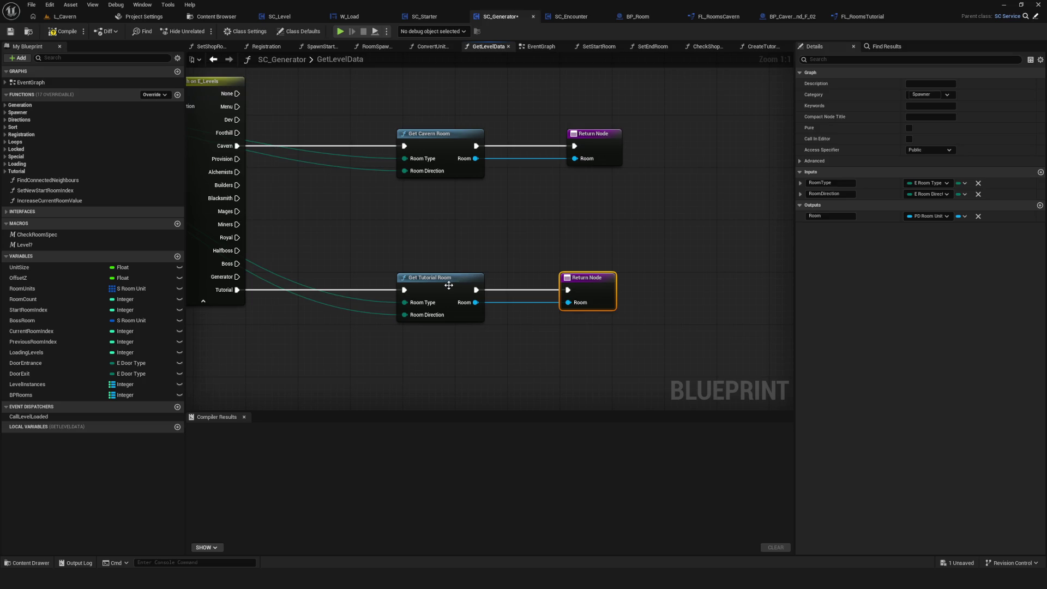
double_click(446, 283)
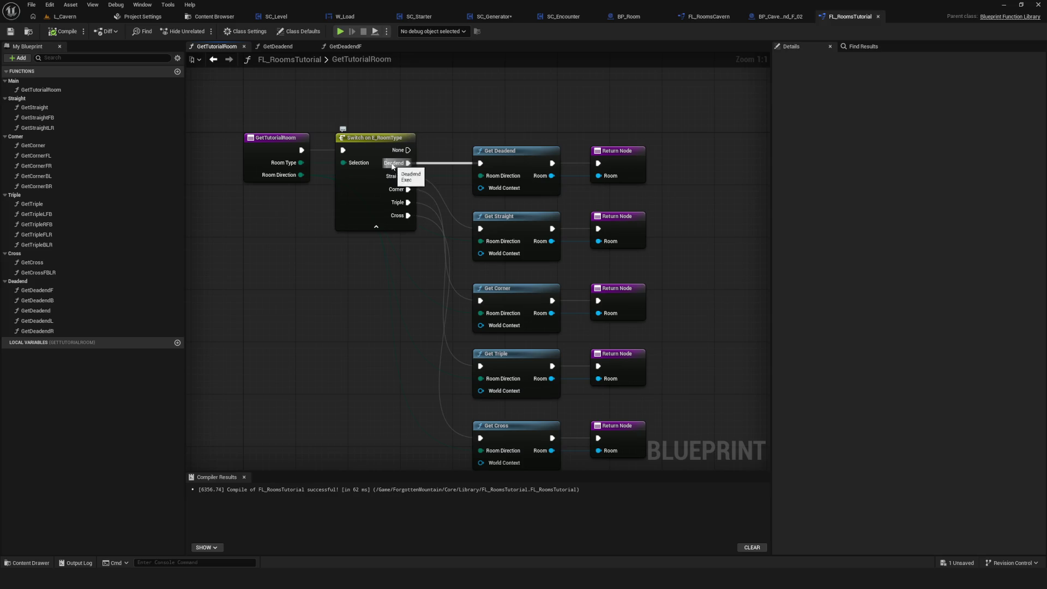
Step: Drill into Get Deadend and Get Deadend F, check the DA_Rooms variable, and compile
double_click(509, 155)
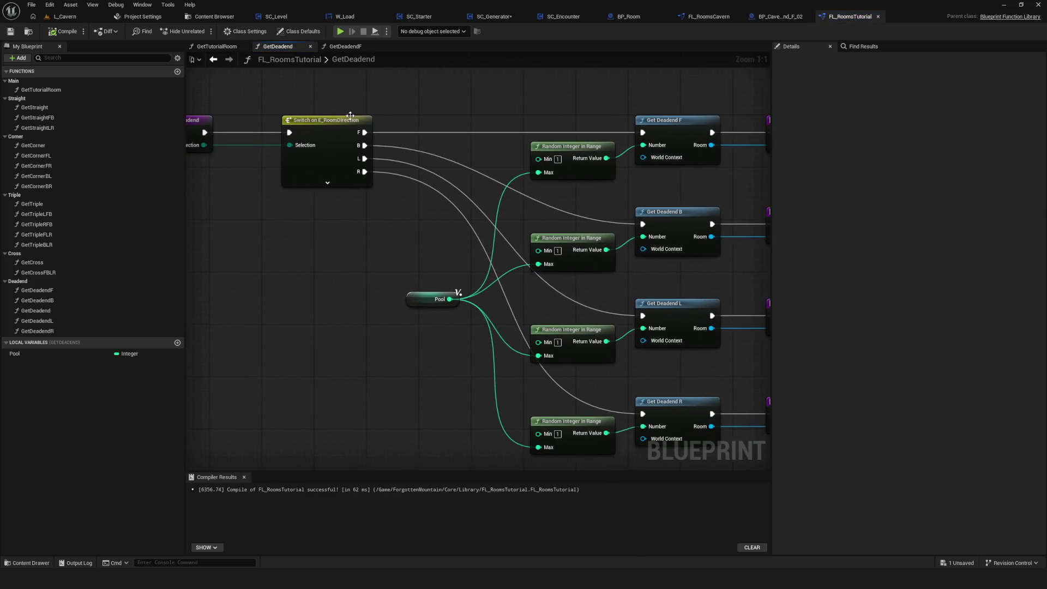
double_click(647, 187)
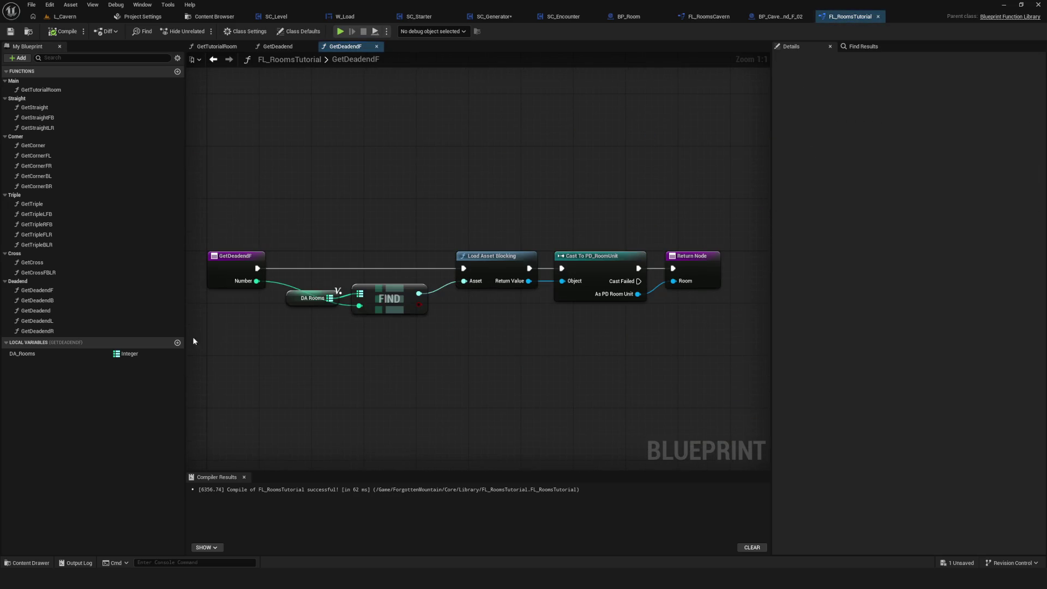
left_click(53, 355)
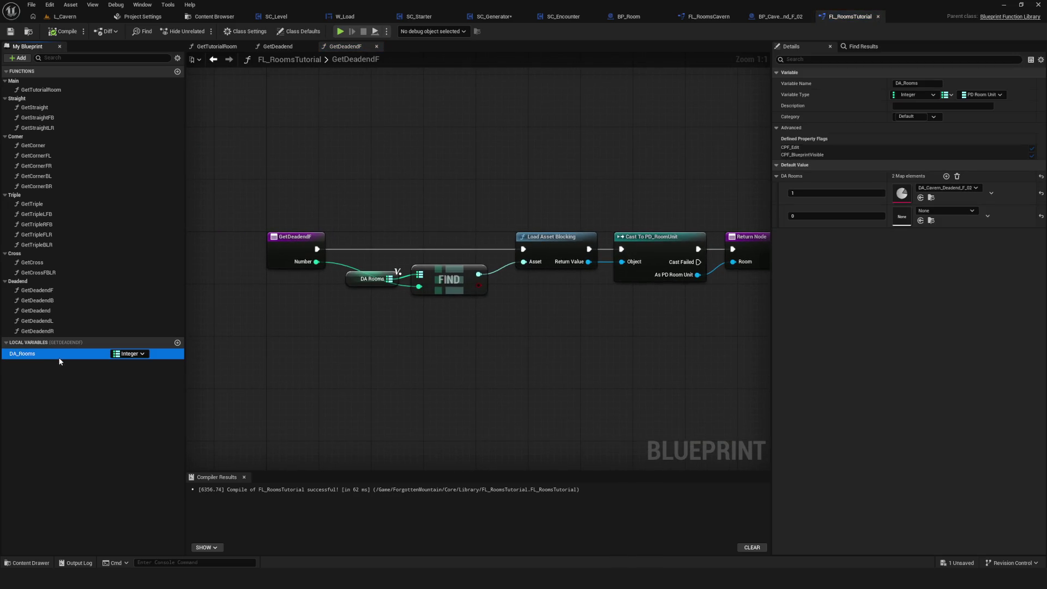
left_click_drag(513, 196, 452, 198)
scroll(452, 197, "down", 1)
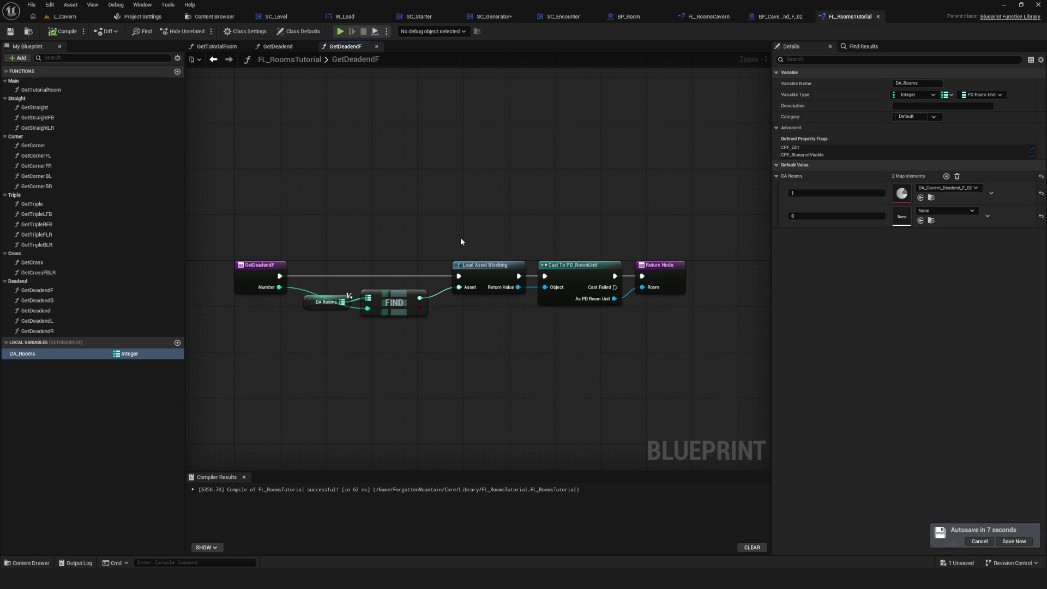
scroll(416, 276, "down", 3)
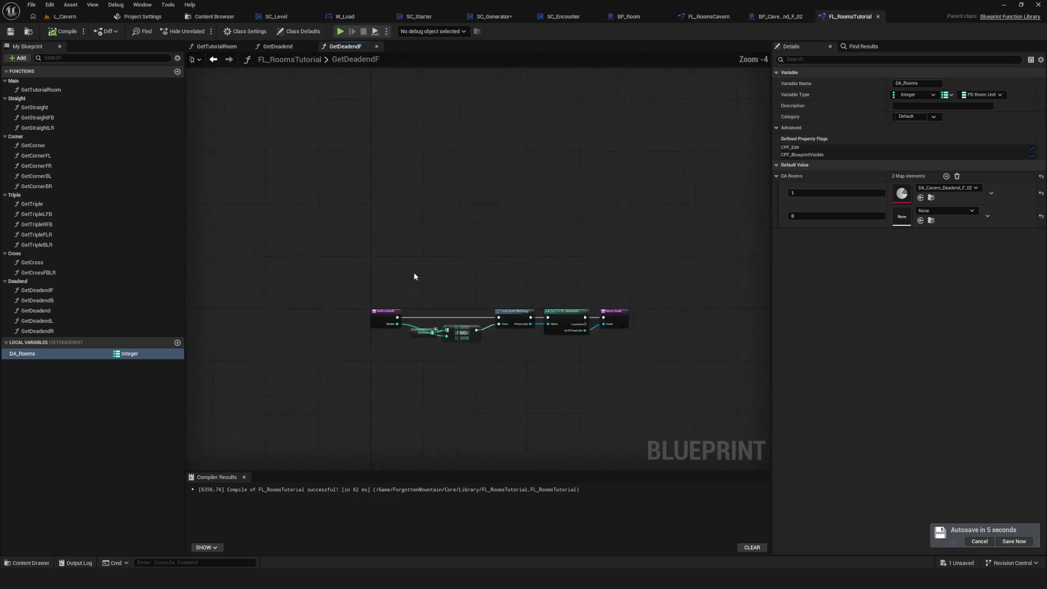
scroll(385, 233, "up", 1)
left_click(63, 31)
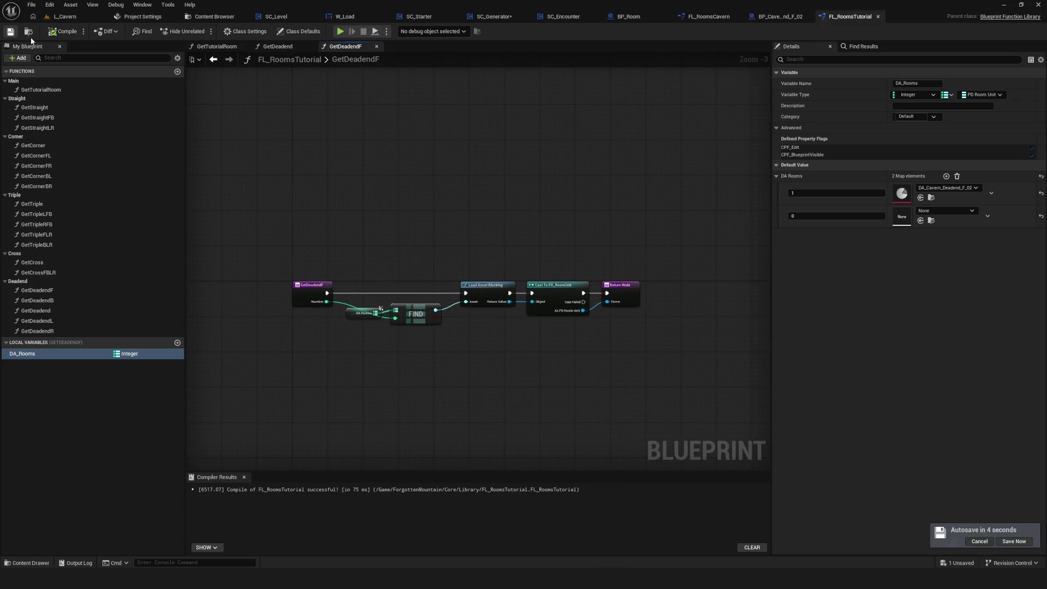
Step: Compare the GetDeadend and GetDeadendF graphs side by side
left_click_drag(505, 150, 531, 127)
scroll(481, 245, "up", 3)
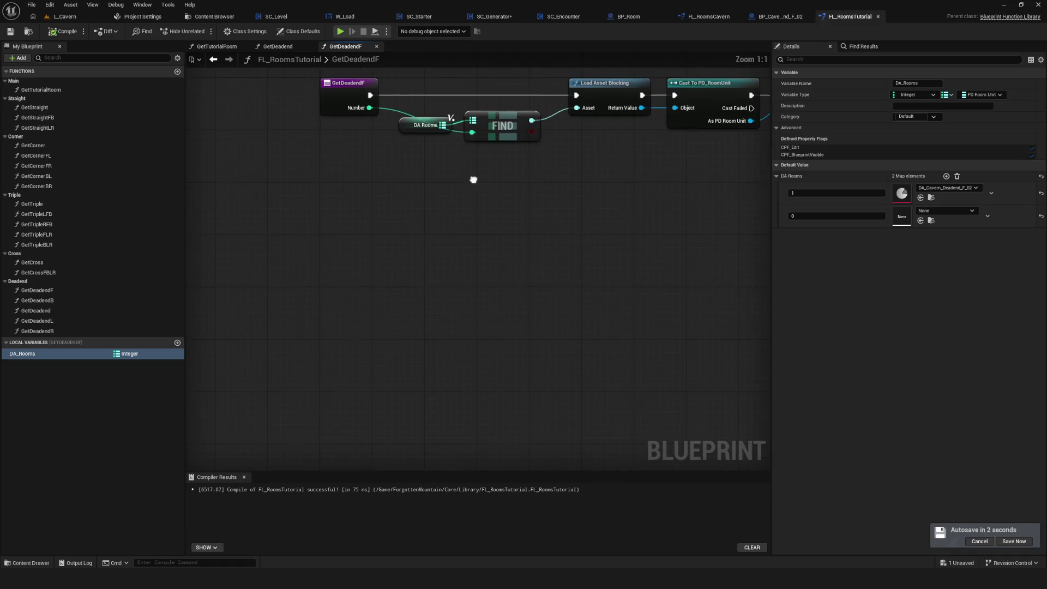
left_click(293, 48)
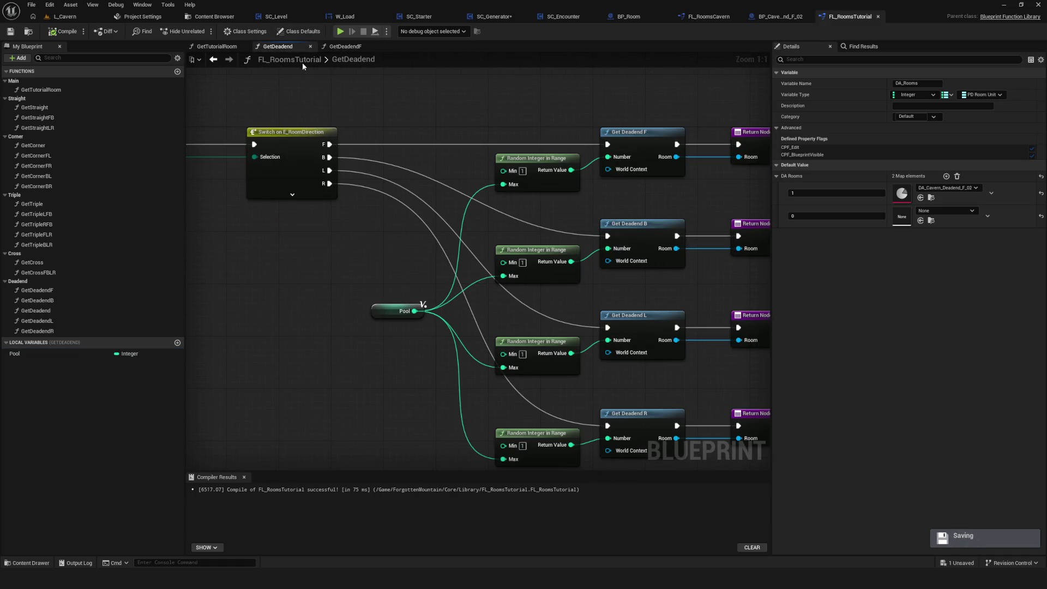
scroll(422, 266, "down", 3)
scroll(408, 267, "up", 3)
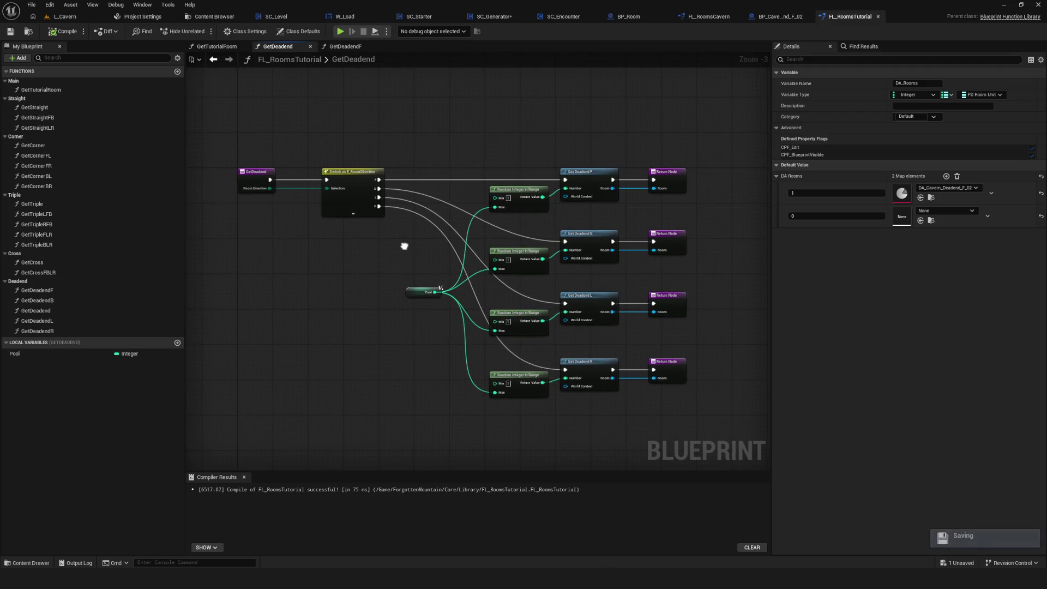
mouse_move(427, 150)
left_mouse_down()
mouse_move(427, 160)
mouse_move(230, 141)
mouse_move(426, 137)
left_mouse_up()
left_click(346, 47)
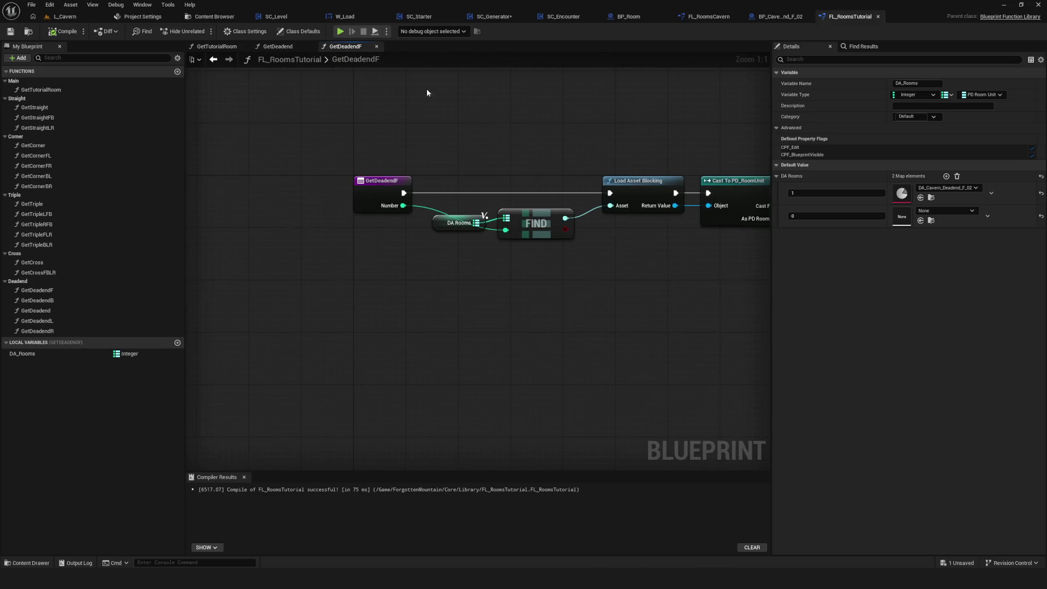
left_click(278, 46)
Step: Review GetTutorialRoom's five Get and Return nodes and compile FL_RoomsTutorial
left_click(224, 48)
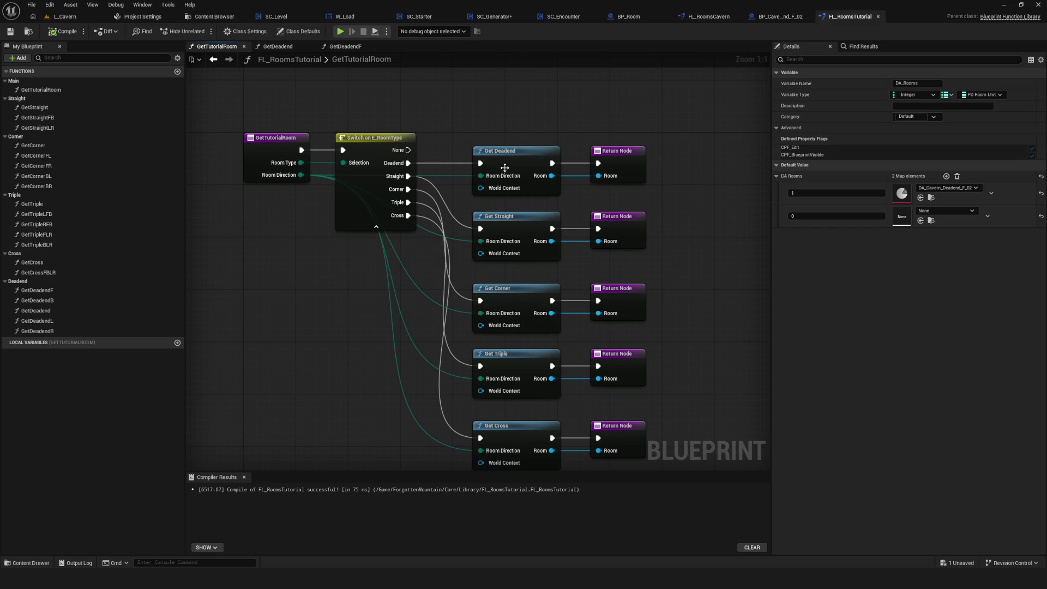
left_click_drag(573, 188, 520, 197)
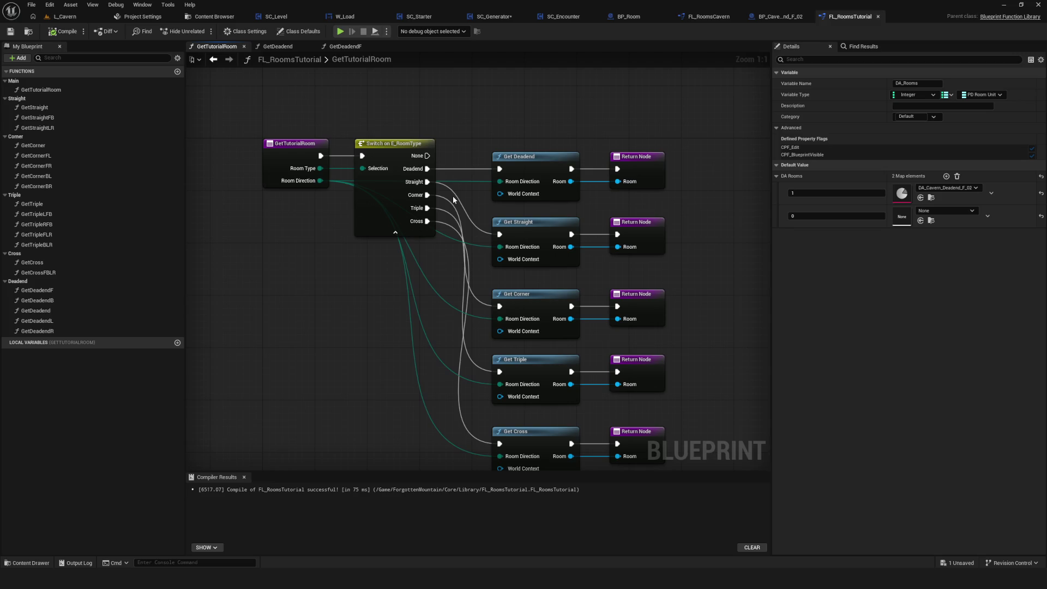
left_click_drag(453, 199, 465, 197)
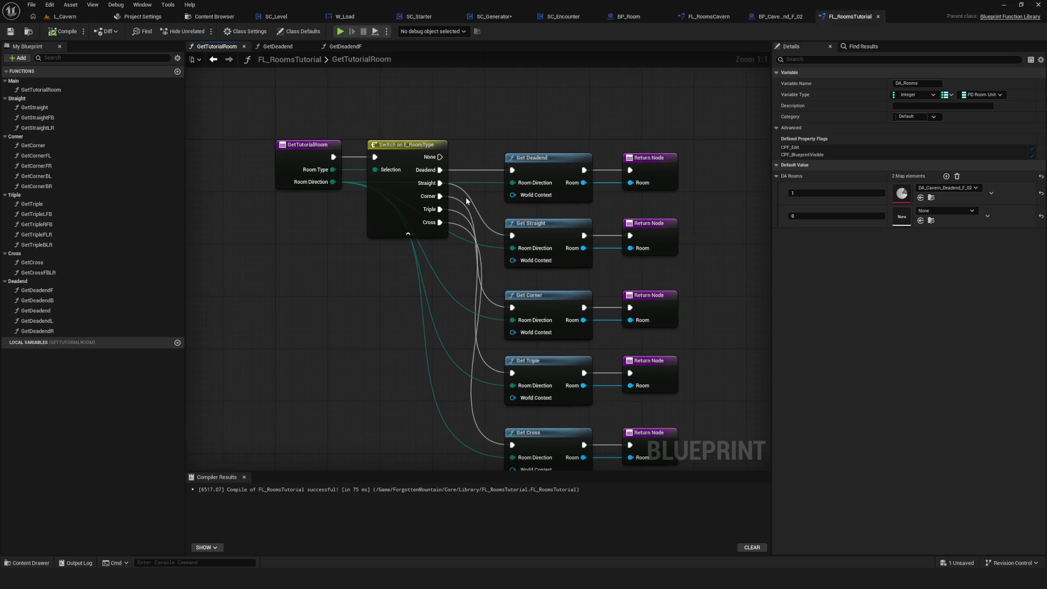
scroll(473, 205, "down", 3)
scroll(473, 208, "up", 3)
mouse_move(440, 125)
left_mouse_down()
mouse_move(672, 456)
mouse_move(656, 430)
left_mouse_up()
mouse_move(663, 102)
left_mouse_down()
mouse_move(455, 240)
mouse_move(469, 120)
mouse_move(649, 400)
mouse_move(640, 449)
left_mouse_up()
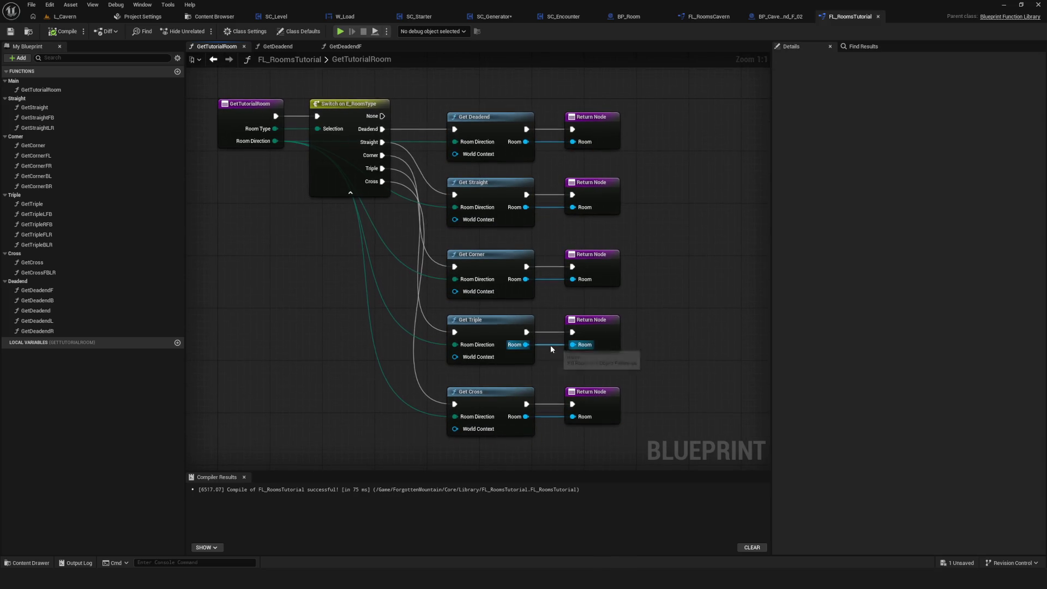
left_click(62, 31)
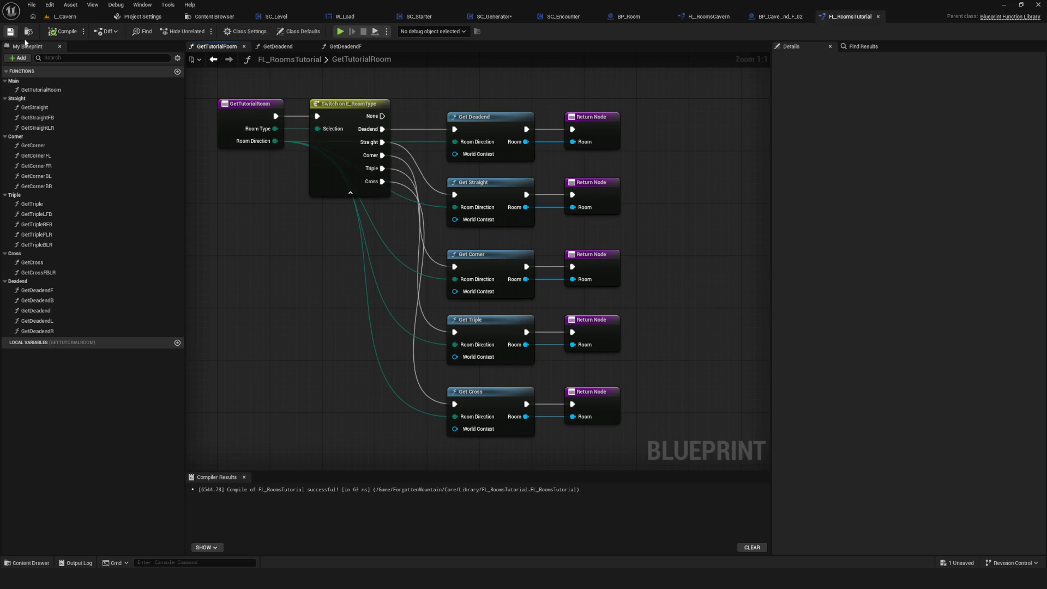
mouse_move(442, 193)
left_mouse_down()
mouse_move(482, 193)
mouse_move(435, 196)
left_mouse_up()
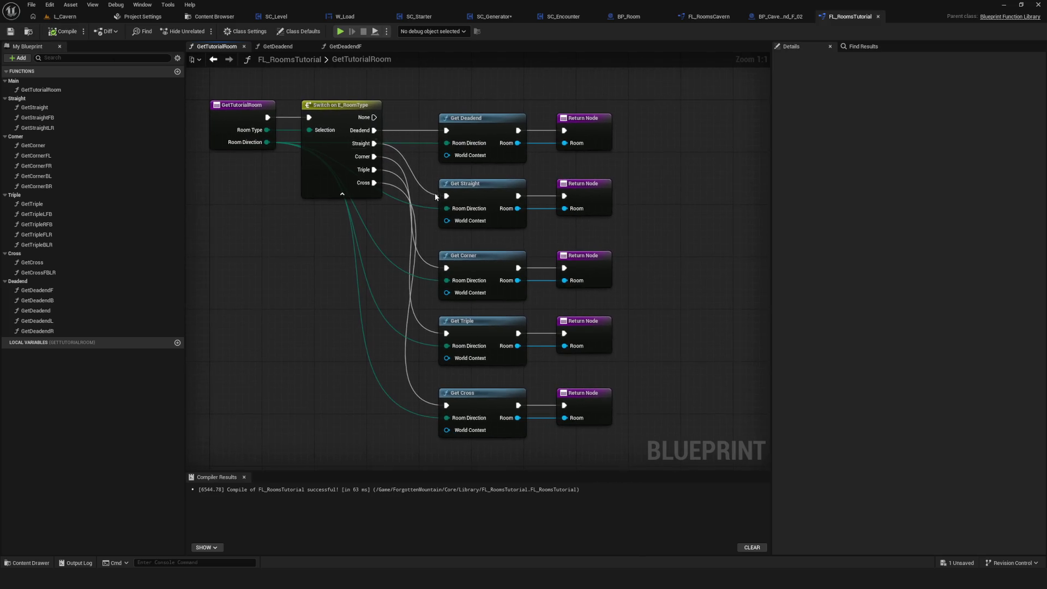
left_click_drag(502, 421, 451, 424)
scroll(519, 260, "down", 5)
scroll(481, 275, "up", 3)
Step: Sketch a timeline below the flowchart with end marks, a year label and a 2027-to-2030 line
mouse_move(584, 135)
left_mouse_down()
mouse_move(493, 393)
mouse_move(452, 437)
mouse_move(525, 423)
left_mouse_up()
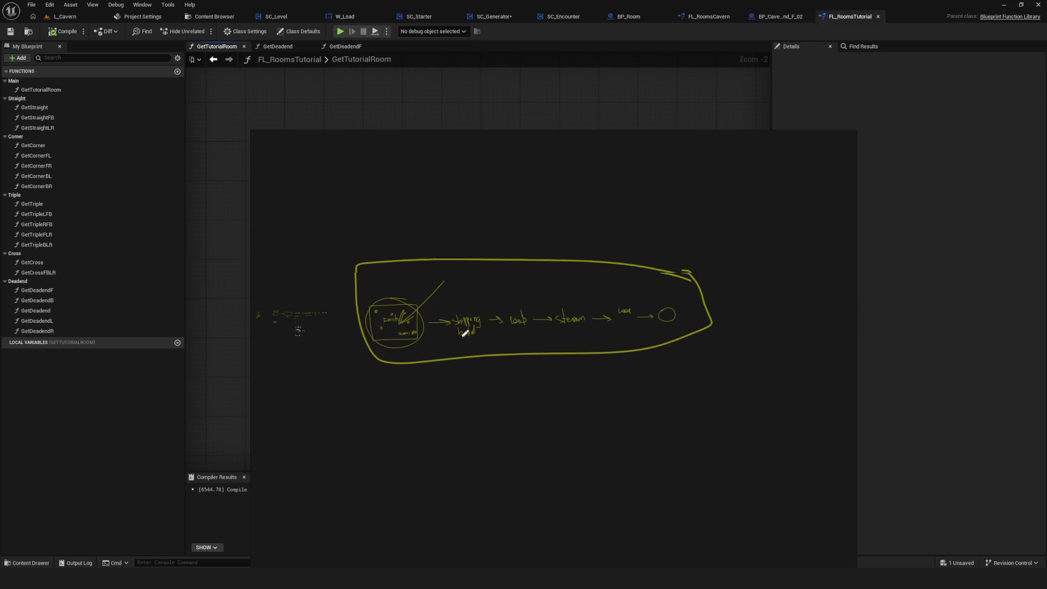
mouse_move(410, 327)
left_mouse_down()
mouse_move(410, 383)
mouse_move(424, 377)
left_mouse_up()
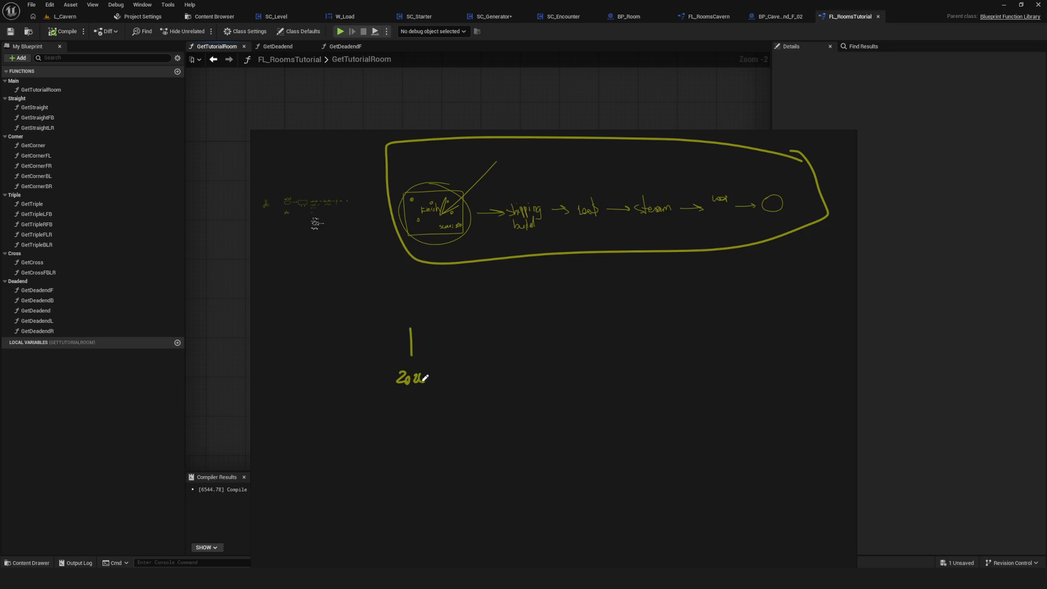
mouse_move(659, 330)
left_mouse_down()
mouse_move(659, 367)
mouse_move(682, 373)
left_mouse_up()
scroll(486, 345, "up", 2)
mouse_move(398, 344)
left_mouse_down()
mouse_move(447, 342)
mouse_move(451, 355)
mouse_move(449, 333)
left_mouse_up()
left_click_drag(441, 382, 472, 391)
left_click_drag(456, 342, 700, 341)
Step: Add an arrow marking 2027 and a boxed handwritten note above the timeline
left_click_drag(473, 294, 450, 333)
mouse_move(451, 333)
left_mouse_down()
mouse_move(454, 321)
mouse_move(451, 332)
left_mouse_up()
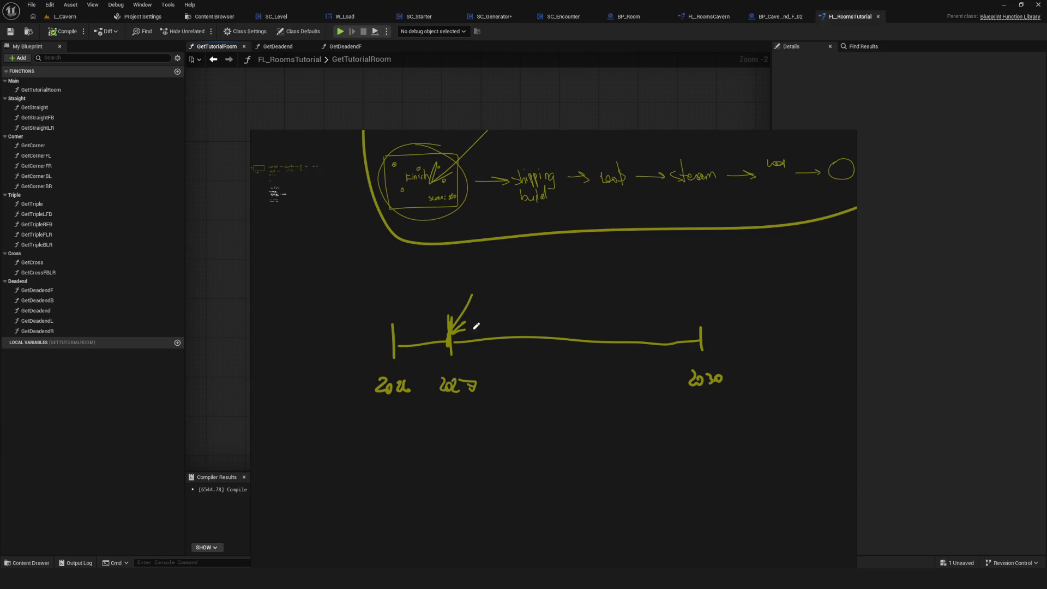
scroll(469, 283, "up", 3)
mouse_move(479, 260)
left_mouse_down()
mouse_move(470, 277)
mouse_move(478, 282)
mouse_move(478, 271)
left_mouse_up()
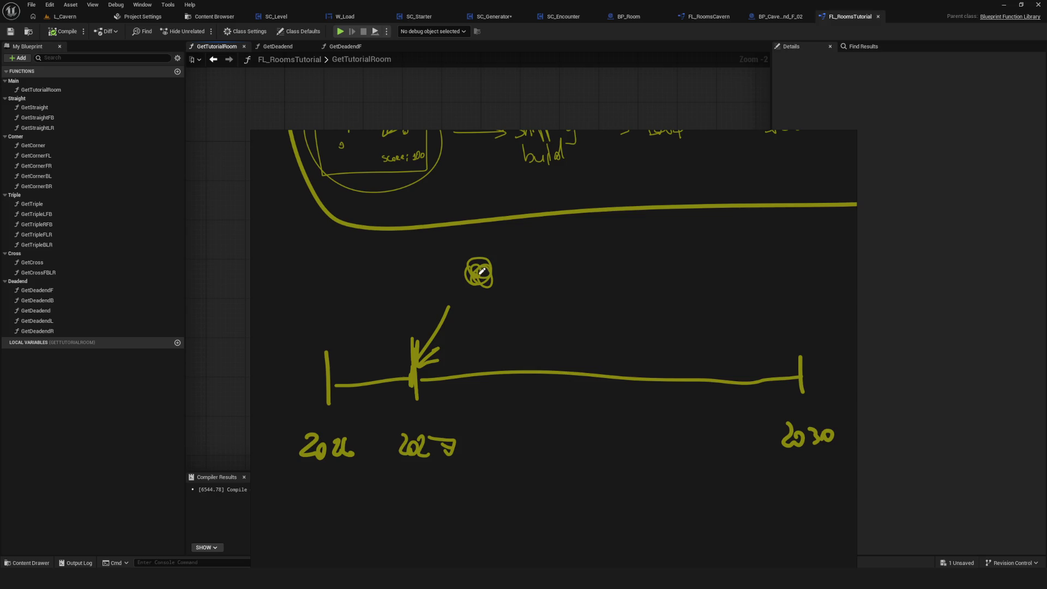
key("ctrl+z")
left_click_drag(462, 260, 507, 263)
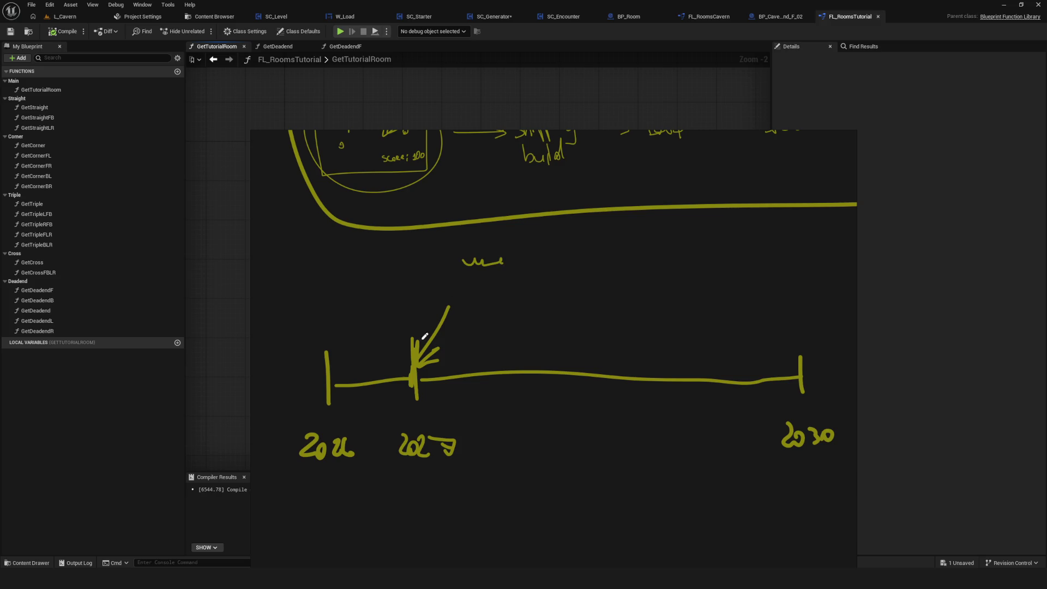
left_click_drag(484, 277, 468, 281)
mouse_move(462, 244)
left_mouse_down()
mouse_move(517, 285)
mouse_move(453, 262)
mouse_move(457, 281)
left_mouse_up()
mouse_move(405, 252)
left_mouse_down()
mouse_move(436, 266)
mouse_move(417, 269)
mouse_move(434, 265)
left_mouse_up()
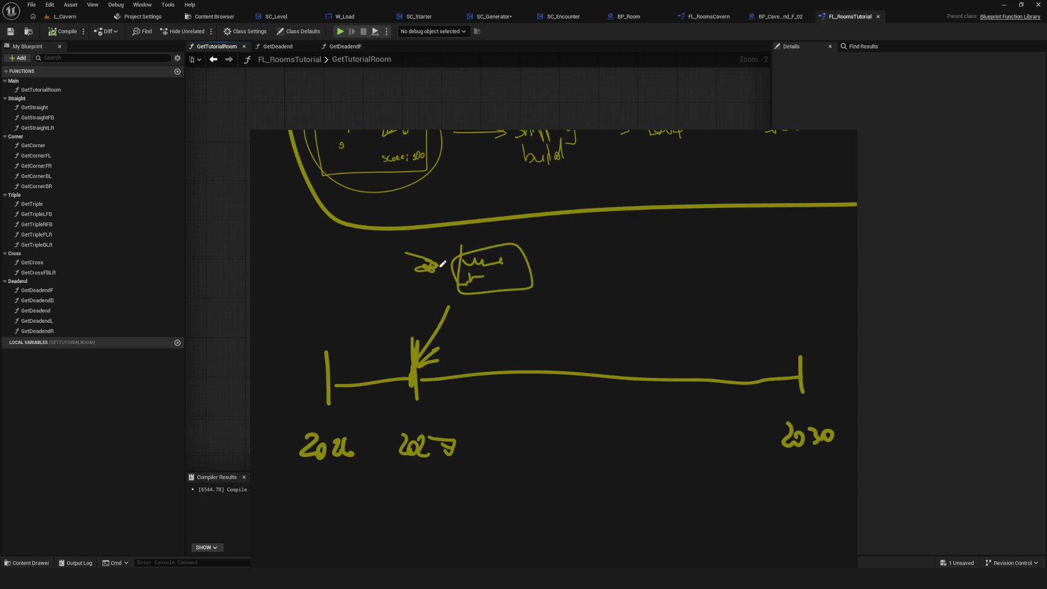
Step: Add a curve and arrows, undo the extra strokes, then hide the gameplan drawing overlay
mouse_move(424, 387)
left_mouse_down()
mouse_move(743, 397)
mouse_move(788, 362)
left_mouse_up()
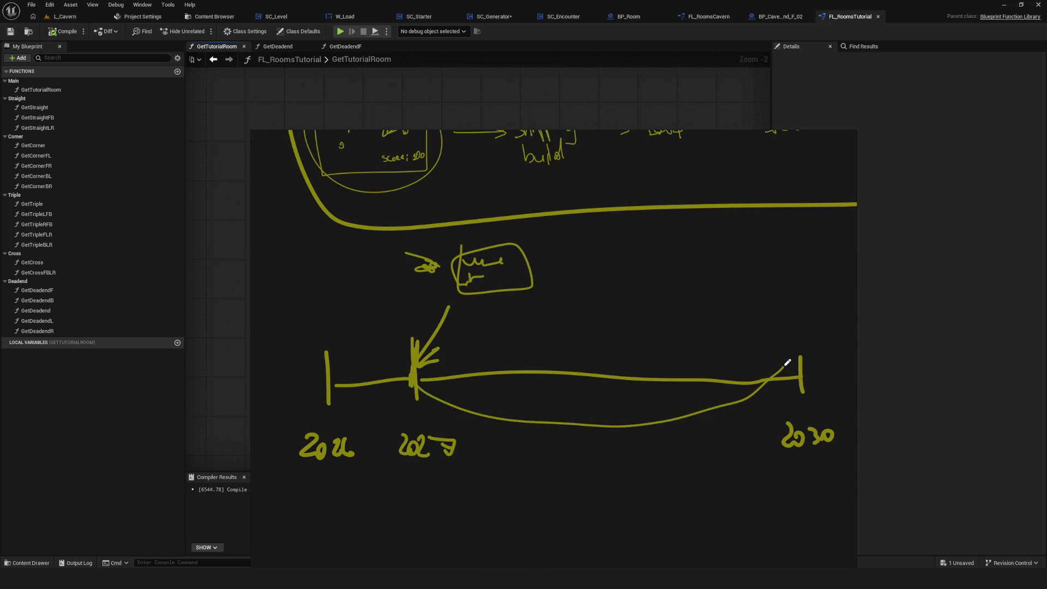
left_click_drag(402, 253, 444, 269)
scroll(446, 269, "up", 2)
scroll(480, 311, "down", 5)
scroll(483, 322, "up", 4)
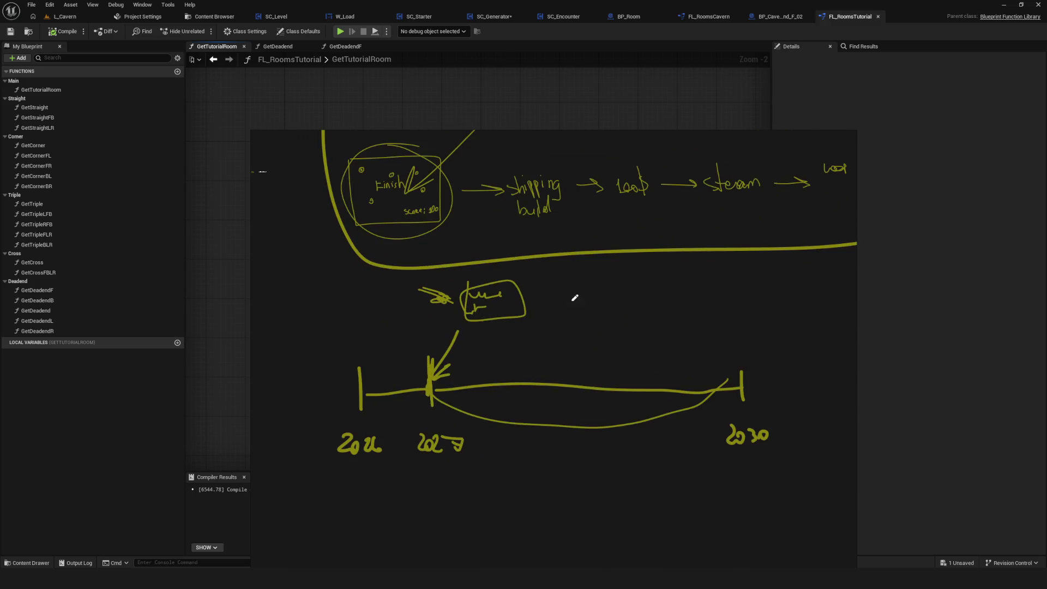
mouse_move(550, 276)
left_mouse_down()
mouse_move(526, 303)
mouse_move(649, 323)
mouse_move(794, 323)
left_mouse_up()
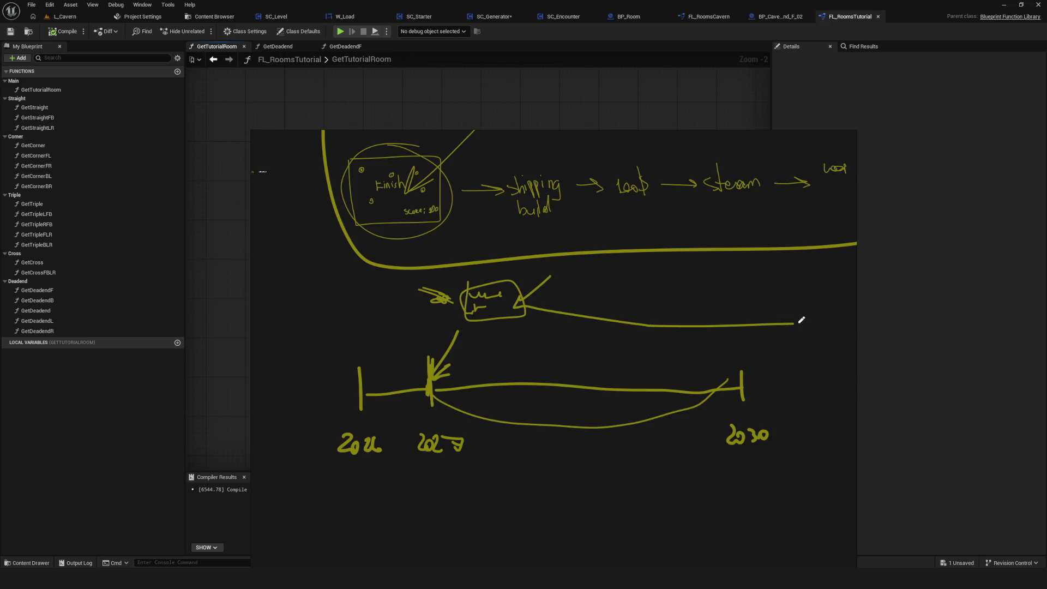
key("ctrl+z")
key("ctrl+z")
key("ctrl+z")
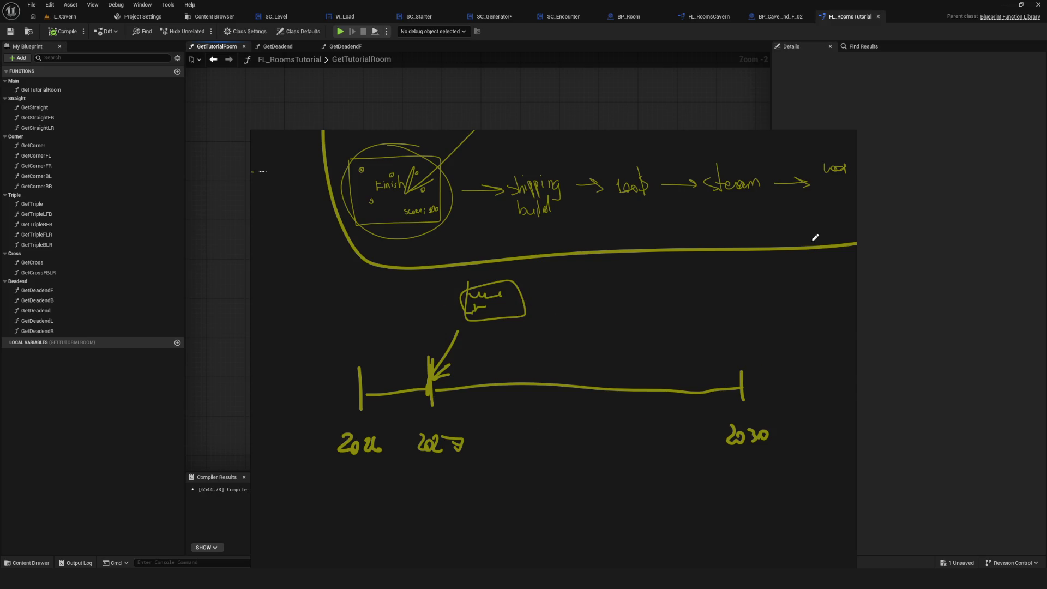
key("ctrl+z")
key("ctrl+z")
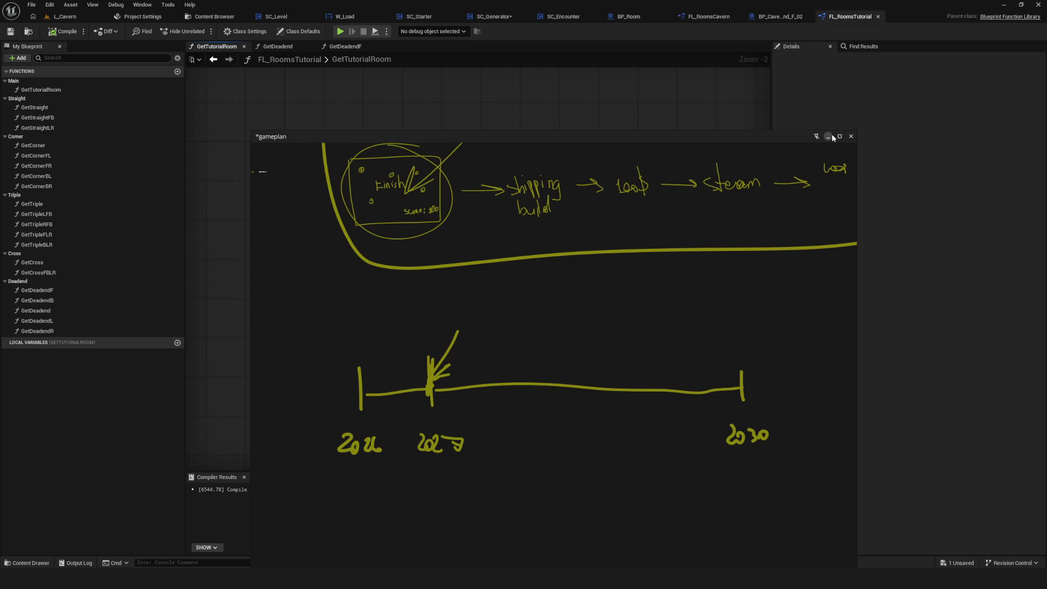
left_click(828, 136)
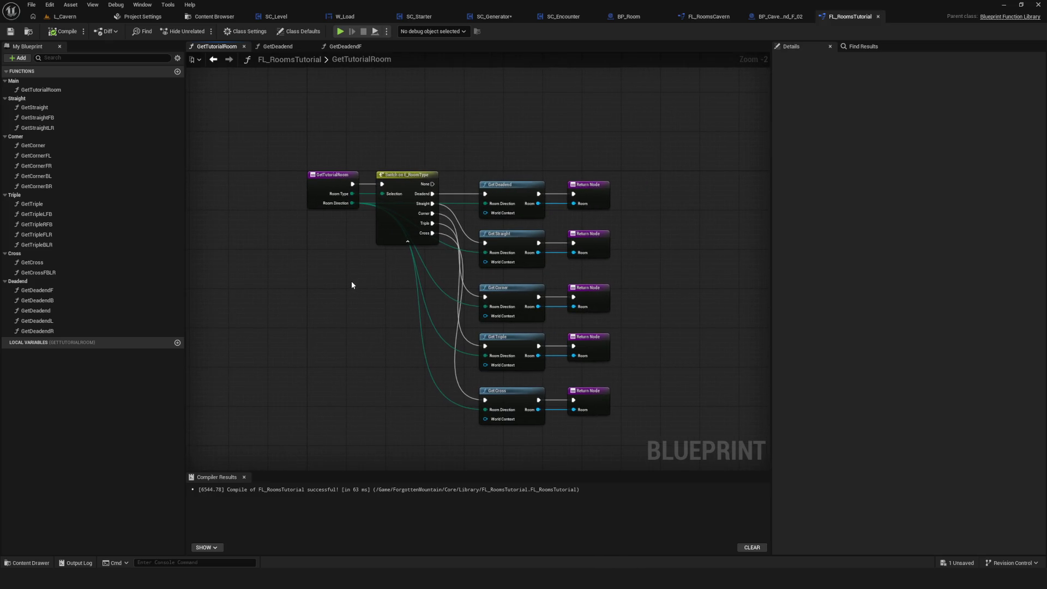
Step: Cycle through the L_Cavern, Project Settings and Content Browser tabs, then show SC_Generator's GetLevelData graph
scroll(352, 281, "down", 1)
left_click(64, 17)
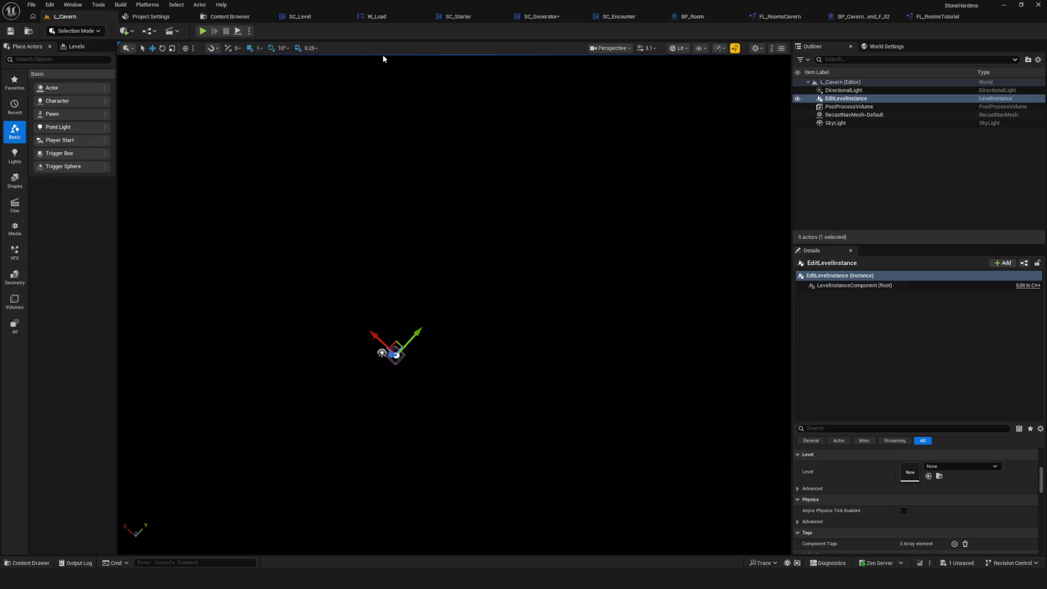
left_click(228, 17)
left_click(172, 17)
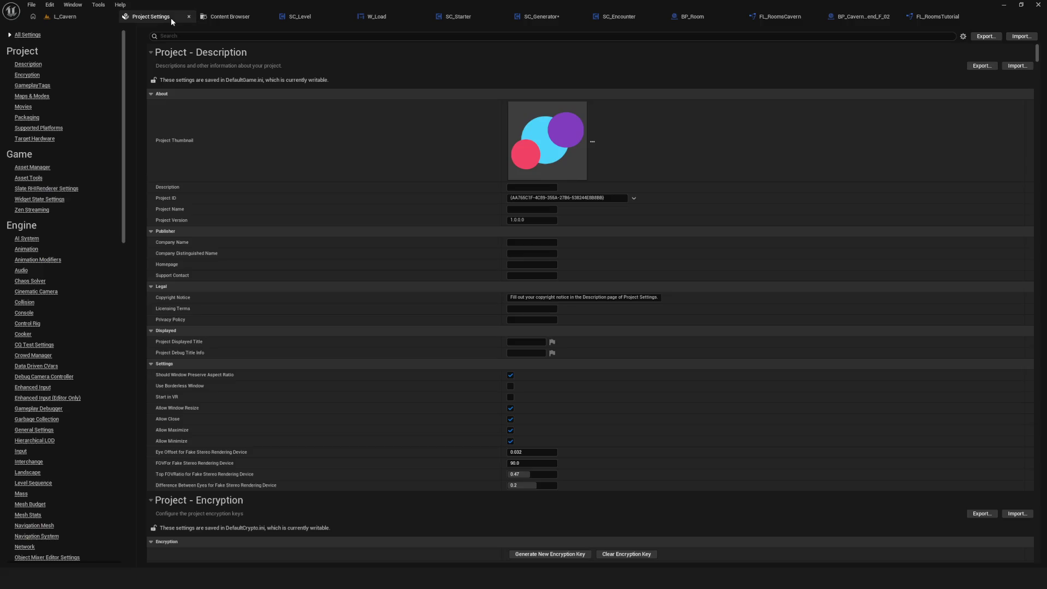
left_click(241, 17)
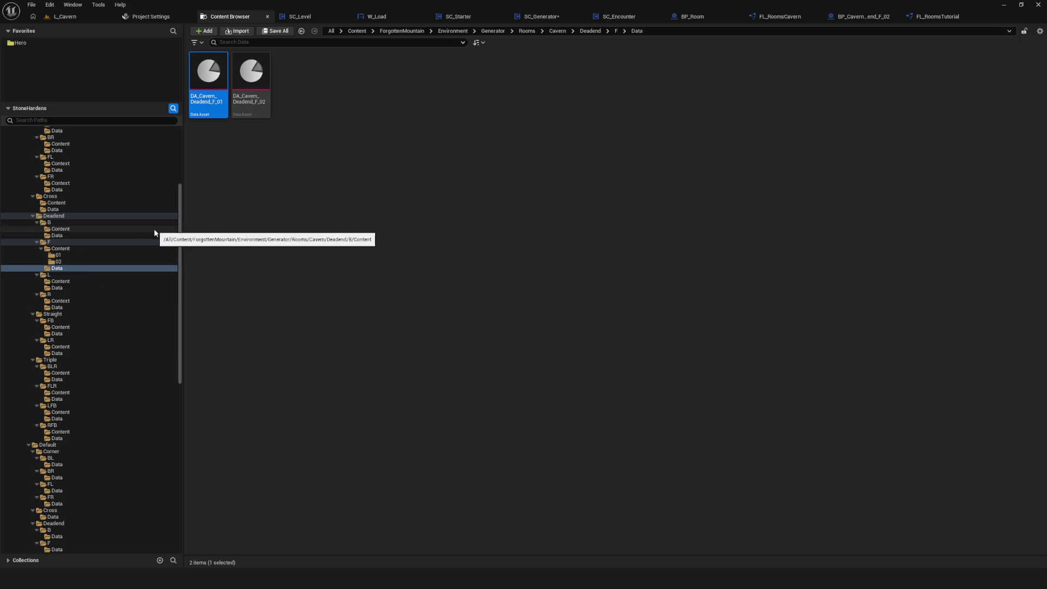
left_click(74, 18)
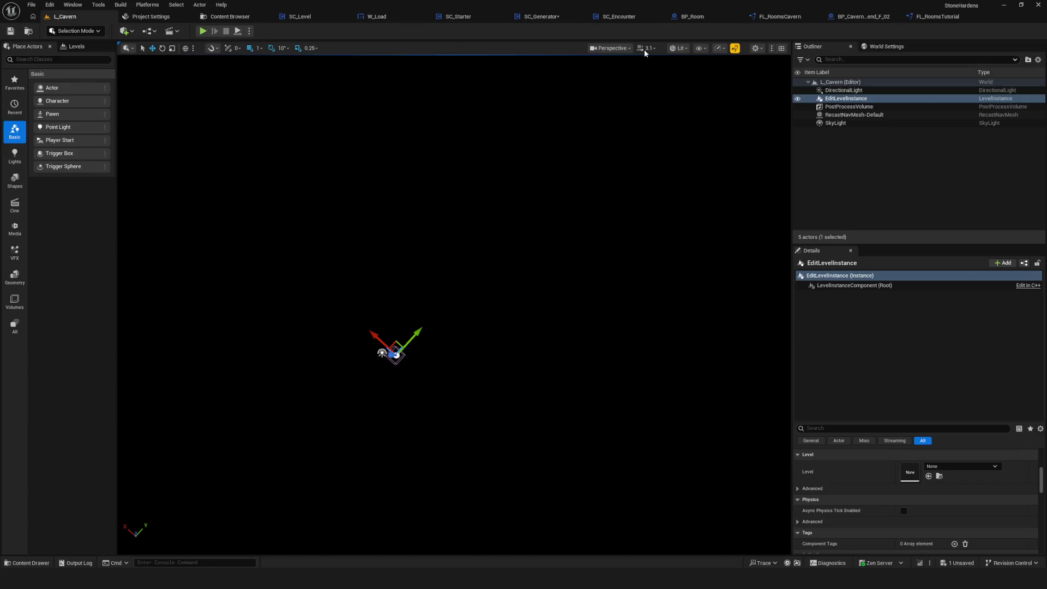
left_click(541, 17)
scroll(526, 298, "down", 5)
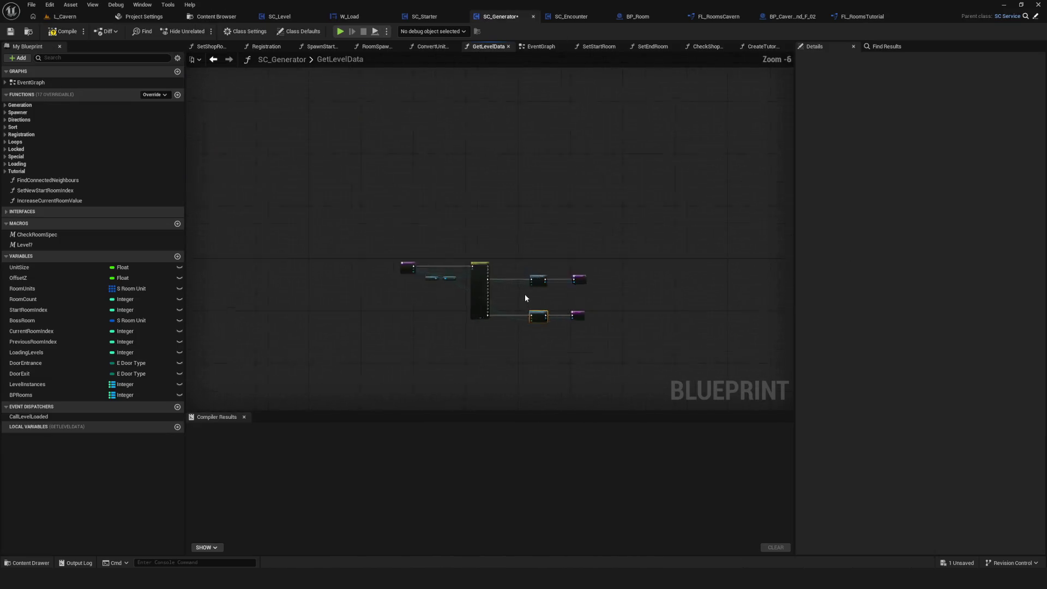
Step: Save, compile and Save All for the SC_Generator blueprint
scroll(524, 294, "up", 3)
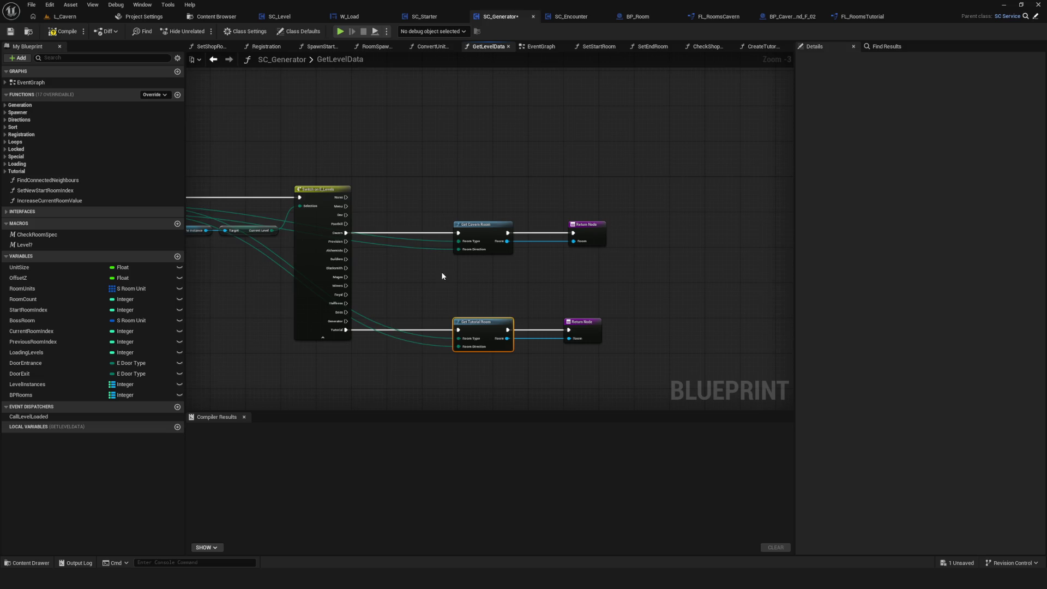
left_click_drag(502, 283, 495, 277)
scroll(487, 273, "up", 3)
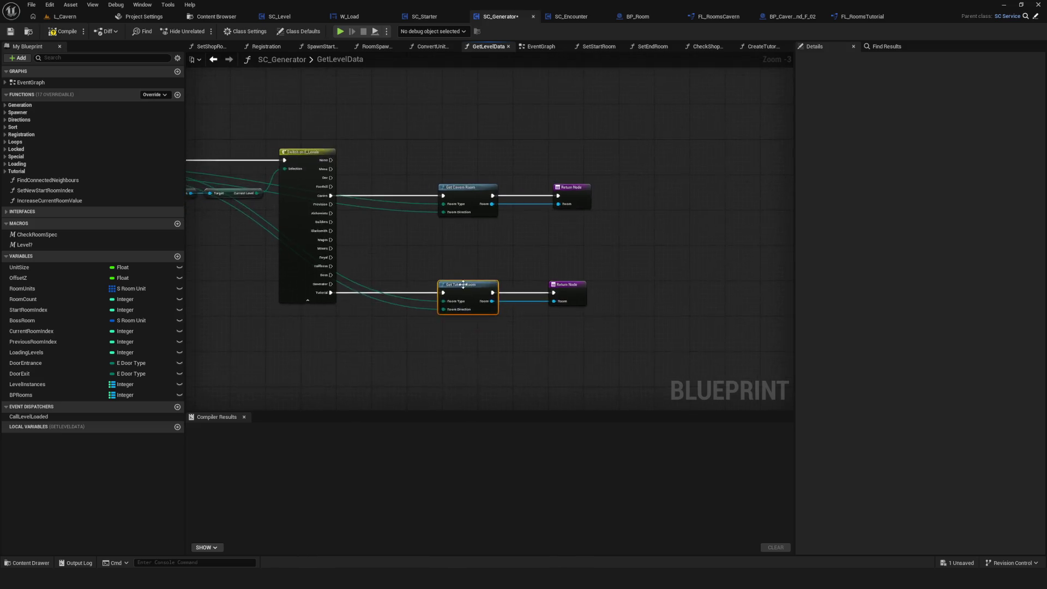
key("ctrl+s")
left_click(54, 31)
left_click(11, 33)
Step: Play-test a new game in the editor, then minimise Blender and launch the StoneHarden project
mouse_move(503, 215)
left_mouse_down()
mouse_move(546, 219)
mouse_move(601, 264)
left_mouse_up()
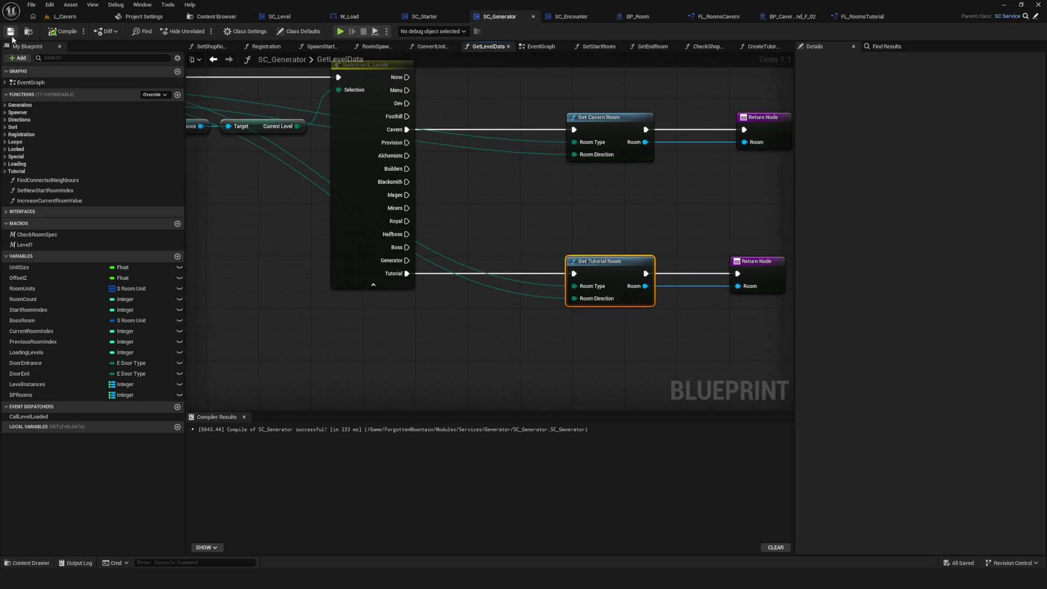
left_click(340, 31)
left_click(497, 277)
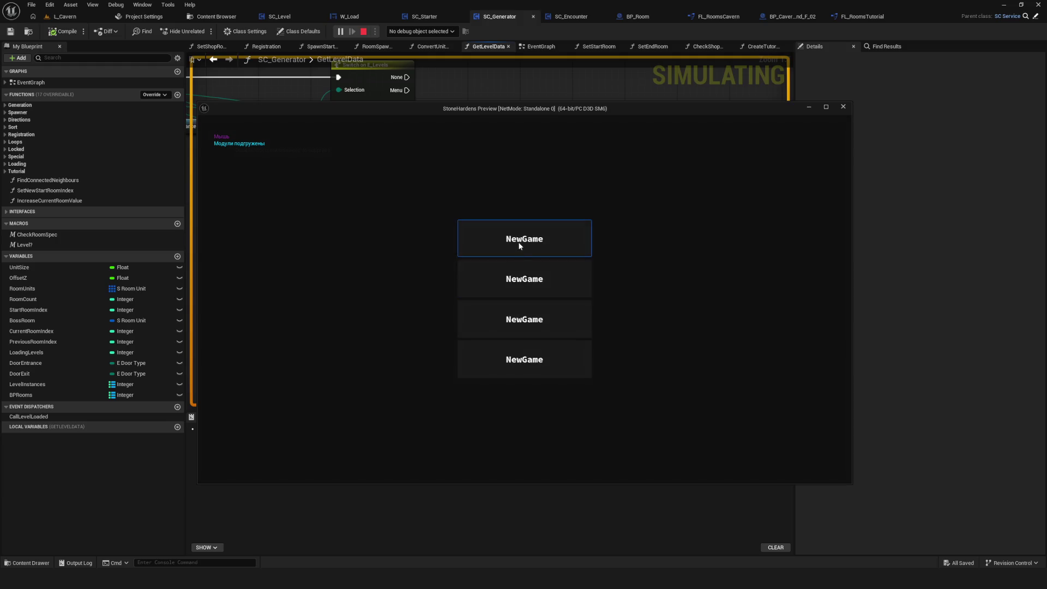
left_click(517, 241)
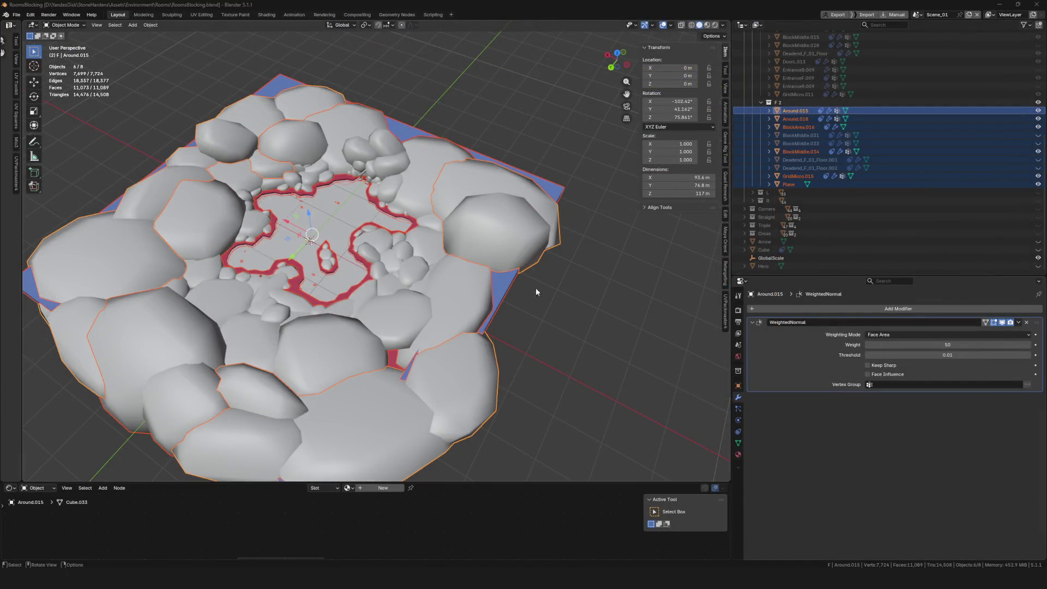
left_click(1002, 5)
double_click(965, 455)
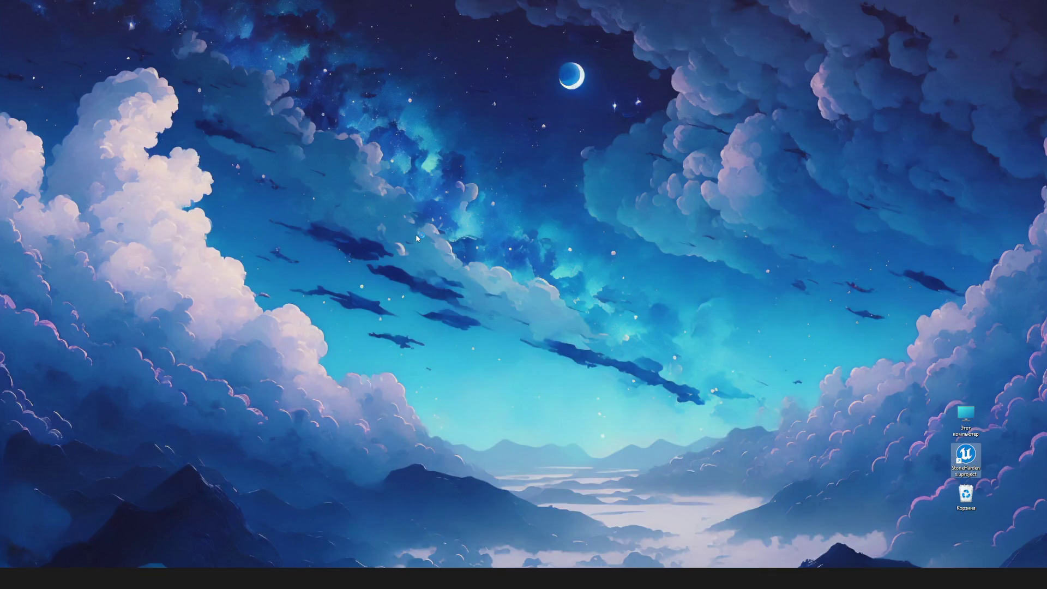
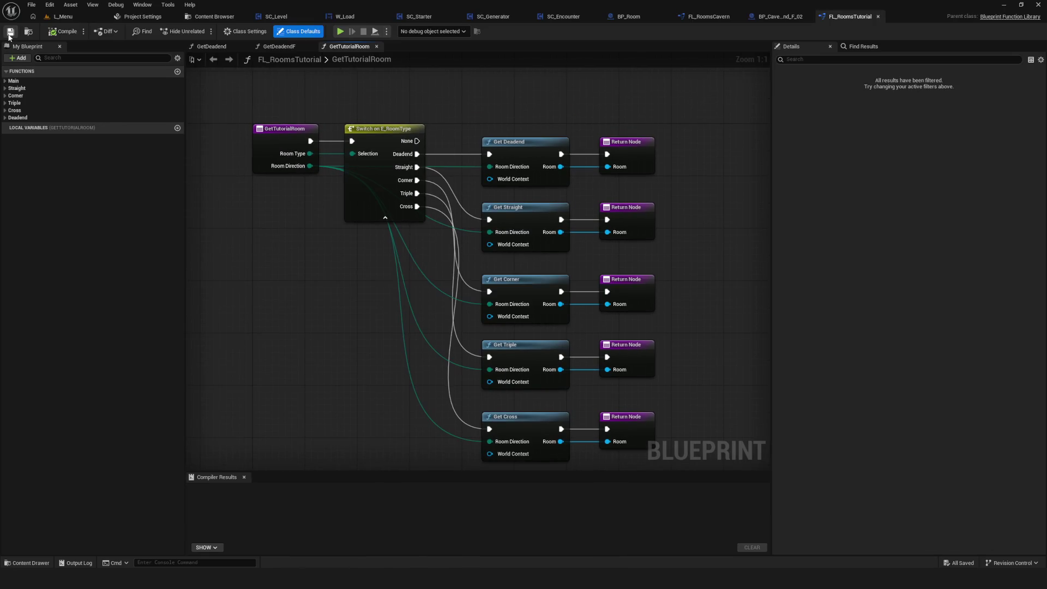
Step: Review the GetTutorialRoom switch nodes, then bring up SC_Generator's GetLevelData graph
scroll(423, 213, "down", 10)
scroll(419, 217, "up", 10)
mouse_move(419, 217)
left_mouse_down()
mouse_move(665, 182)
mouse_move(672, 122)
mouse_move(615, 164)
mouse_move(731, 109)
left_mouse_up()
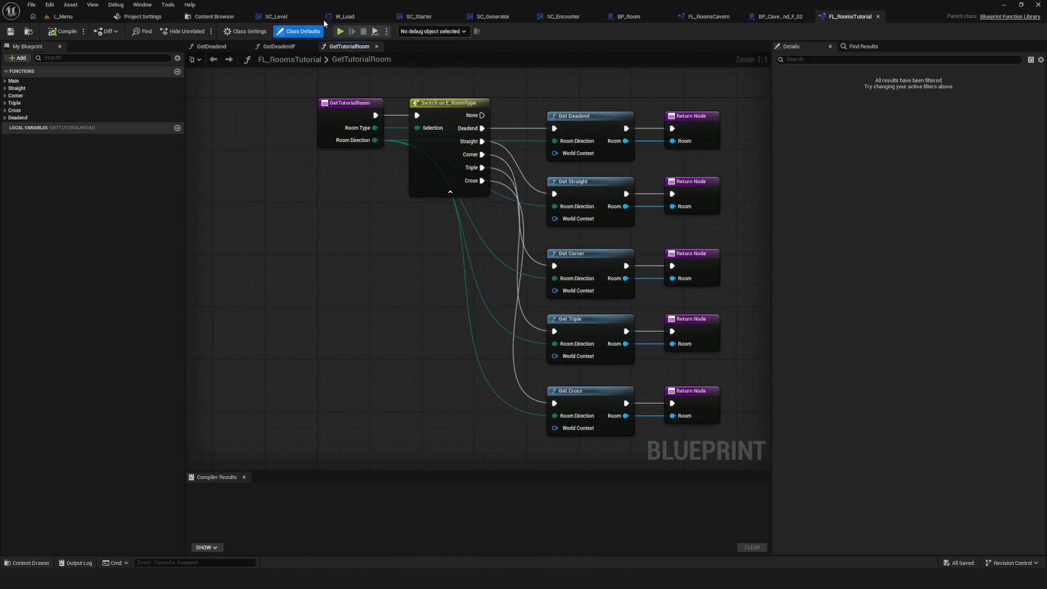
mouse_move(608, 198)
left_mouse_down()
mouse_move(413, 192)
mouse_move(585, 192)
left_mouse_up()
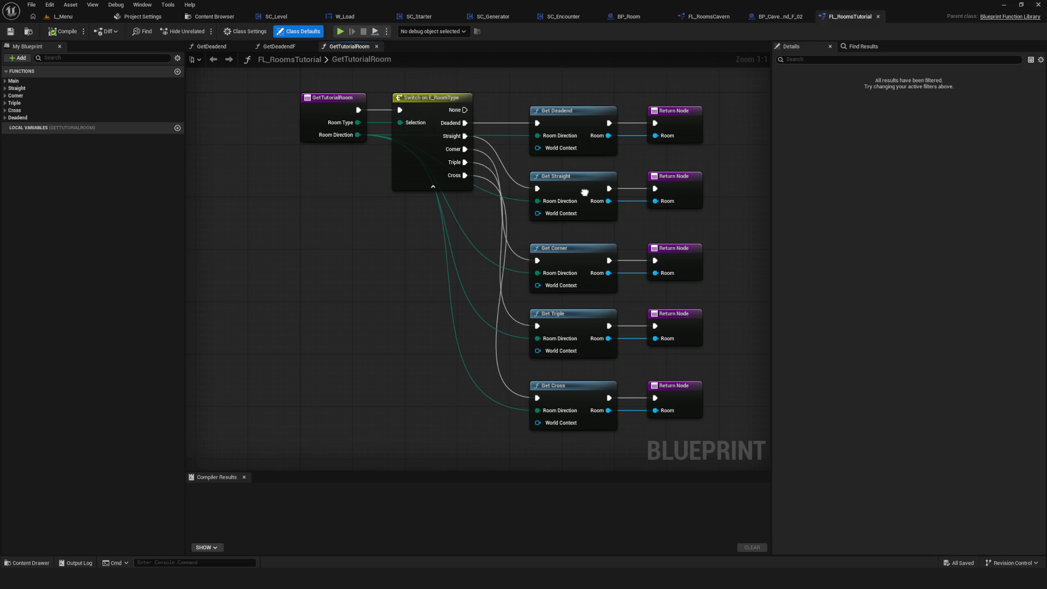
left_click_drag(585, 192, 583, 192)
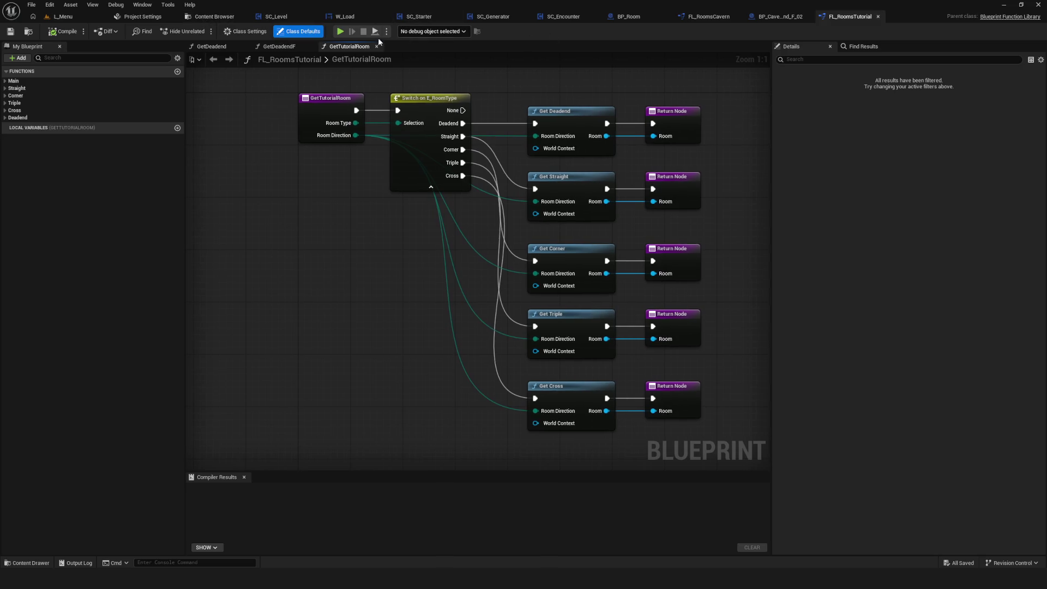
left_click_drag(290, 101, 285, 112)
left_click(492, 16)
mouse_move(418, 222)
left_mouse_down()
mouse_move(483, 196)
mouse_move(481, 222)
mouse_move(519, 273)
left_mouse_up()
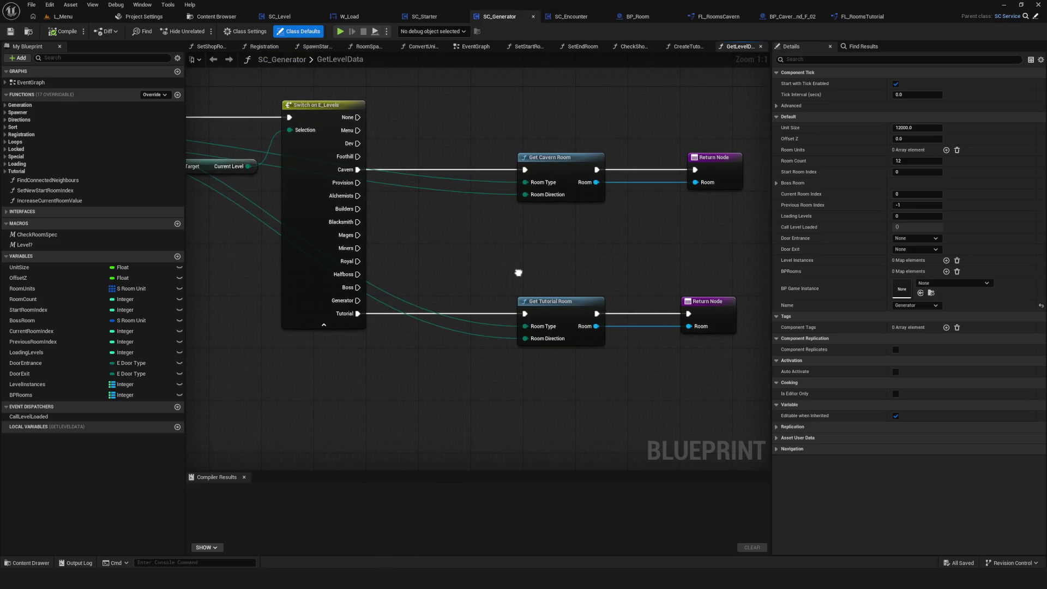
Step: Check the Get Tutorial Room and Return nodes in GetLevelData, then switch to the EventGraph's tab menu
left_click_drag(507, 271, 718, 392)
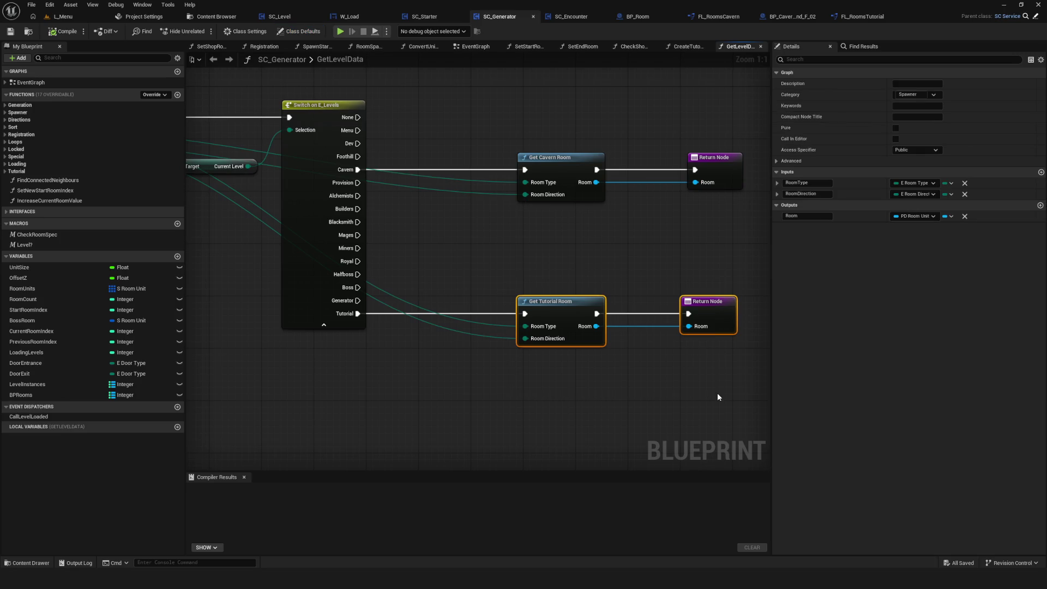
mouse_move(520, 266)
left_mouse_down()
mouse_move(582, 323)
mouse_move(678, 360)
left_mouse_up()
left_click(688, 362)
mouse_move(550, 342)
left_mouse_down()
mouse_move(599, 340)
mouse_move(596, 323)
mouse_move(634, 319)
left_mouse_up()
left_click_drag(332, 92, 506, 98)
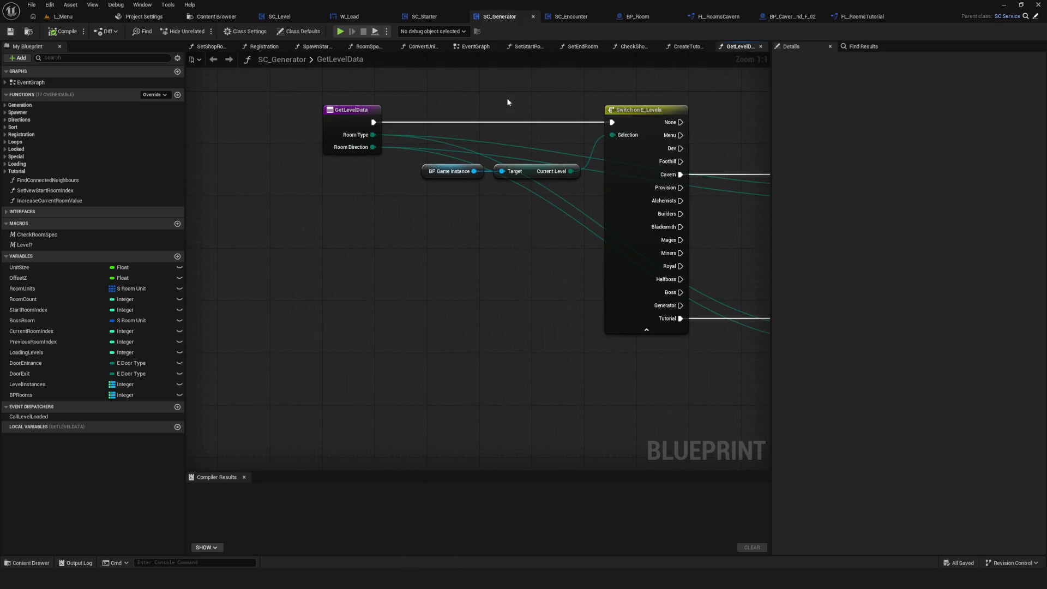
left_click_drag(714, 83, 681, 94)
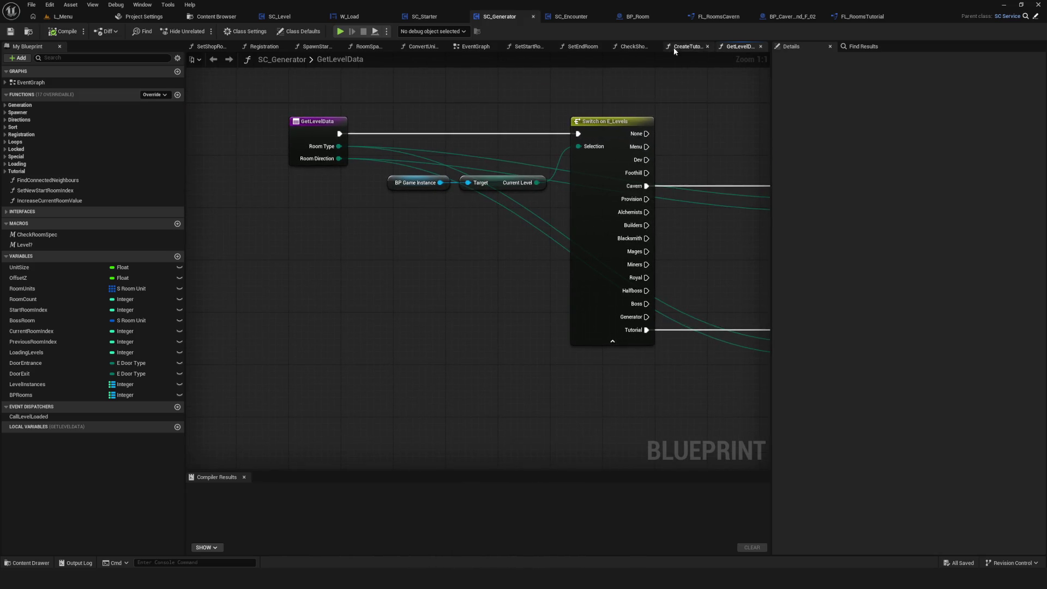
left_click(488, 48)
right_click(485, 48)
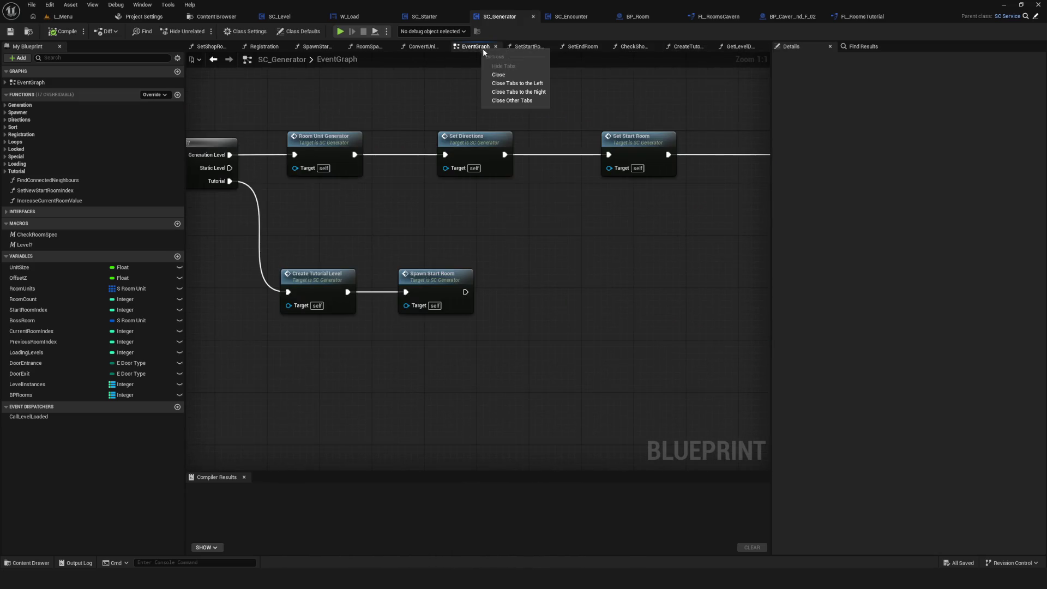
Step: Close the other graph tabs and bring the EventGraph's tutorial branch into view
left_click(499, 100)
left_click_drag(621, 137, 619, 138)
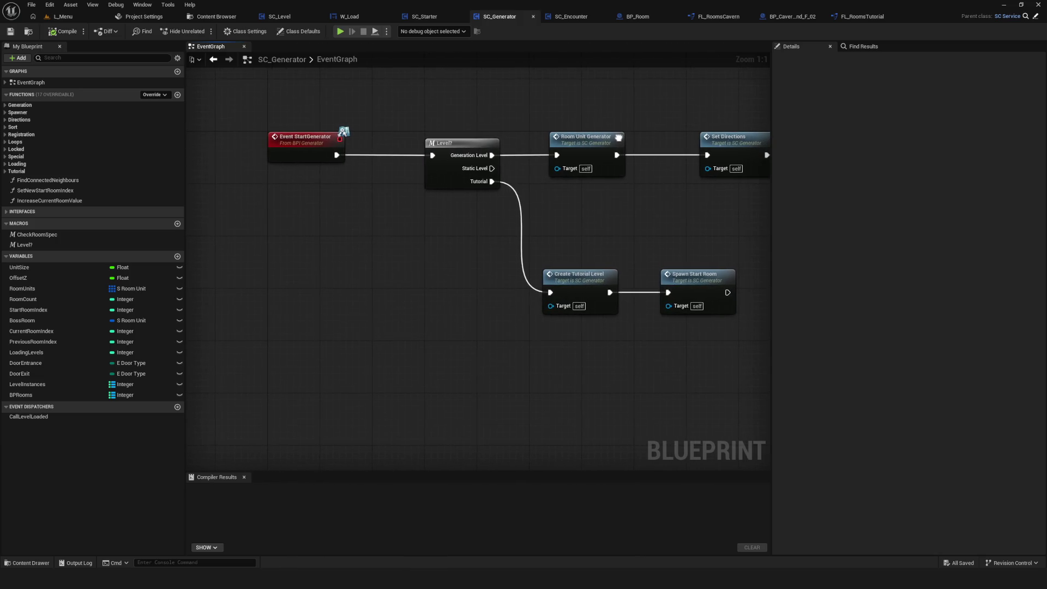
left_click_drag(546, 200, 389, 200)
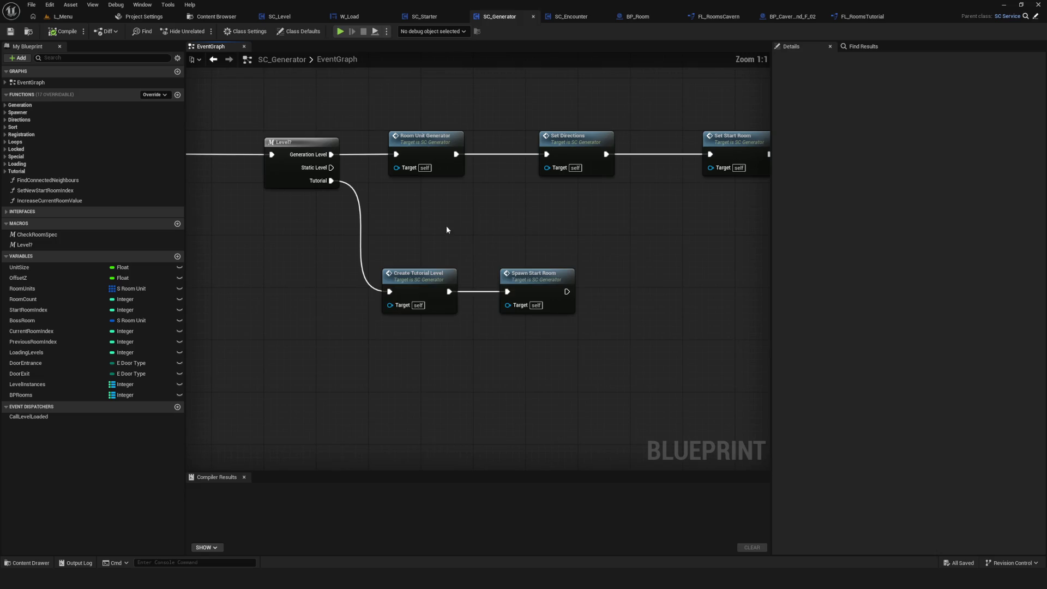
left_click_drag(450, 306, 447, 275)
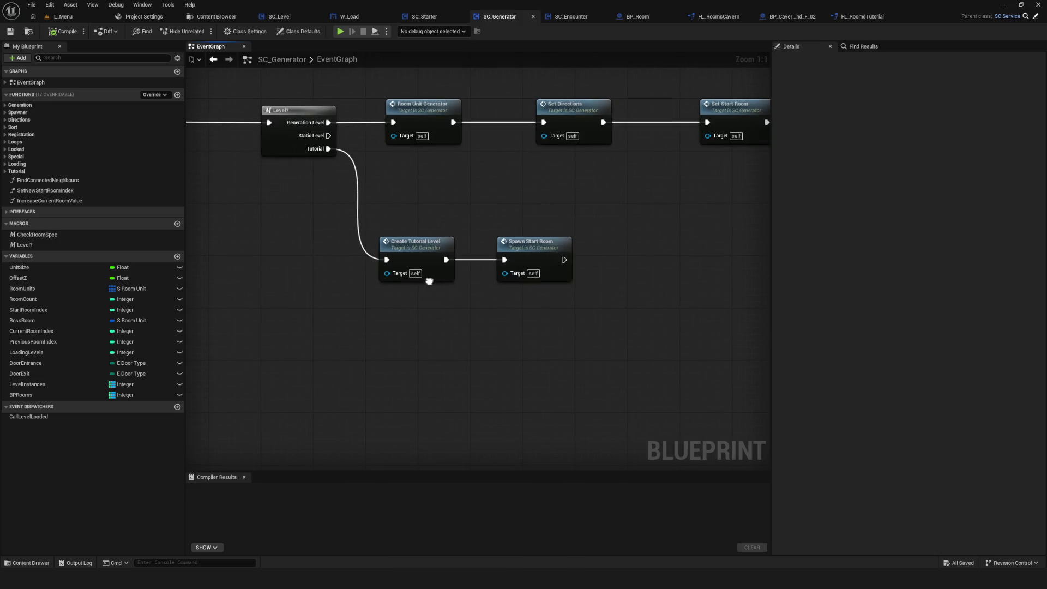
Step: Inspect CreateTutorialLevel's Make S Room Unit setup, then open the SpawnStartRoom function
double_click(417, 244)
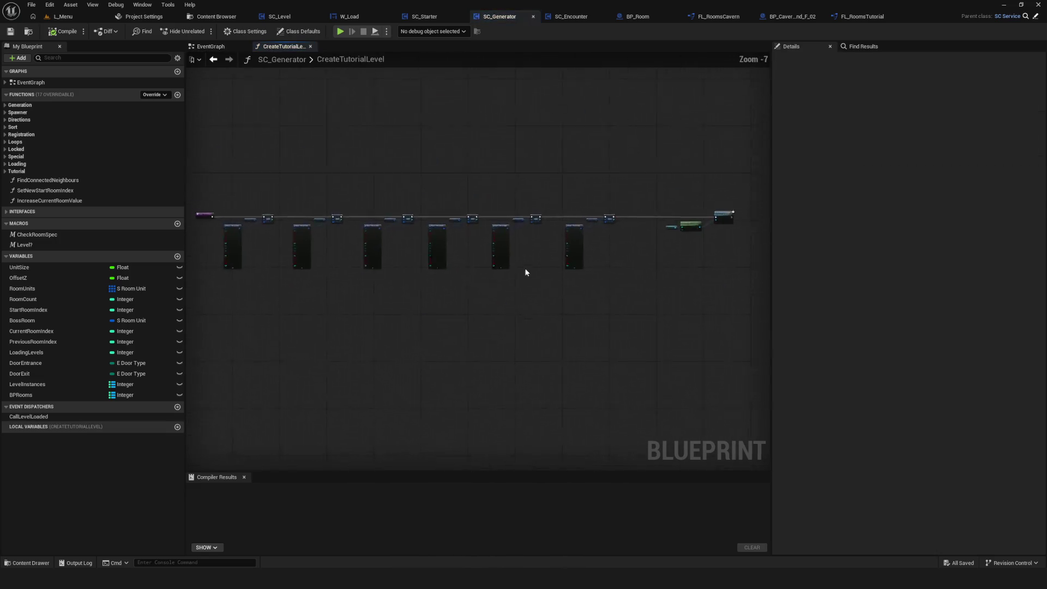
mouse_move(505, 286)
left_mouse_down()
mouse_move(533, 252)
mouse_move(508, 189)
left_mouse_up()
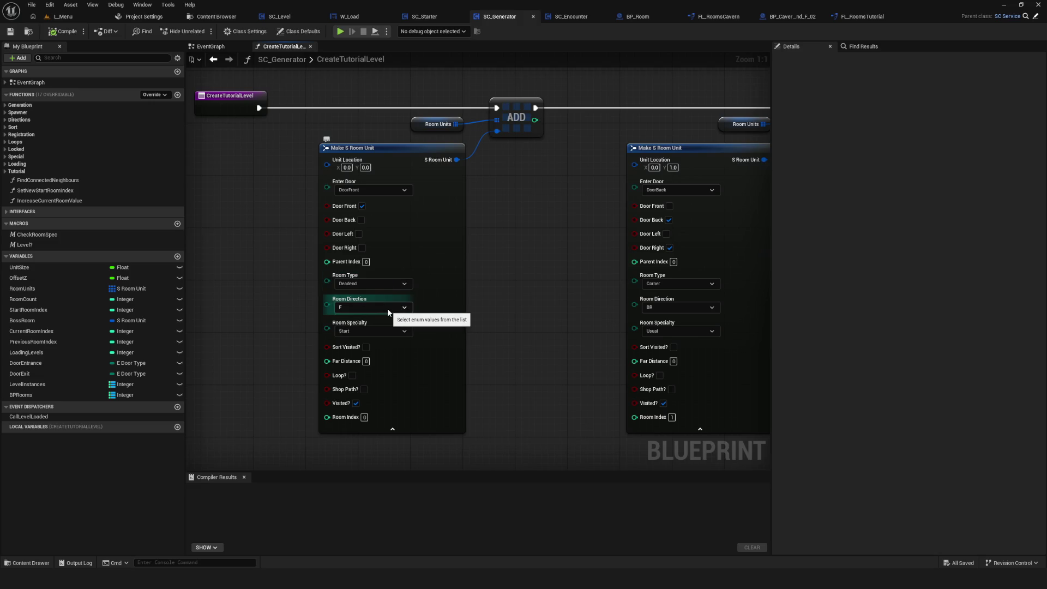
left_click(213, 59)
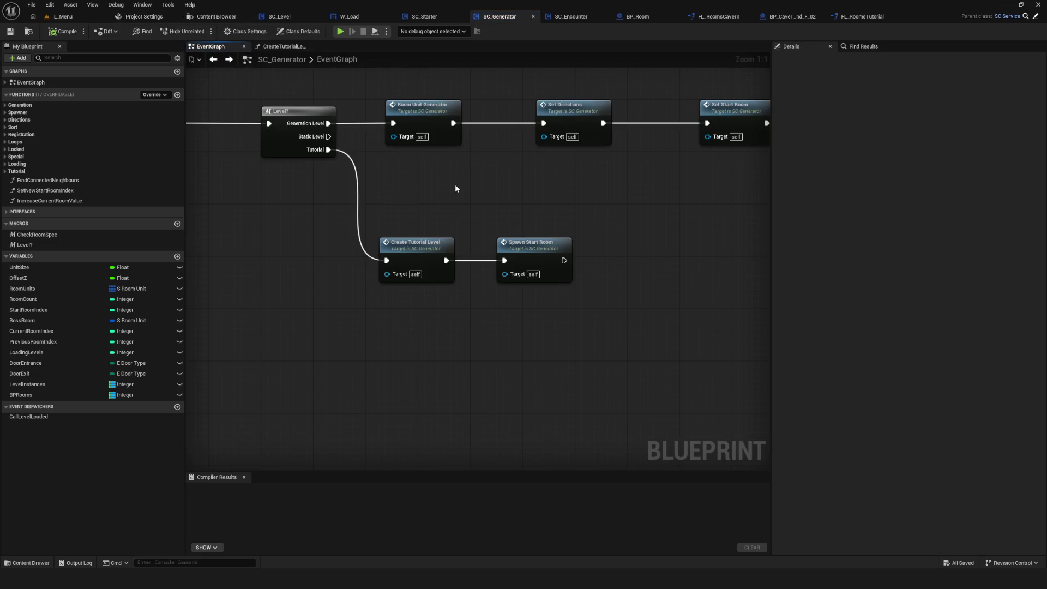
left_click(413, 255)
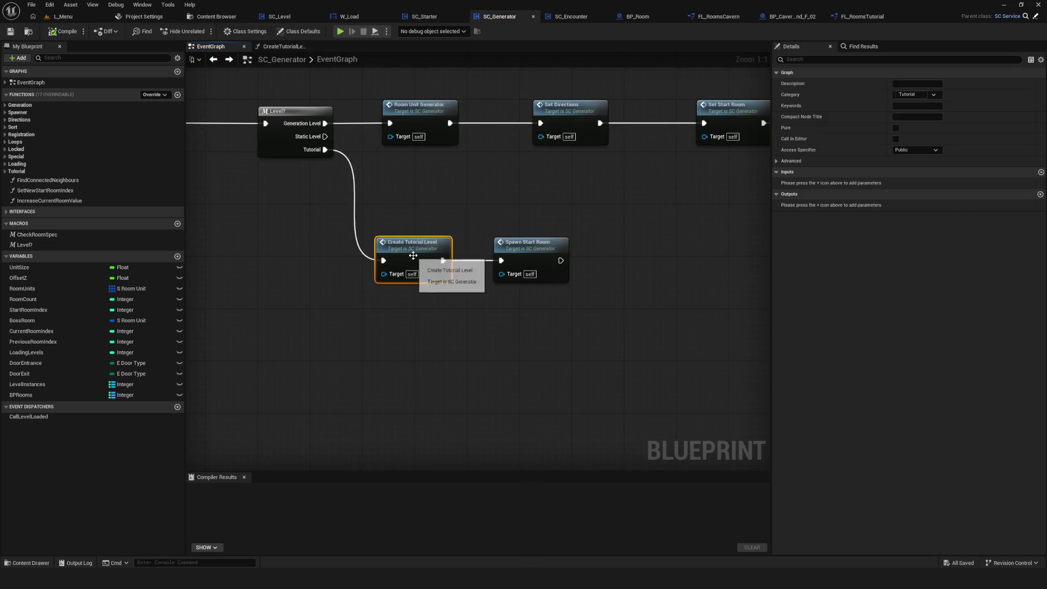
double_click(412, 255)
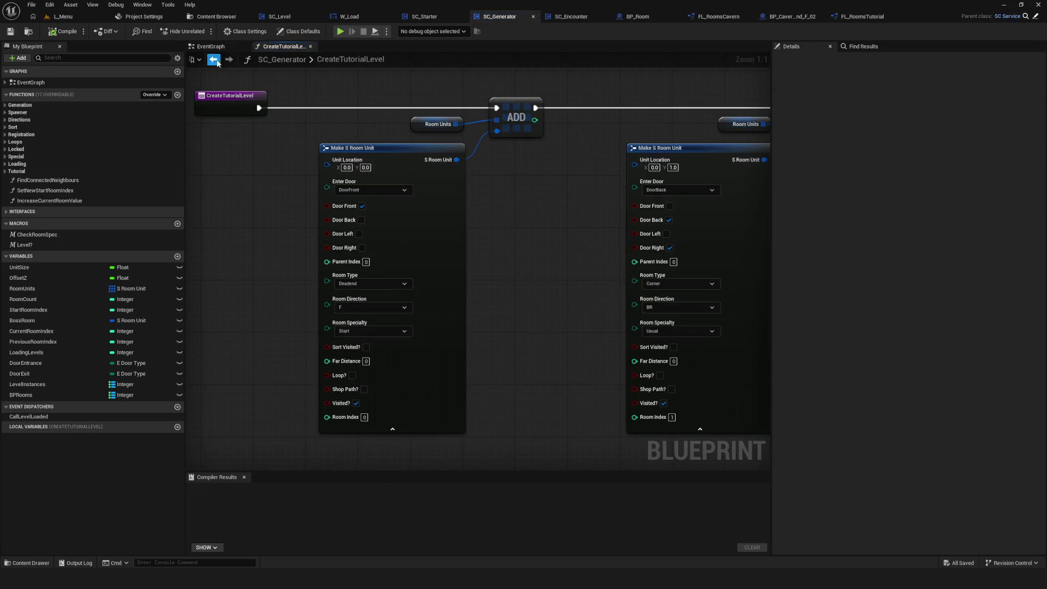
left_click(214, 59)
double_click(526, 244)
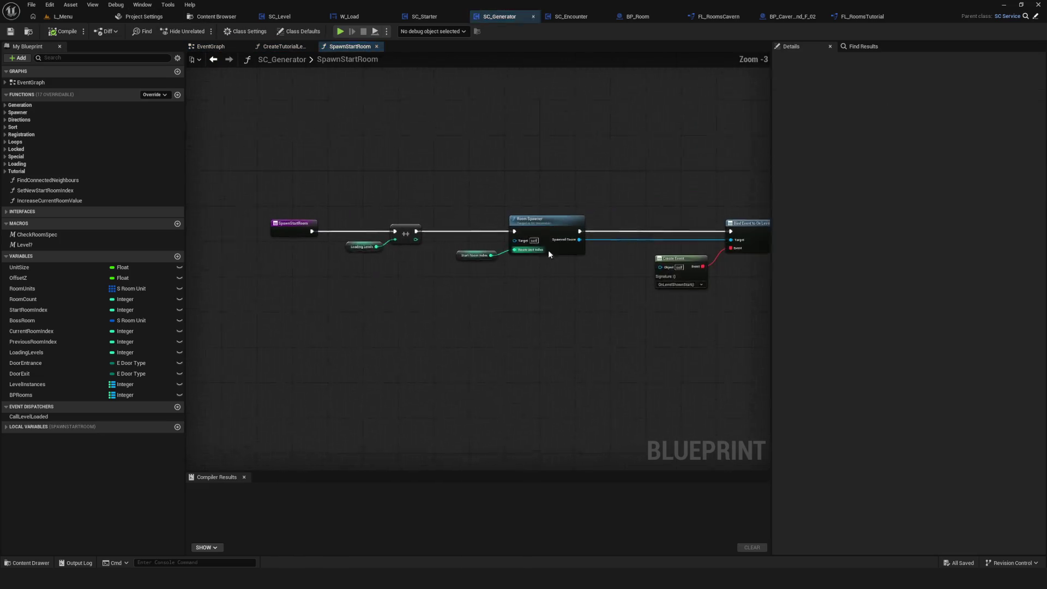
Step: Move SpawnStartRoom's Start Room Index node up and right, then open the RoomSpawner function graph
scroll(389, 249, "up", 3)
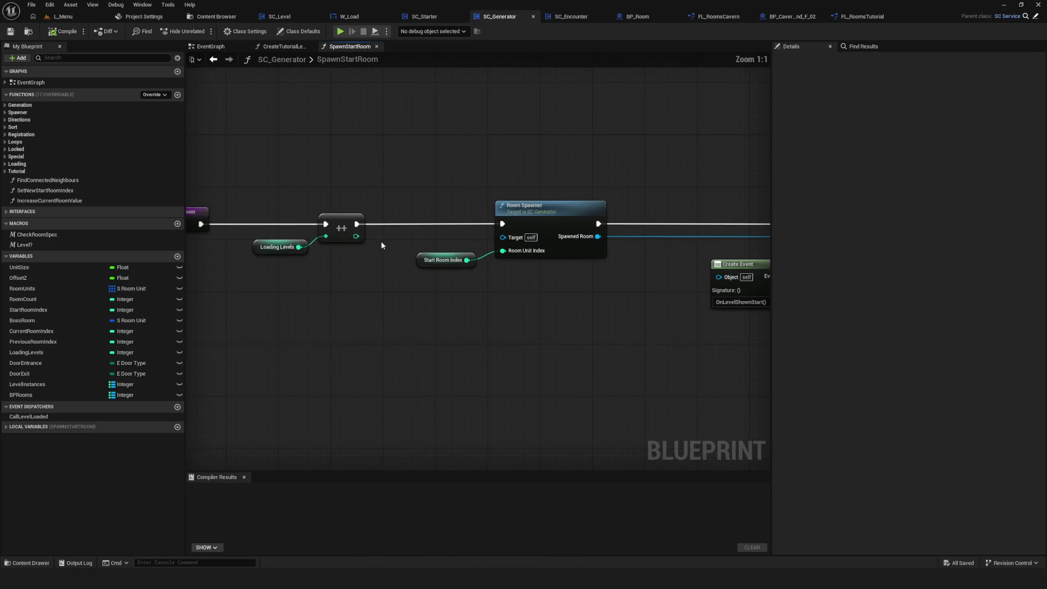
left_click(549, 224)
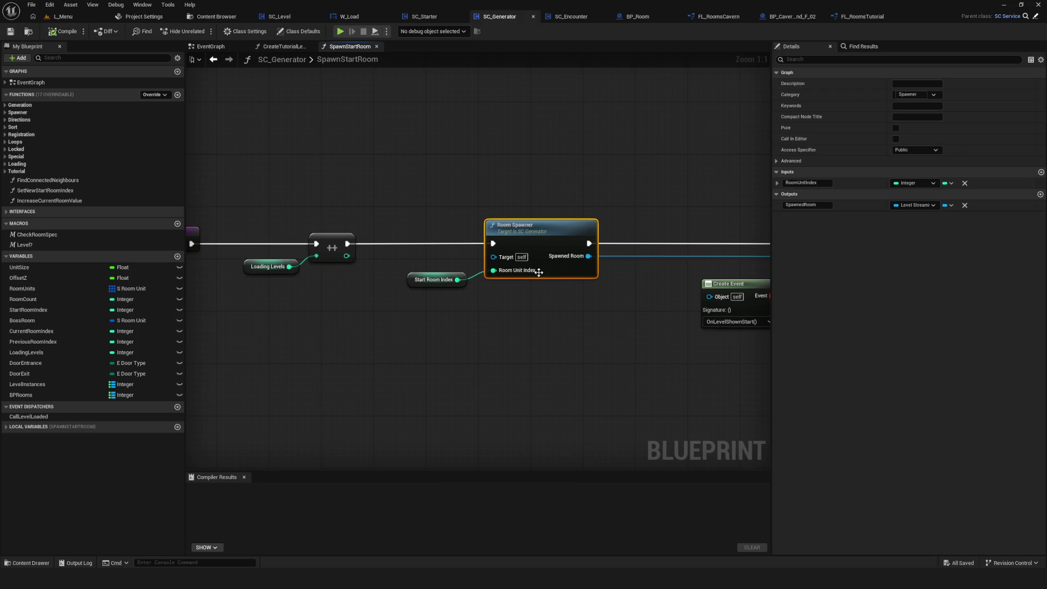
mouse_move(536, 277)
left_mouse_down()
mouse_move(526, 293)
mouse_move(516, 265)
left_mouse_up()
scroll(516, 265, "down", 5)
scroll(432, 267, "up", 5)
left_click_drag(367, 218, 427, 309)
left_click(423, 308)
left_click_drag(574, 295, 370, 270)
left_click(363, 277)
left_click_drag(514, 291, 482, 285)
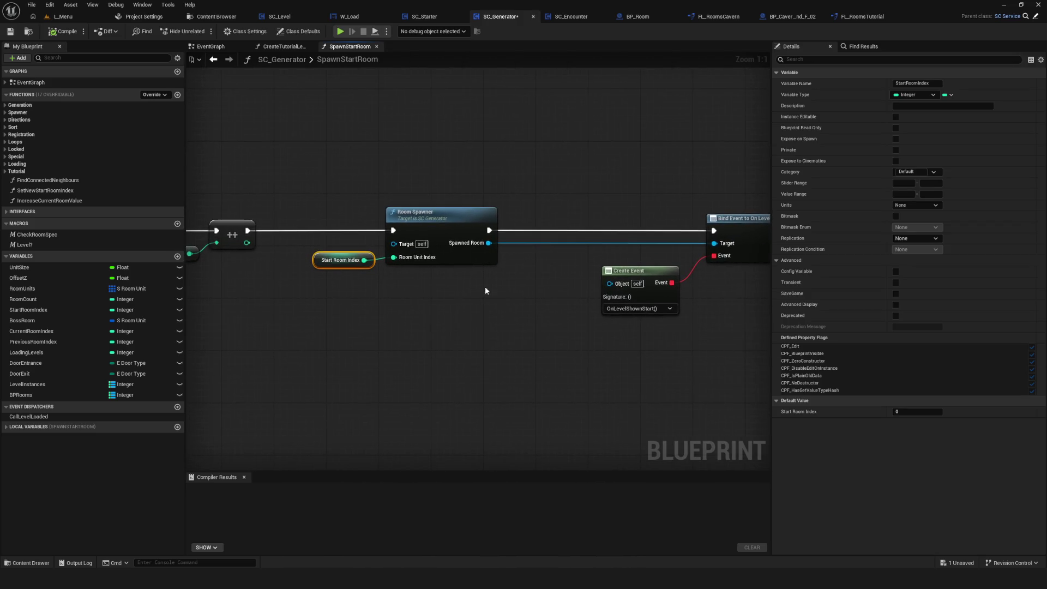
left_click(427, 217)
double_click(448, 218)
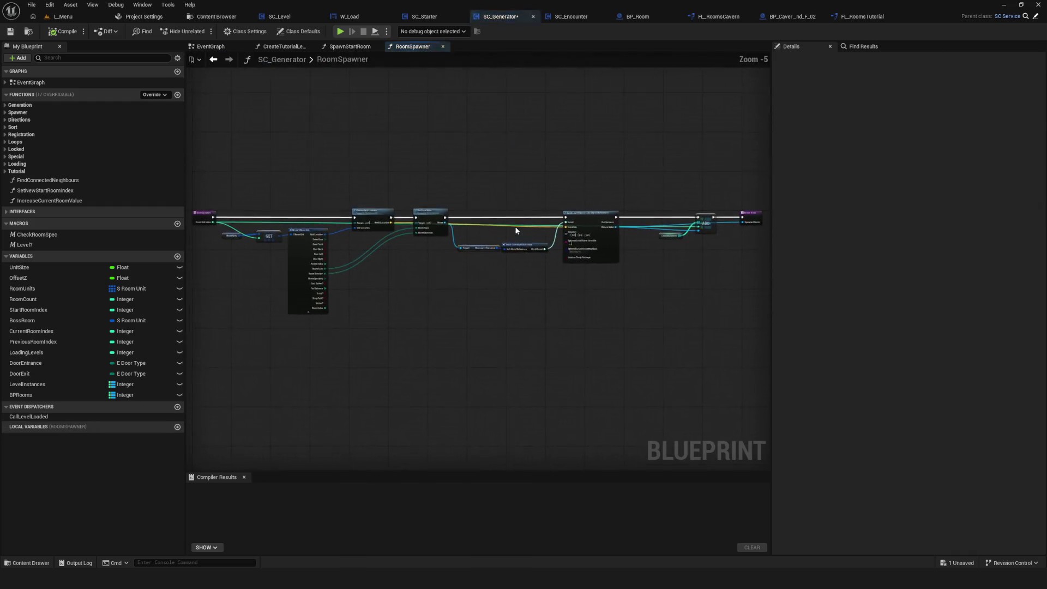
Step: Move the Room Level Instance Target node in RoomSpawner left and down
mouse_move(725, 187)
left_mouse_down()
mouse_move(433, 286)
mouse_move(402, 252)
left_mouse_up()
scroll(534, 223, "up", 5)
left_click_drag(498, 217, 594, 221)
left_click_drag(393, 247, 545, 248)
left_click_drag(468, 257, 503, 347)
mouse_move(440, 313)
left_mouse_down()
mouse_move(402, 313)
mouse_move(420, 288)
left_mouse_up()
left_click(485, 247)
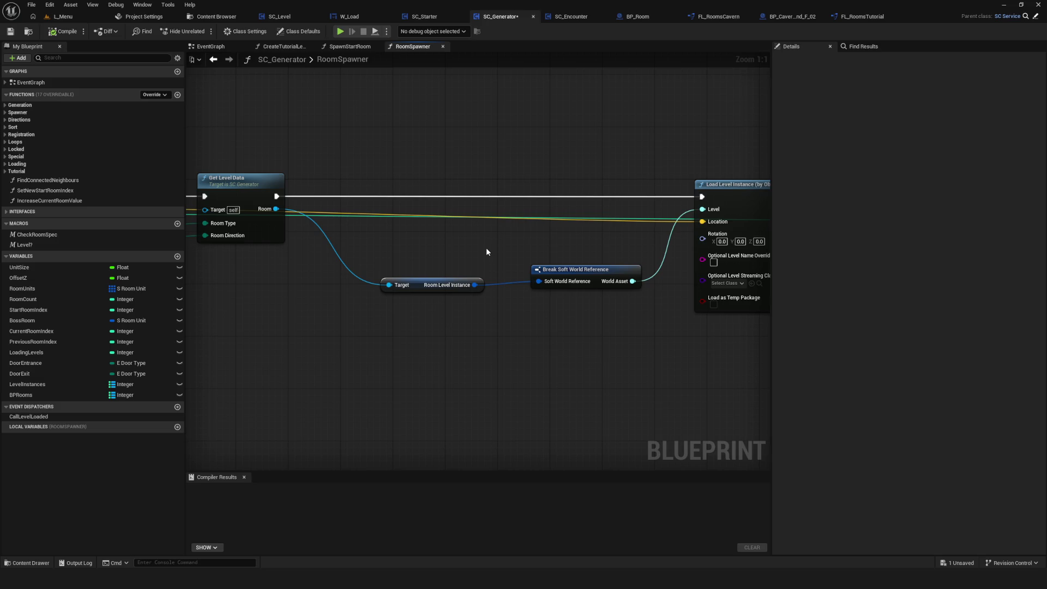
left_click(448, 284)
left_click_drag(425, 329, 535, 335)
Step: Review the whole RoomSpawner node chain and compile SC_Generator successfully
scroll(535, 338, "down", 8)
scroll(518, 286, "up", 7)
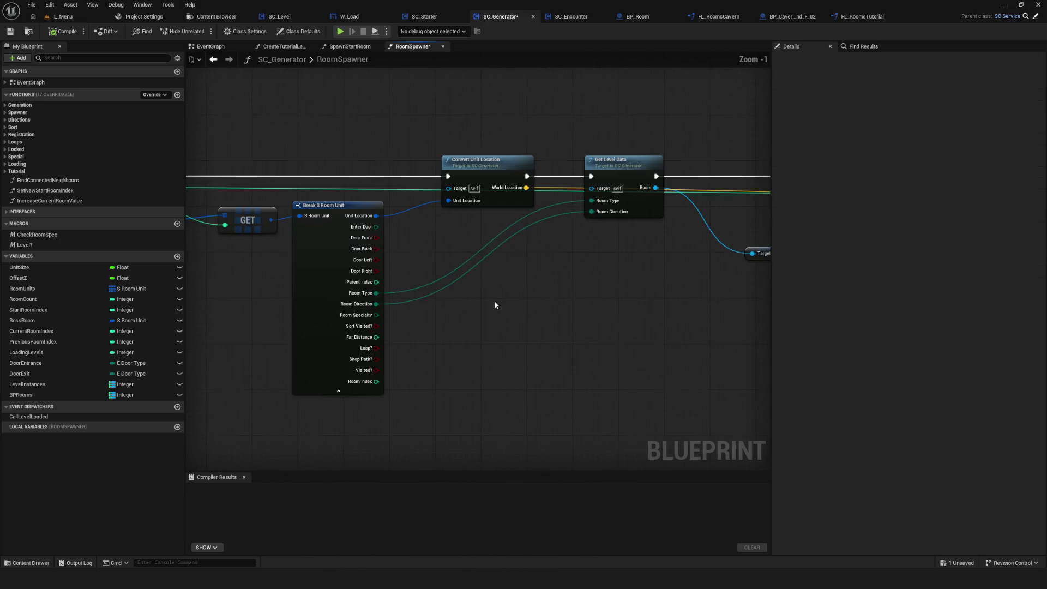
left_click_drag(628, 302, 550, 295)
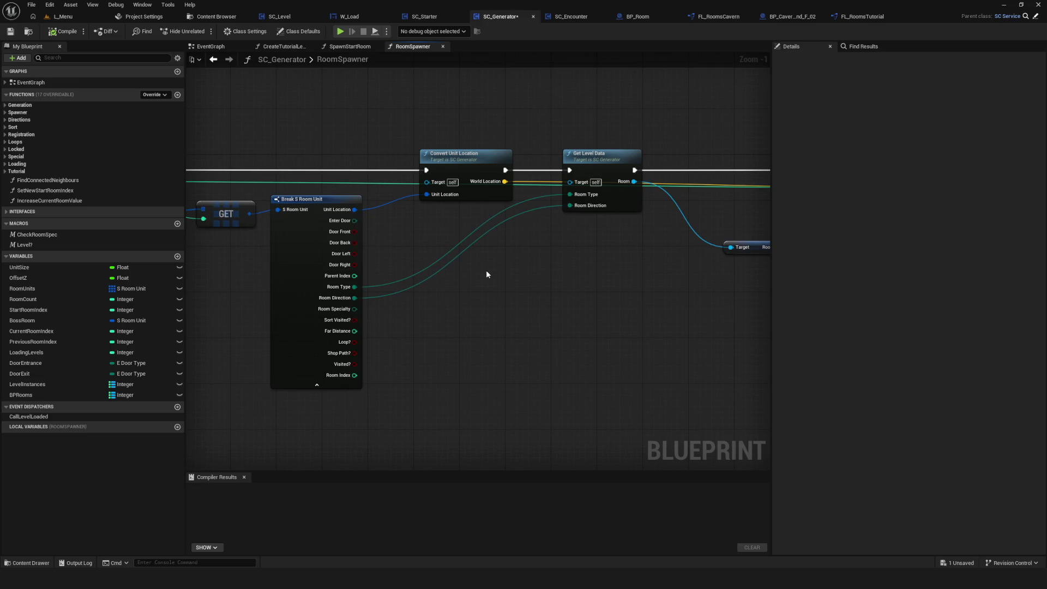
left_click_drag(570, 293, 441, 282)
scroll(446, 281, "down", 4)
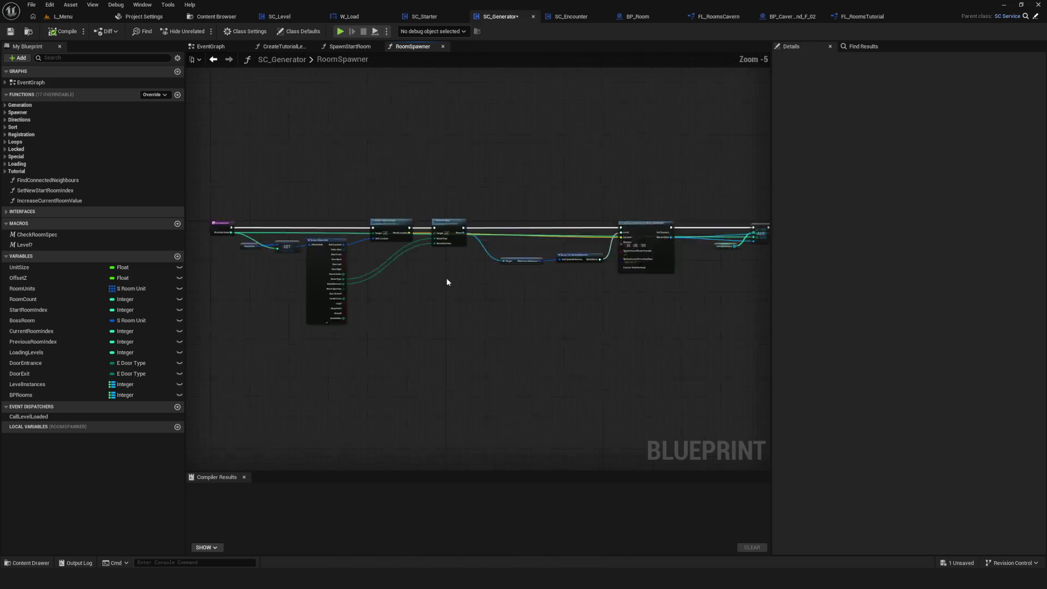
scroll(450, 280, "up", 1)
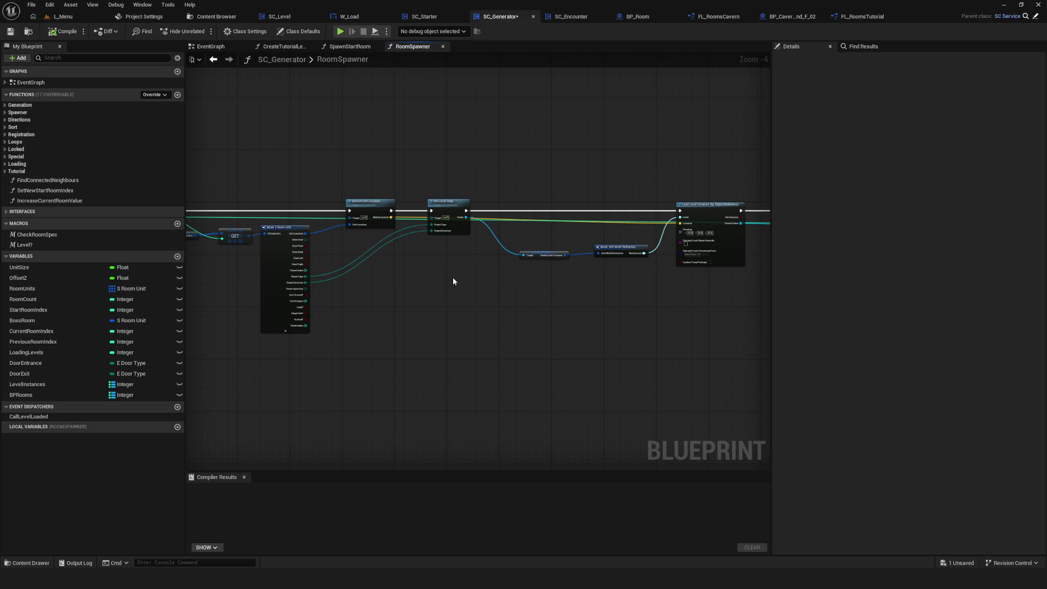
left_click(63, 31)
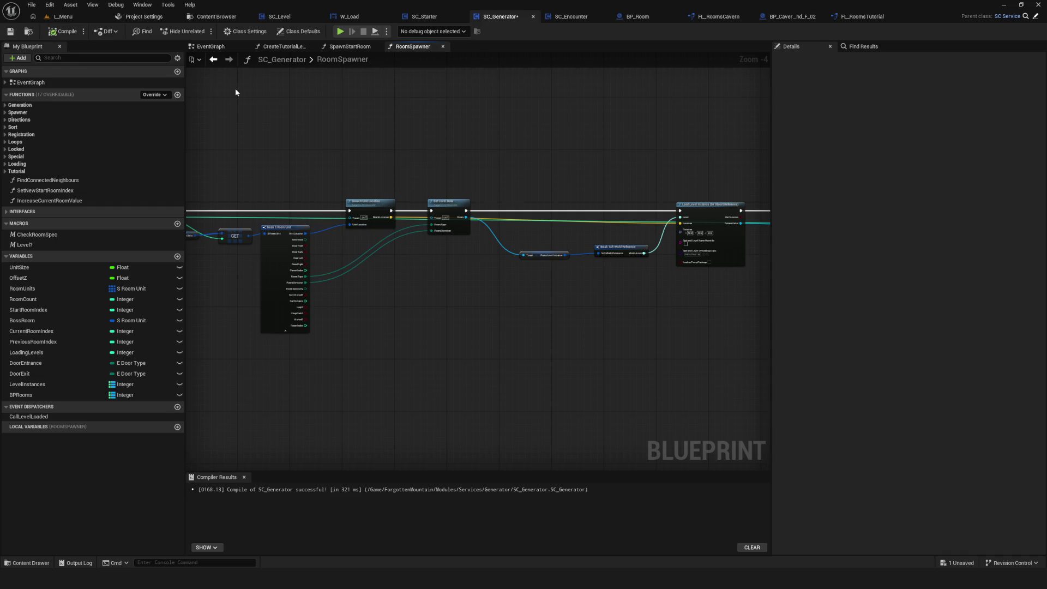
key("ctrl+s")
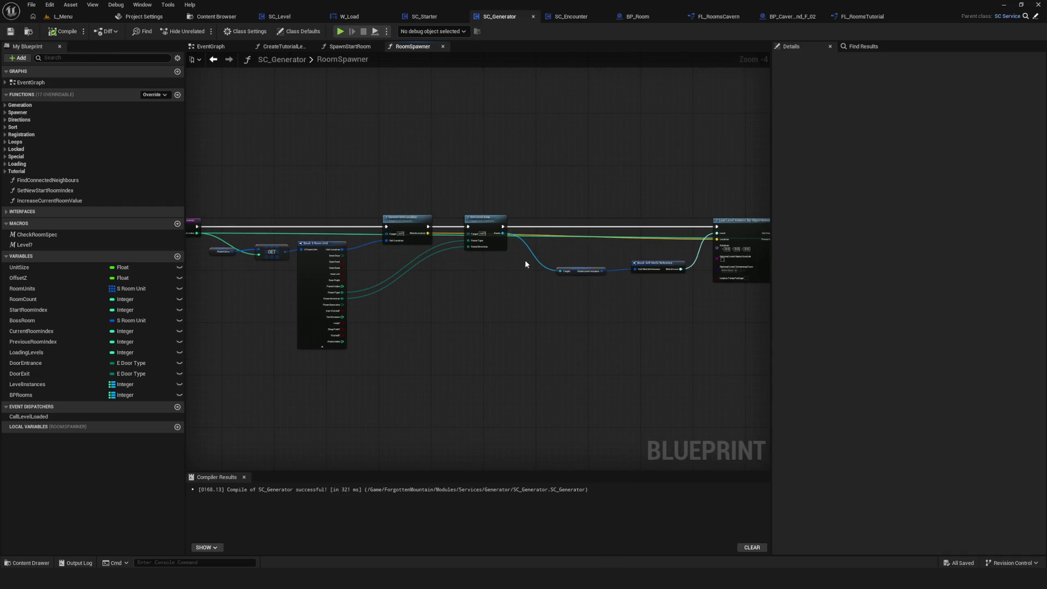
scroll(337, 267, "up", 1)
scroll(337, 267, "up", 3)
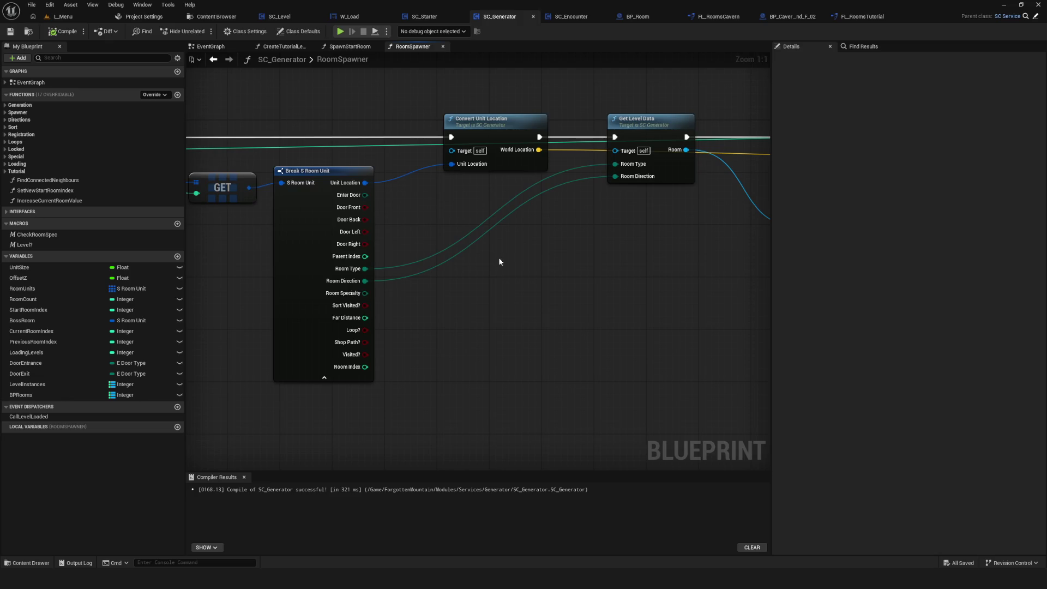
left_click_drag(528, 262, 645, 271)
mouse_move(551, 271)
left_mouse_down()
mouse_move(602, 270)
mouse_move(575, 260)
left_mouse_up()
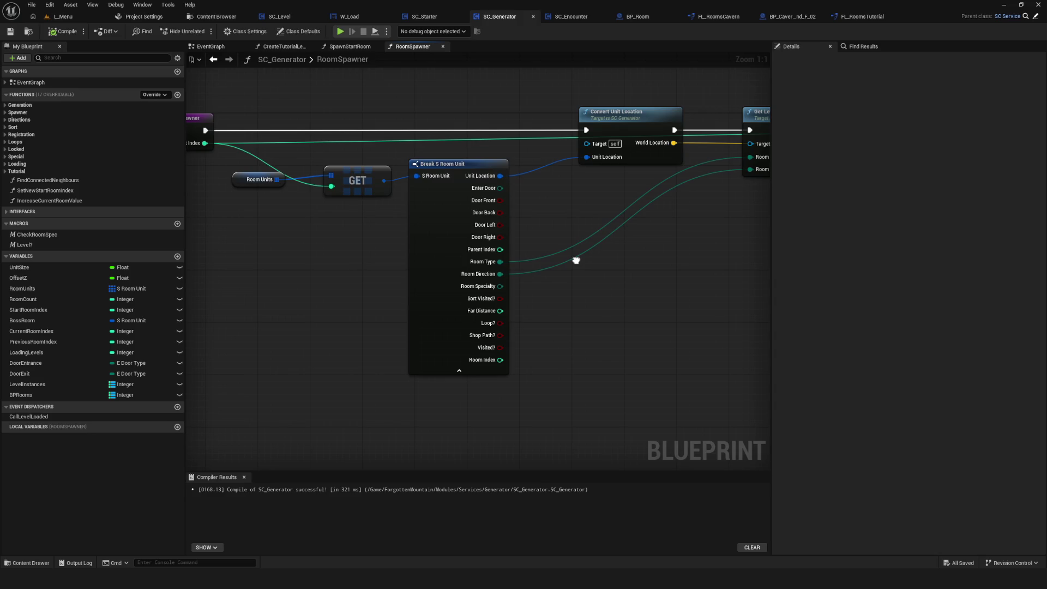
scroll(556, 267, "down", 12)
scroll(563, 272, "up", 9)
scroll(561, 268, "down", 7)
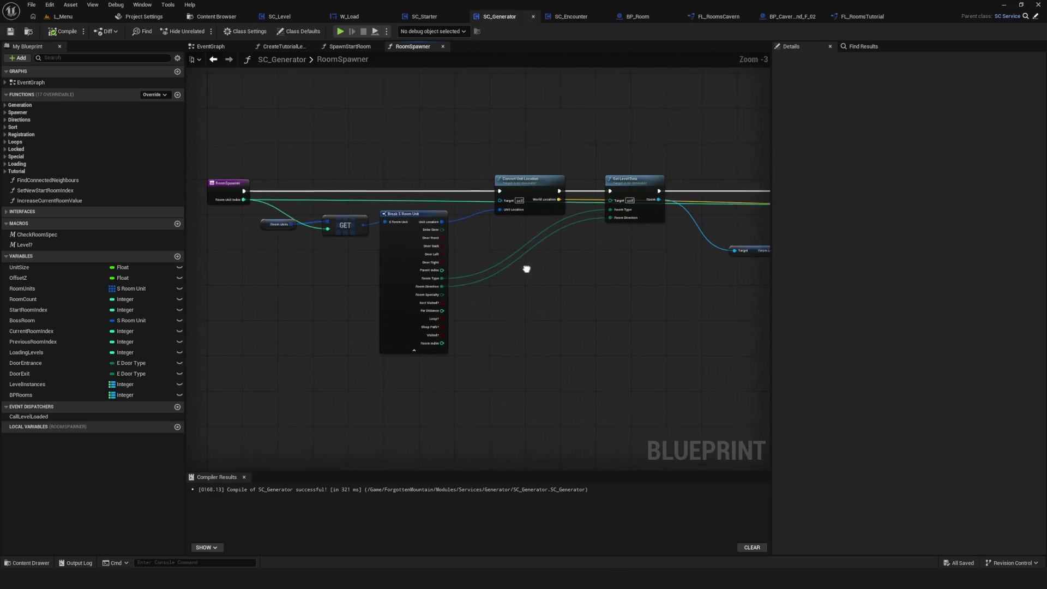
scroll(508, 267, "up", 10)
scroll(493, 270, "down", 2)
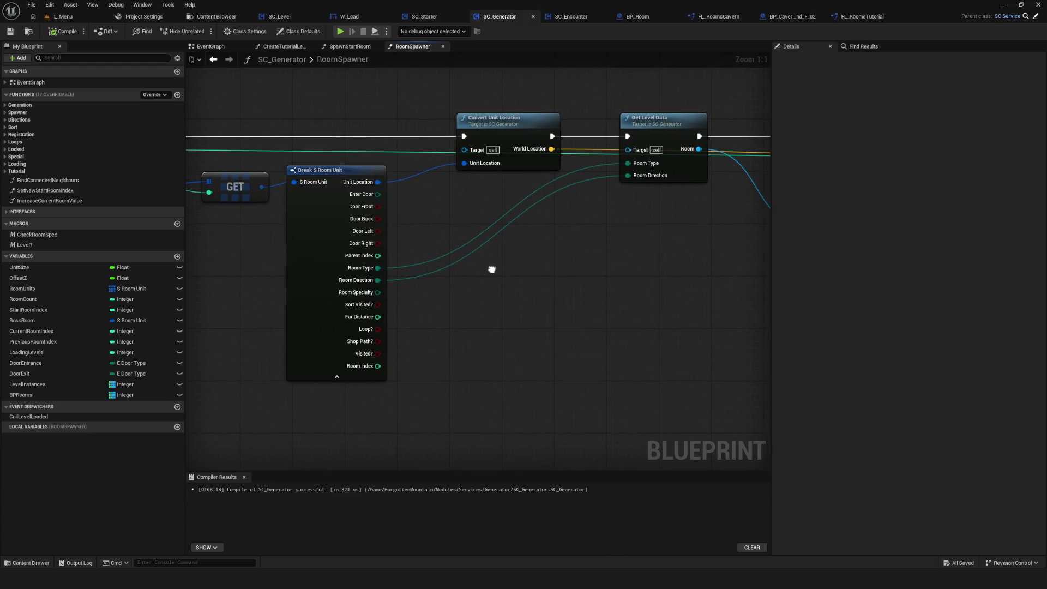
mouse_move(394, 285)
left_mouse_down()
mouse_move(387, 267)
mouse_move(565, 283)
mouse_move(516, 272)
left_mouse_up()
scroll(539, 281, "up", 2)
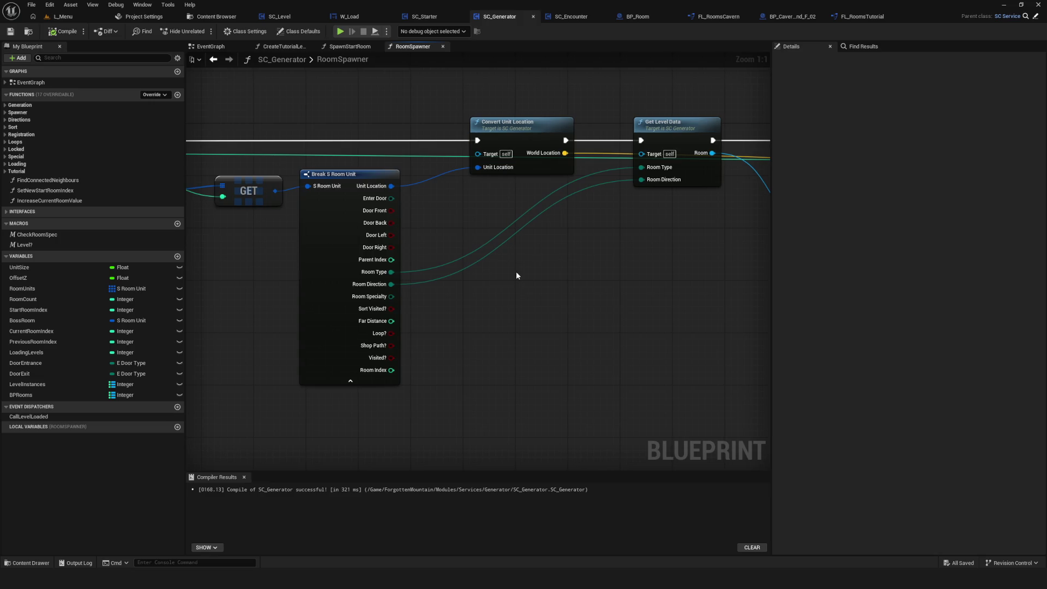
scroll(517, 275, "down", 4)
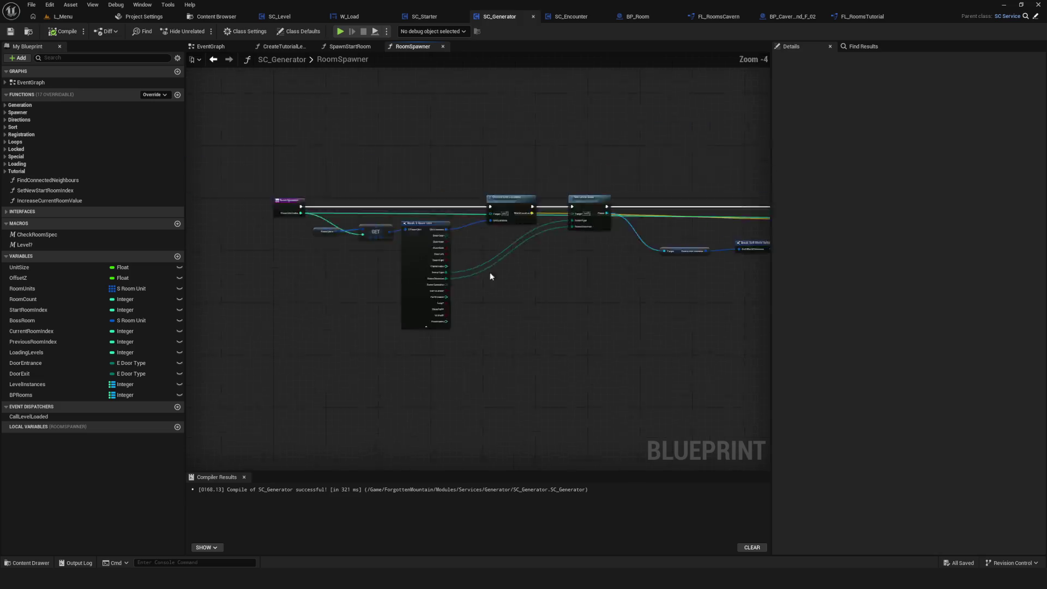
scroll(507, 288, "up", 4)
left_click_drag(507, 288, 382, 292)
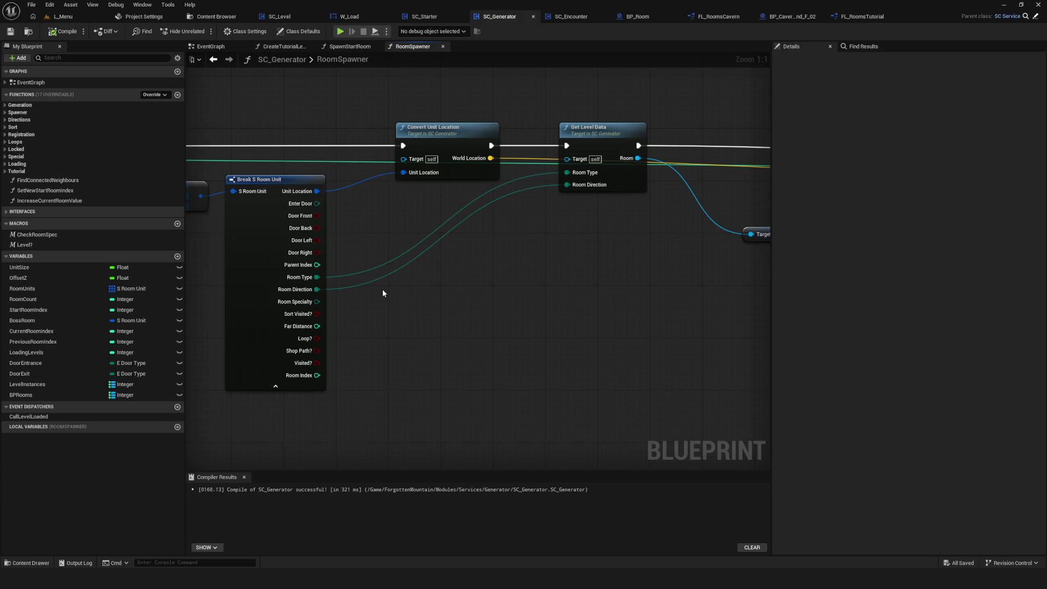
scroll(383, 294, "down", 5)
scroll(388, 285, "up", 5)
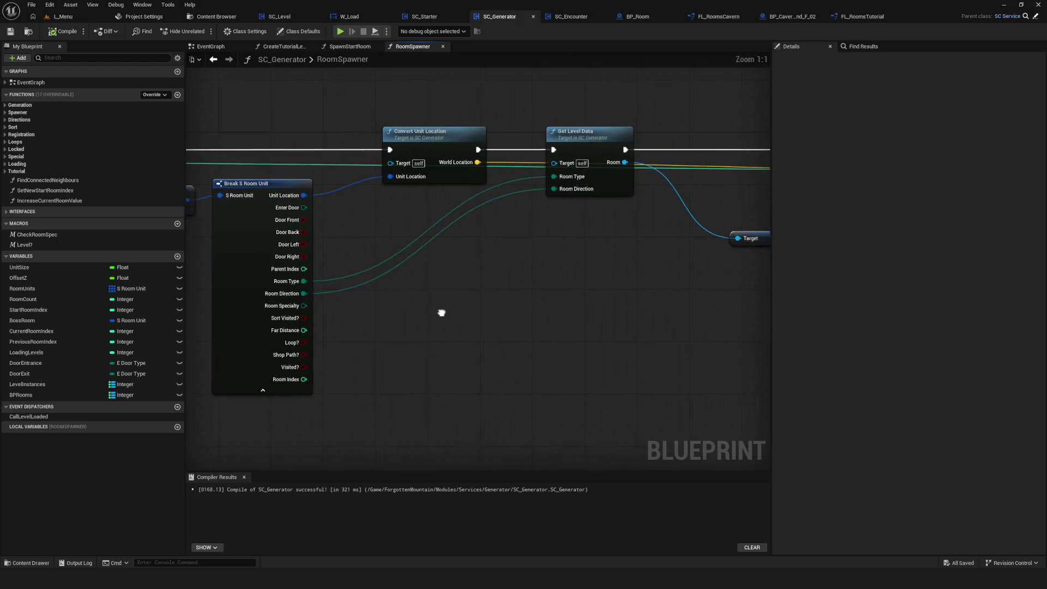
scroll(441, 312, "down", 6)
scroll(385, 343, "up", 4)
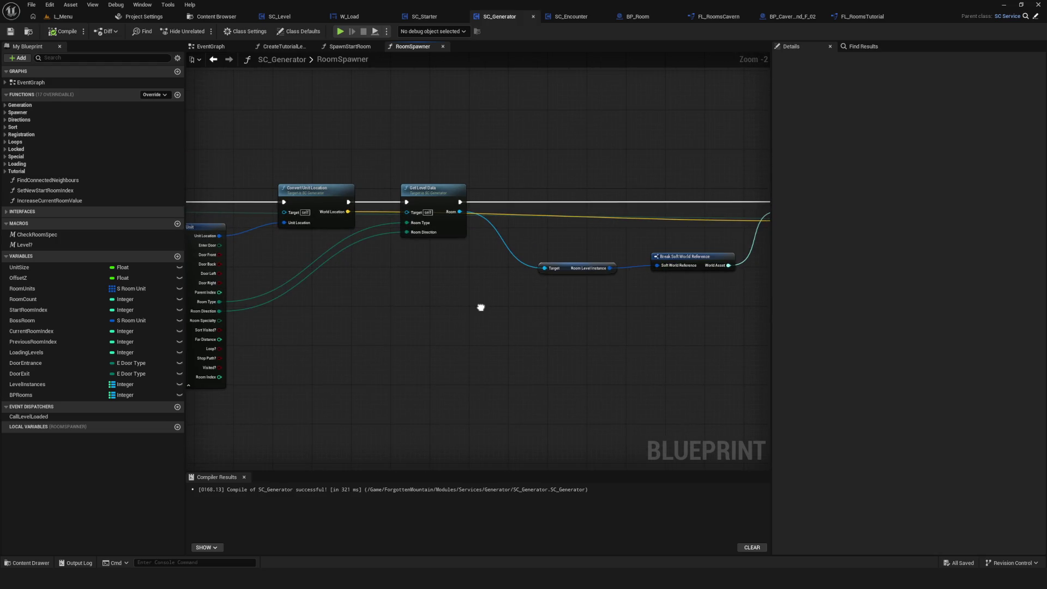
mouse_move(480, 305)
left_mouse_down()
mouse_move(720, 287)
mouse_move(658, 293)
left_mouse_up()
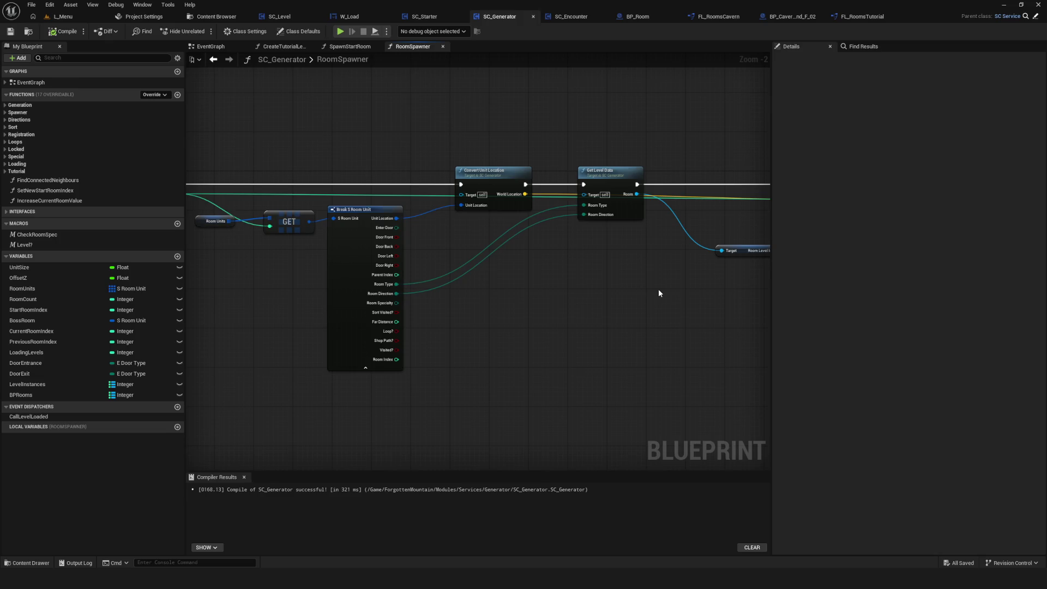
Step: Pan and zoom the RoomSpawner graph to review Convert Unit Location and Get Level Data
mouse_move(574, 289)
left_mouse_down()
mouse_move(593, 290)
mouse_move(55, 302)
mouse_move(68, 301)
left_mouse_up()
scroll(573, 290, "up", 2)
mouse_move(267, 301)
left_mouse_down()
mouse_move(54, 301)
mouse_move(610, 308)
mouse_move(718, 293)
left_mouse_up()
scroll(536, 296, "down", 8)
scroll(541, 293, "up", 8)
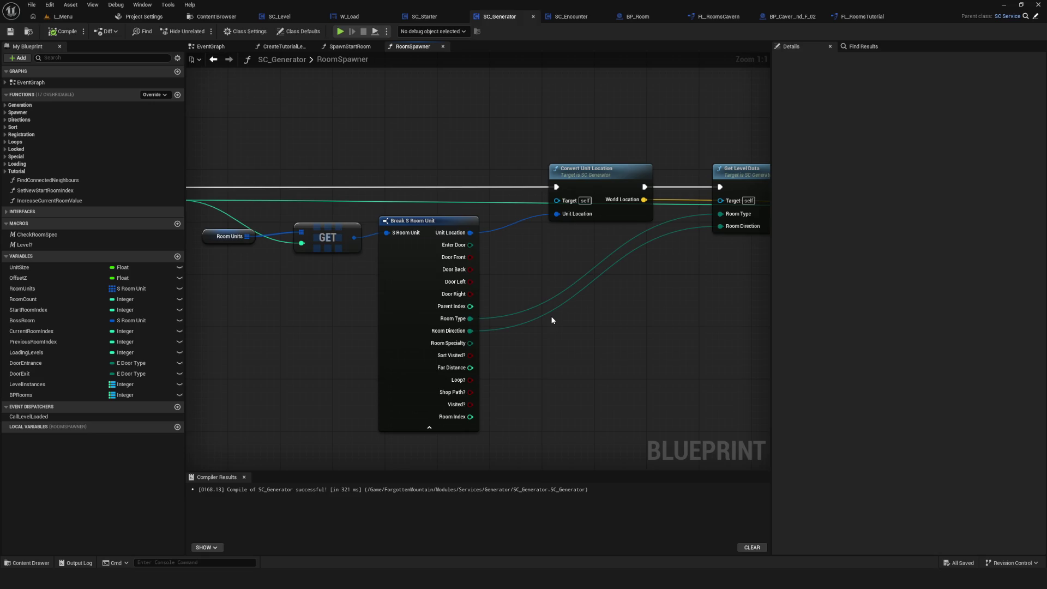
scroll(552, 320, "down", 4)
scroll(551, 320, "up", 3)
mouse_move(551, 320)
left_mouse_down()
mouse_move(374, 346)
mouse_move(510, 335)
left_mouse_up()
scroll(511, 335, "down", 2)
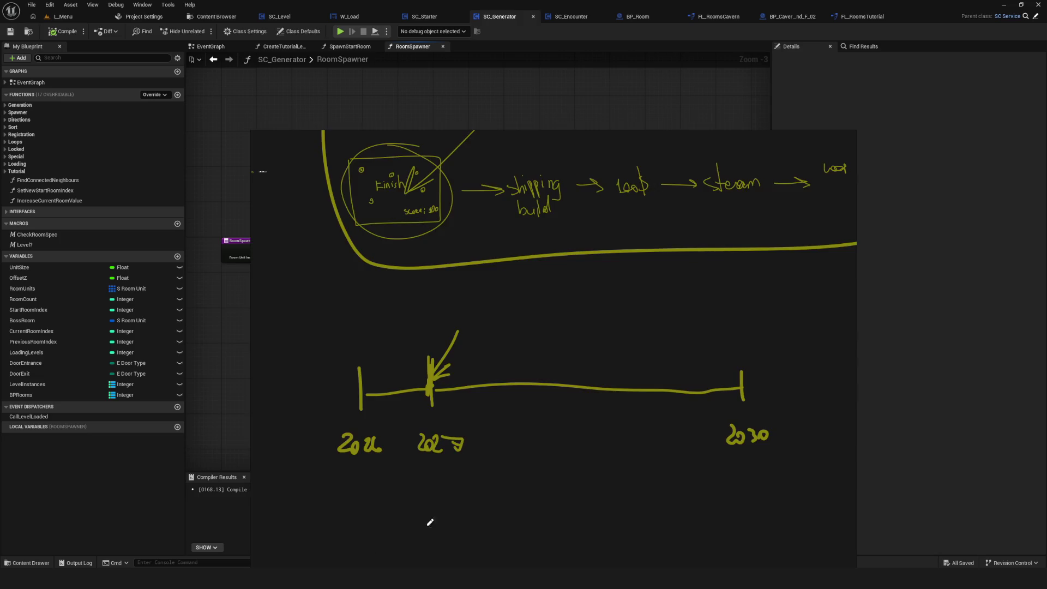
Step: Sketch two clusters of adjoining square rooms on the gameplan drawing
mouse_move(503, 307)
left_mouse_down()
mouse_move(502, 344)
mouse_move(538, 328)
mouse_move(504, 344)
left_mouse_up()
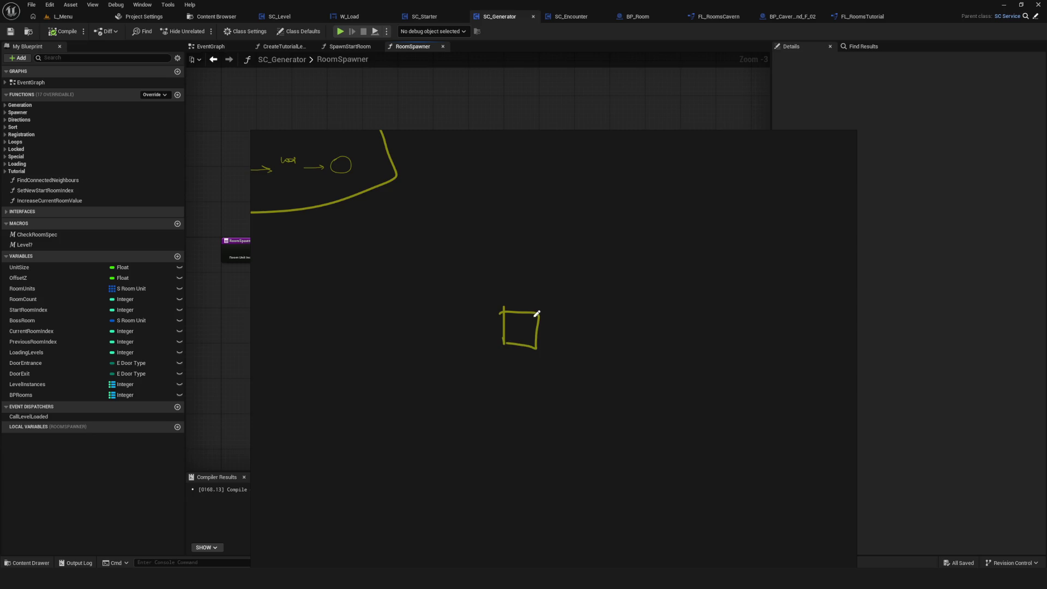
mouse_move(537, 284)
left_mouse_down()
mouse_move(500, 306)
mouse_move(602, 297)
mouse_move(546, 295)
mouse_move(594, 276)
mouse_move(591, 293)
left_mouse_up()
left_click_drag(538, 256, 602, 269)
mouse_move(549, 215)
left_mouse_down()
mouse_move(528, 268)
mouse_move(549, 268)
left_mouse_up()
mouse_move(610, 218)
left_mouse_down()
mouse_move(647, 216)
mouse_move(597, 274)
left_mouse_up()
mouse_move(543, 216)
left_mouse_down()
mouse_move(605, 173)
mouse_move(602, 225)
left_mouse_up()
mouse_move(648, 374)
left_mouse_down()
mouse_move(682, 374)
mouse_move(624, 448)
mouse_move(650, 411)
left_mouse_up()
mouse_move(603, 443)
left_mouse_down()
mouse_move(649, 445)
mouse_move(547, 468)
mouse_move(607, 498)
left_mouse_up()
mouse_move(678, 357)
left_mouse_down()
mouse_move(676, 407)
mouse_move(721, 316)
mouse_move(717, 355)
left_mouse_up()
Step: Circle the topmost room on the sketch and close the gameplan window
scroll(516, 356, "down", 1)
scroll(514, 356, "down", 2)
scroll(554, 339, "up", 2)
scroll(404, 233, "up", 3)
mouse_move(442, 185)
left_mouse_down()
mouse_move(365, 229)
mouse_move(414, 248)
left_mouse_up()
scroll(656, 259, "up", 1)
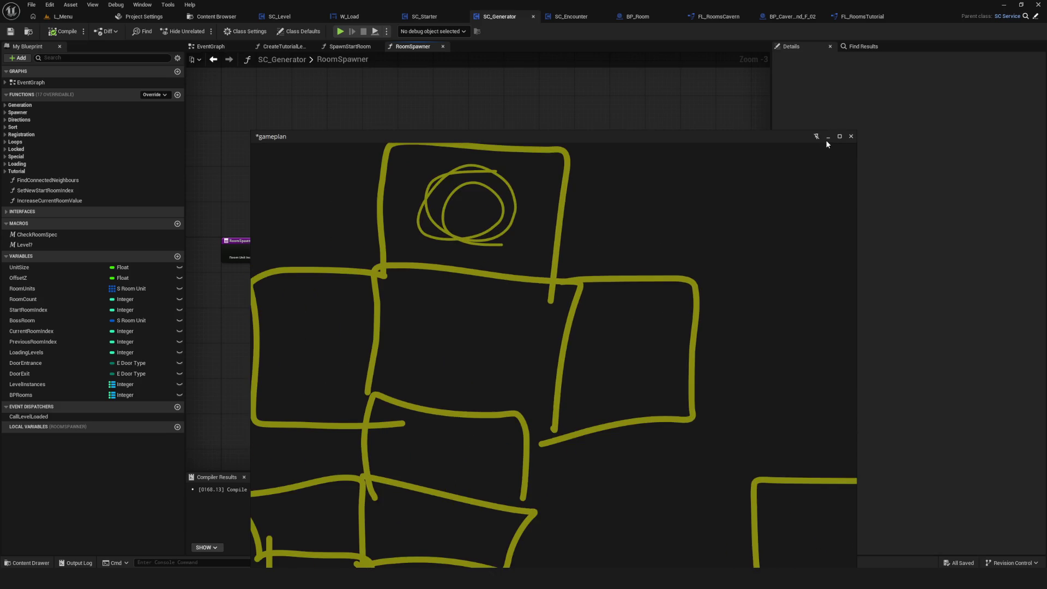
left_click(825, 139)
Step: Re-centre the RoomSpawner chain, briefly selecting then clearing the early room-unit nodes
scroll(654, 286, "down", 9)
scroll(446, 309, "up", 5)
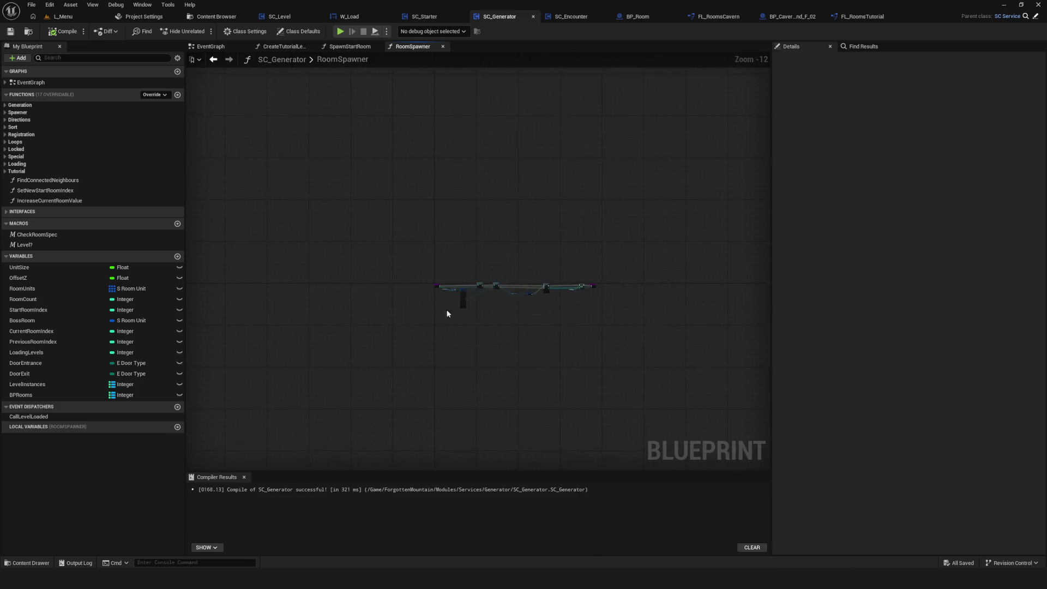
left_click_drag(513, 302, 444, 325)
mouse_move(472, 360)
left_mouse_down()
mouse_move(356, 324)
mouse_move(374, 322)
mouse_move(435, 360)
left_mouse_up()
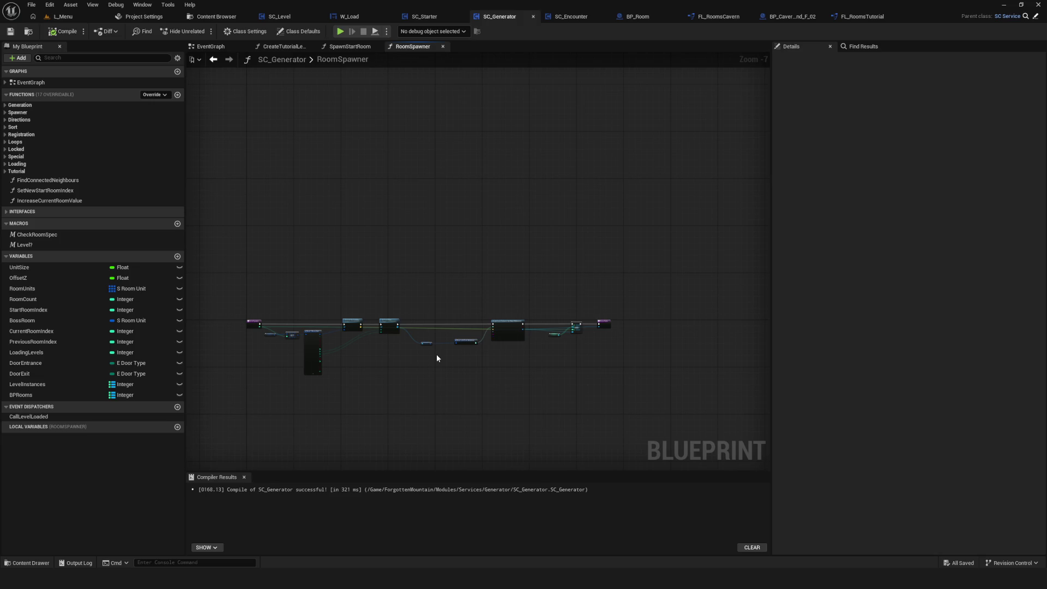
left_click_drag(466, 373, 480, 353)
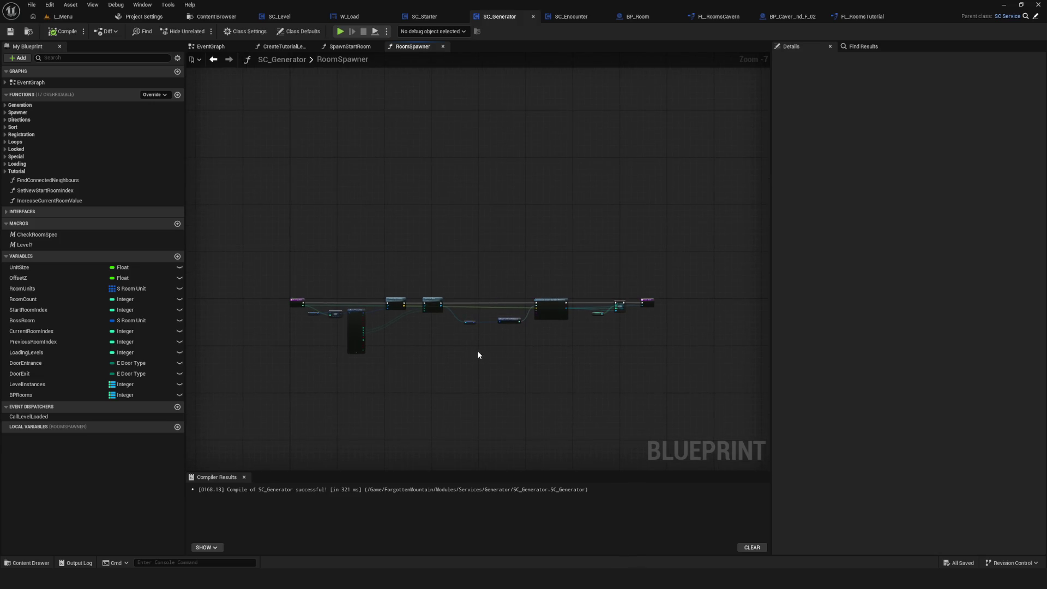
scroll(482, 303, "up", 4)
scroll(458, 349, "down", 4)
scroll(462, 350, "up", 4)
mouse_move(460, 350)
left_mouse_down()
mouse_move(412, 374)
mouse_move(465, 364)
left_mouse_up()
mouse_move(335, 210)
left_mouse_down()
mouse_move(347, 227)
mouse_move(561, 267)
left_mouse_up()
left_click(516, 454)
Step: Move the Room Level Instance Target and Break Soft World Reference nodes slightly up-left
mouse_move(513, 421)
left_mouse_down()
mouse_move(395, 397)
mouse_move(461, 371)
left_mouse_up()
scroll(395, 370, "down", 1)
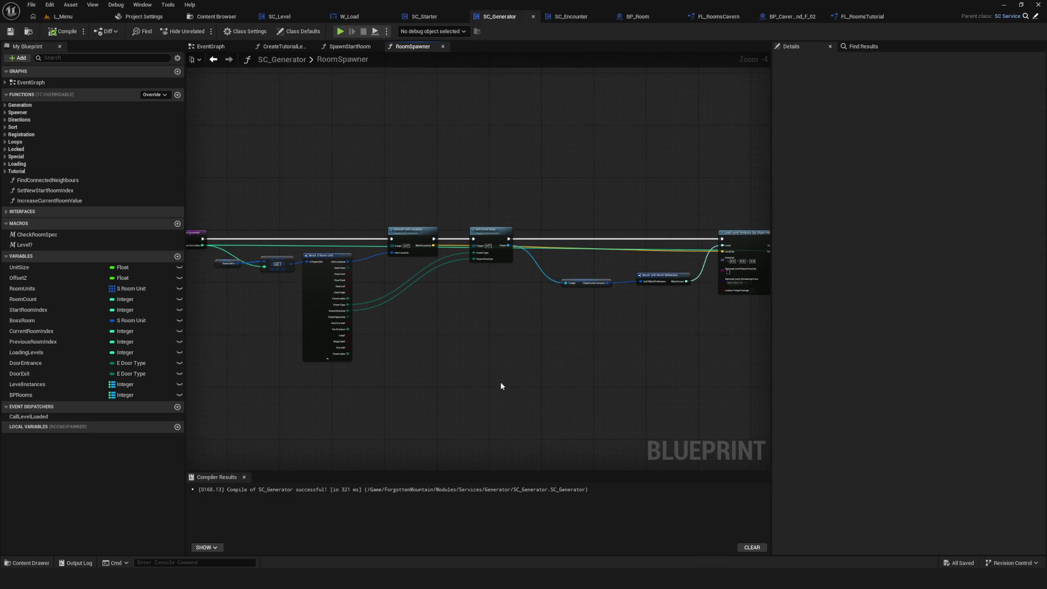
left_click_drag(500, 385, 493, 381)
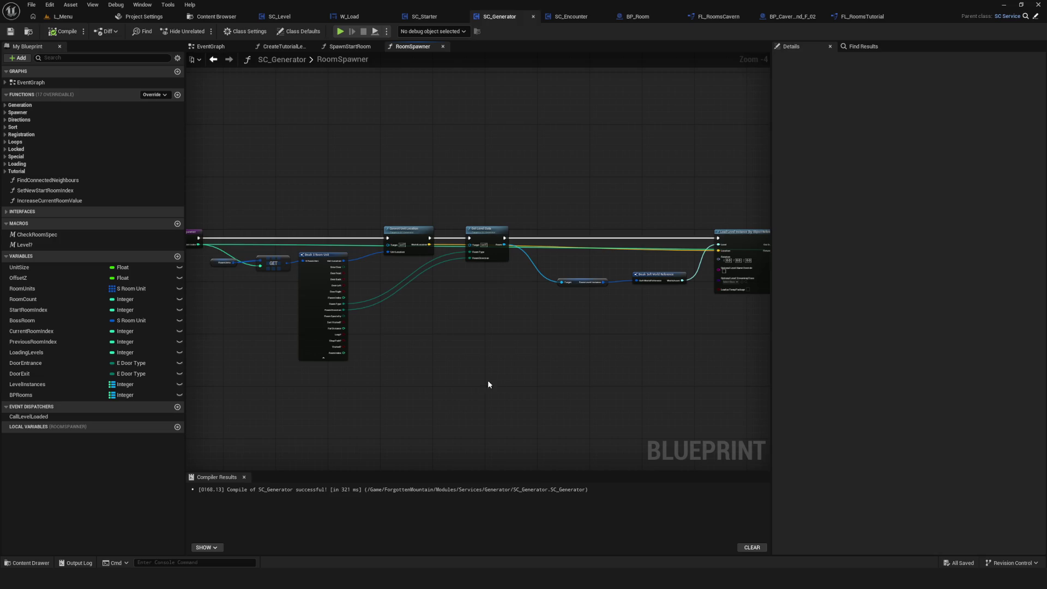
left_click_drag(487, 381, 372, 336)
scroll(372, 336, "up", 4)
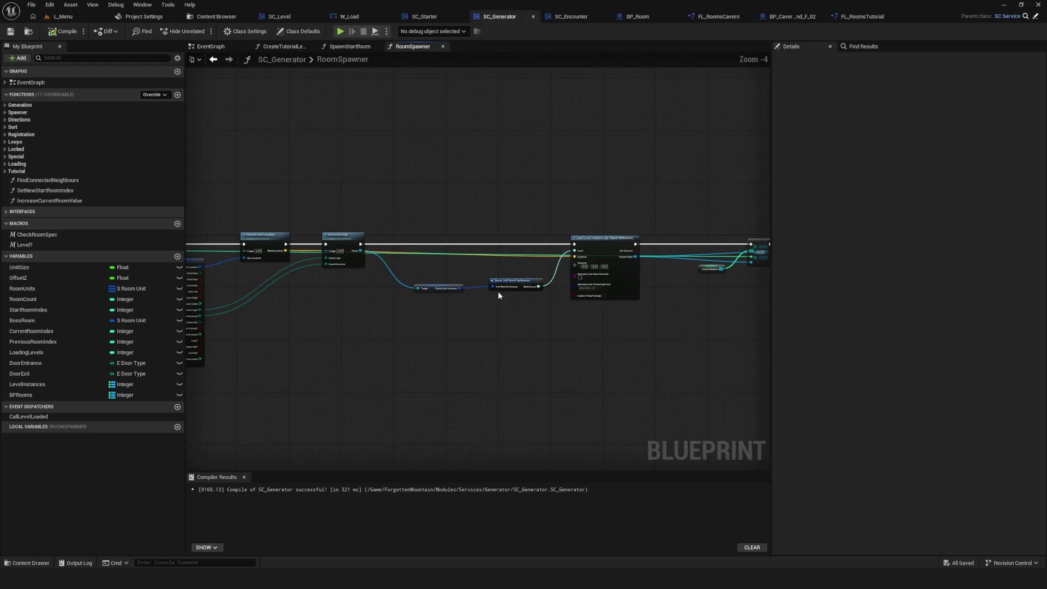
left_click_drag(442, 279, 620, 335)
mouse_move(565, 313)
left_mouse_down()
mouse_move(551, 300)
mouse_move(415, 315)
left_mouse_up()
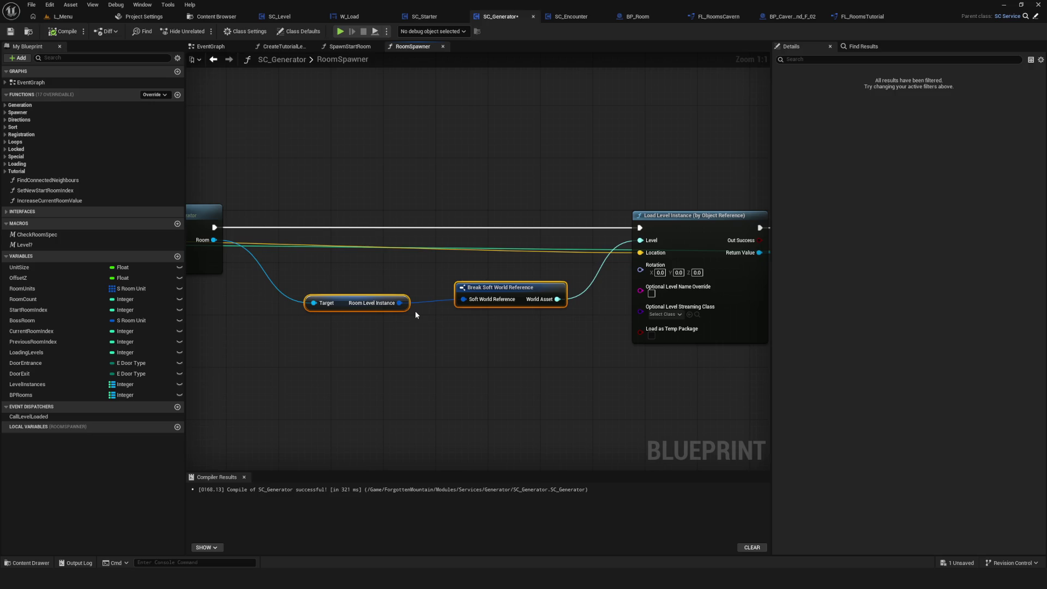
Step: Bring Break Soft World Reference and Load Level Instance into view and check actions accepting PD Room
scroll(414, 311, "down", 8)
scroll(428, 353, "up", 7)
scroll(523, 285, "down", 1)
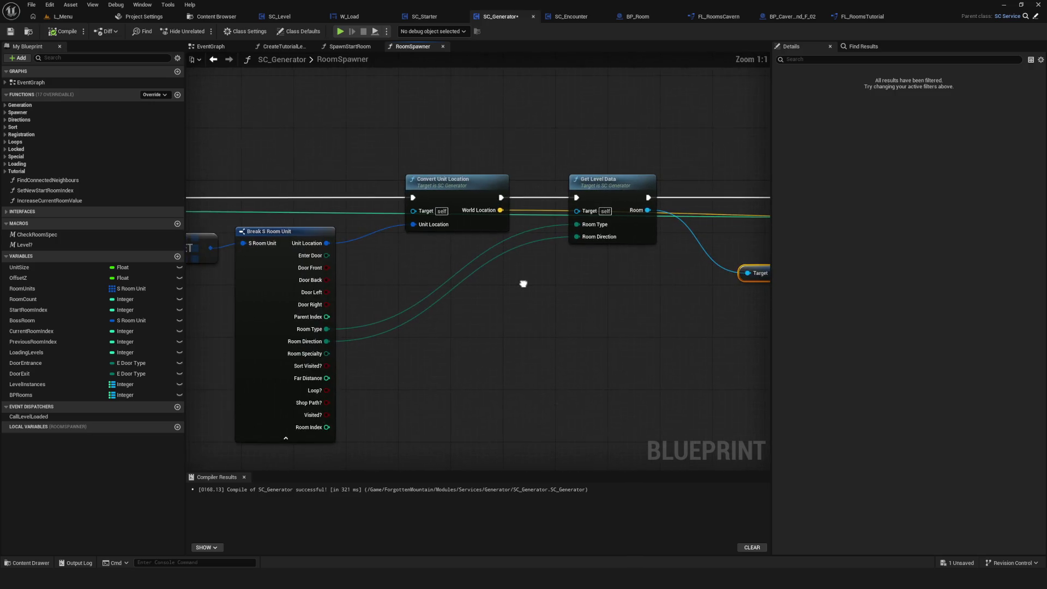
scroll(502, 294, "down", 2)
scroll(510, 309, "up", 1)
mouse_move(517, 309)
left_mouse_down()
mouse_move(330, 315)
mouse_move(399, 296)
left_mouse_up()
scroll(394, 260, "up", 4)
left_click(427, 306)
left_click(429, 290)
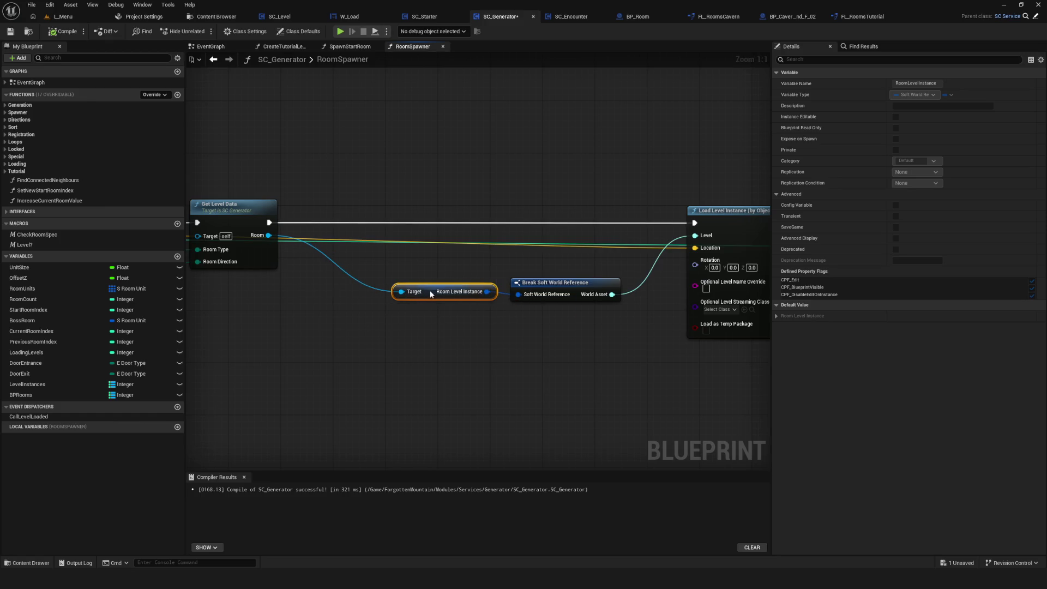
Step: Pan back to Get Level Data and select it to show its Room Type, Room Direction and Room details
scroll(590, 283, "down", 3)
mouse_move(590, 283)
left_mouse_down()
mouse_move(485, 268)
mouse_move(583, 297)
mouse_move(741, 290)
left_mouse_up()
scroll(486, 268, "up", 3)
left_click_drag(390, 306, 636, 268)
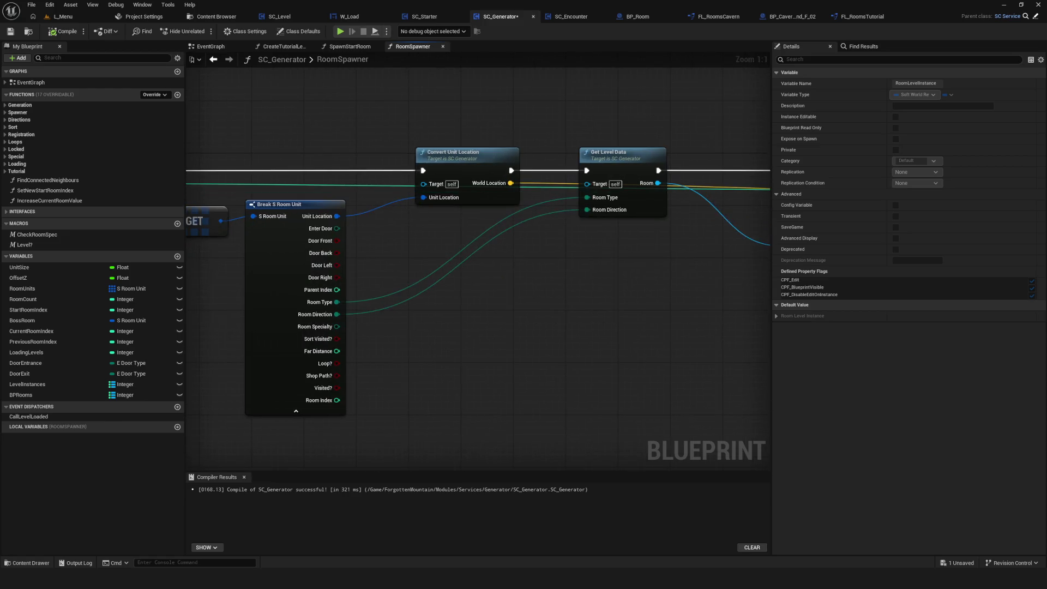
mouse_move(420, 279)
left_mouse_down()
mouse_move(576, 281)
mouse_move(549, 291)
left_mouse_up()
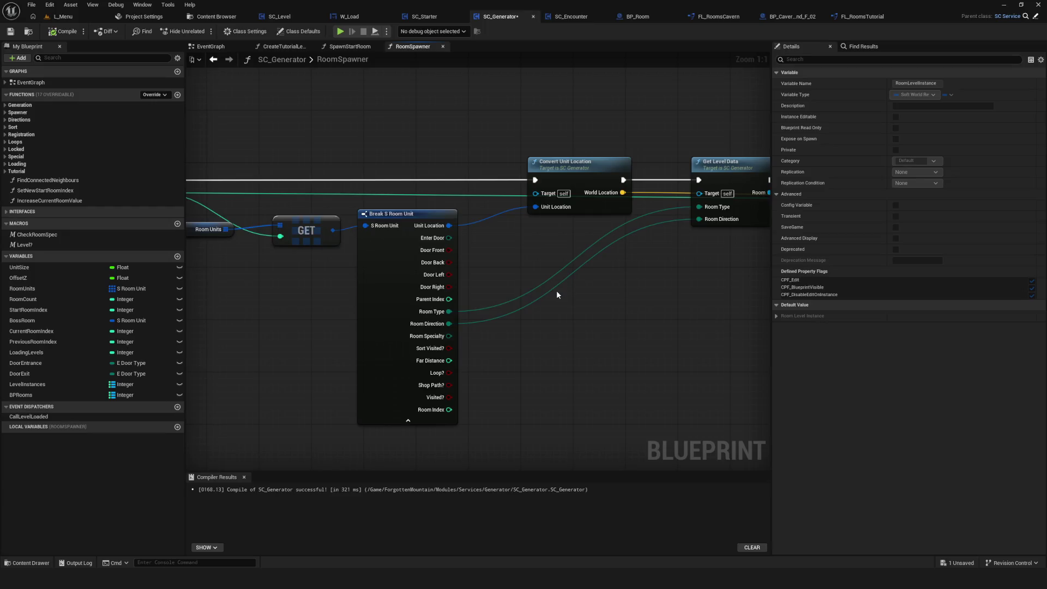
scroll(344, 101, "down", 6)
scroll(400, 114, "up", 6)
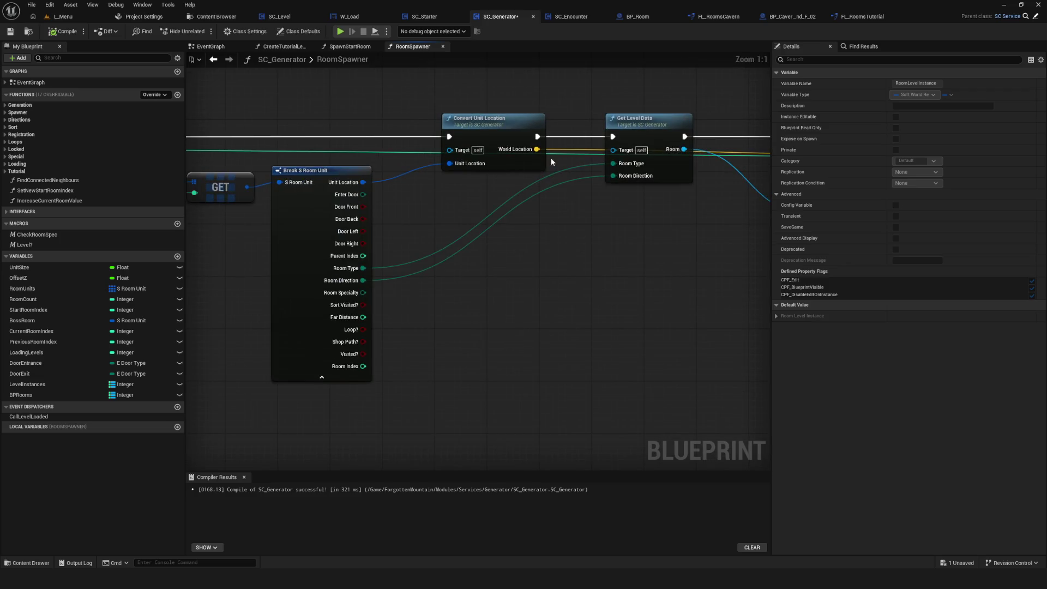
mouse_move(608, 253)
left_mouse_down()
mouse_move(478, 259)
mouse_move(553, 256)
left_mouse_up()
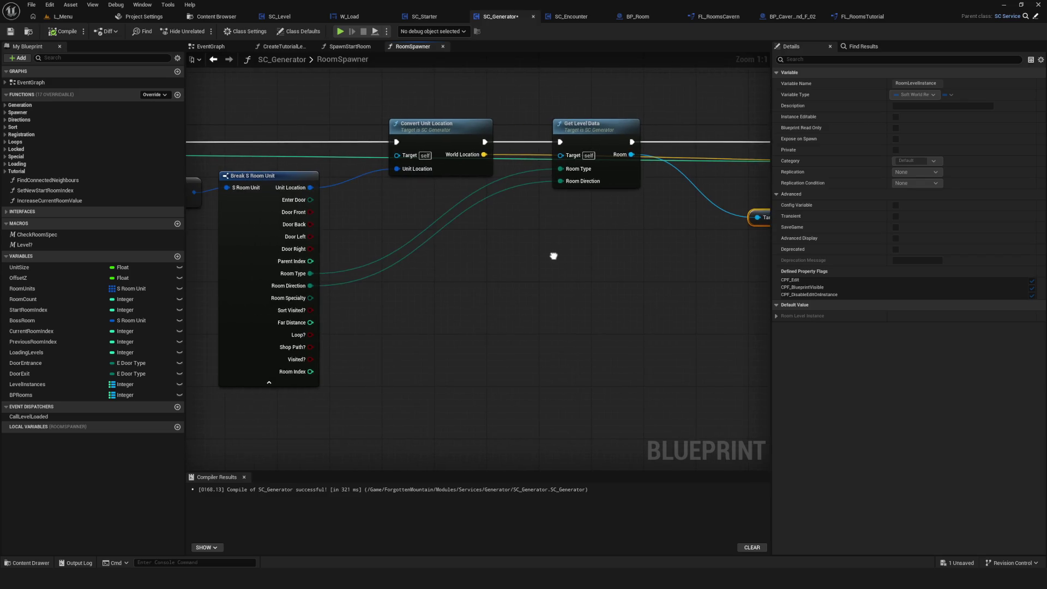
left_click(607, 135)
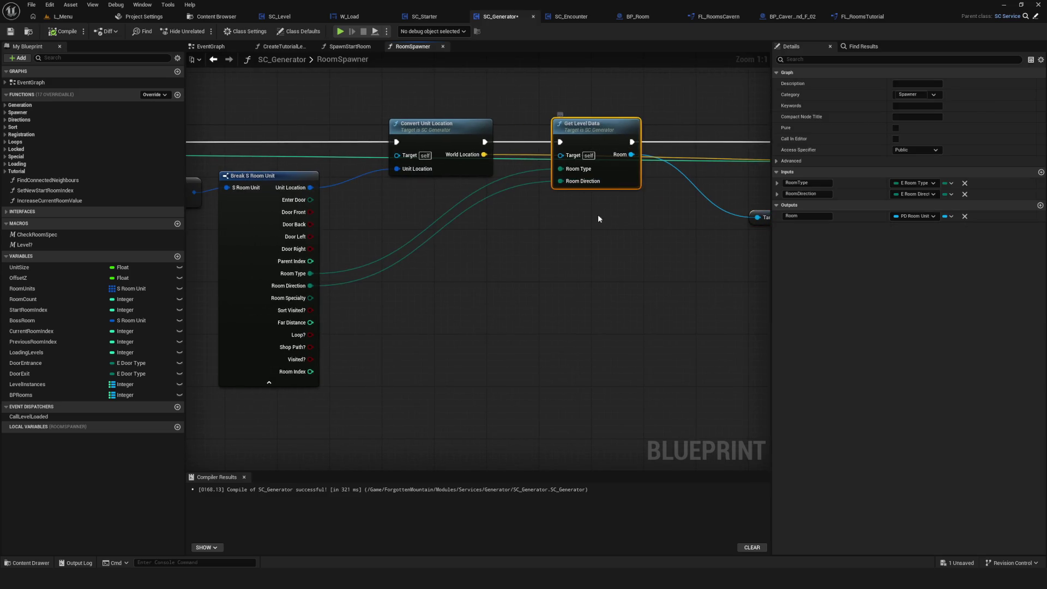
Step: In Get Level Data, route the Tutorial case to Get Cavern Room, compile, save and test-play
double_click(612, 138)
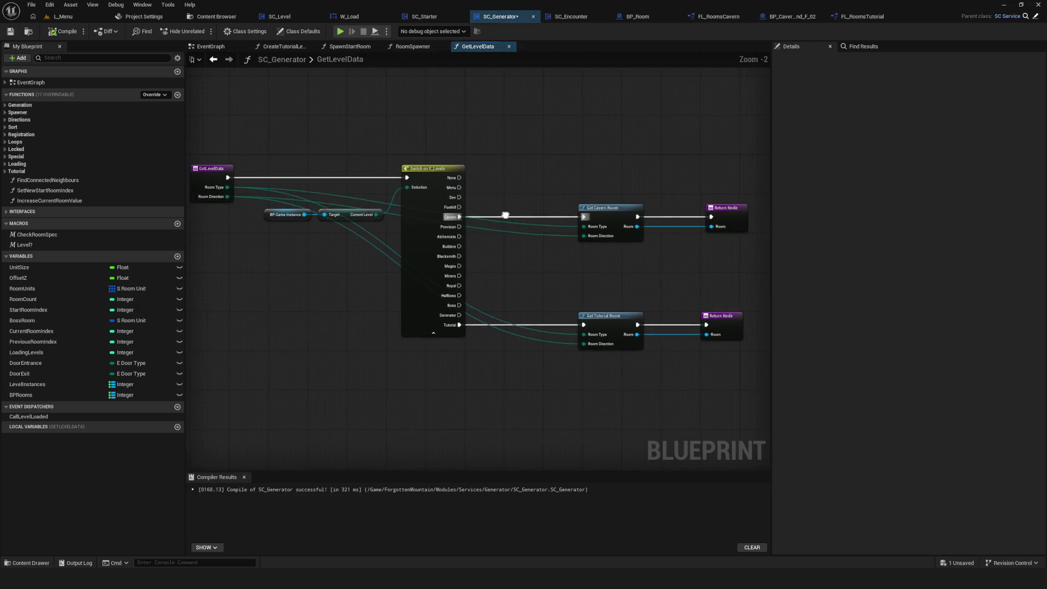
scroll(360, 273, "up", 2)
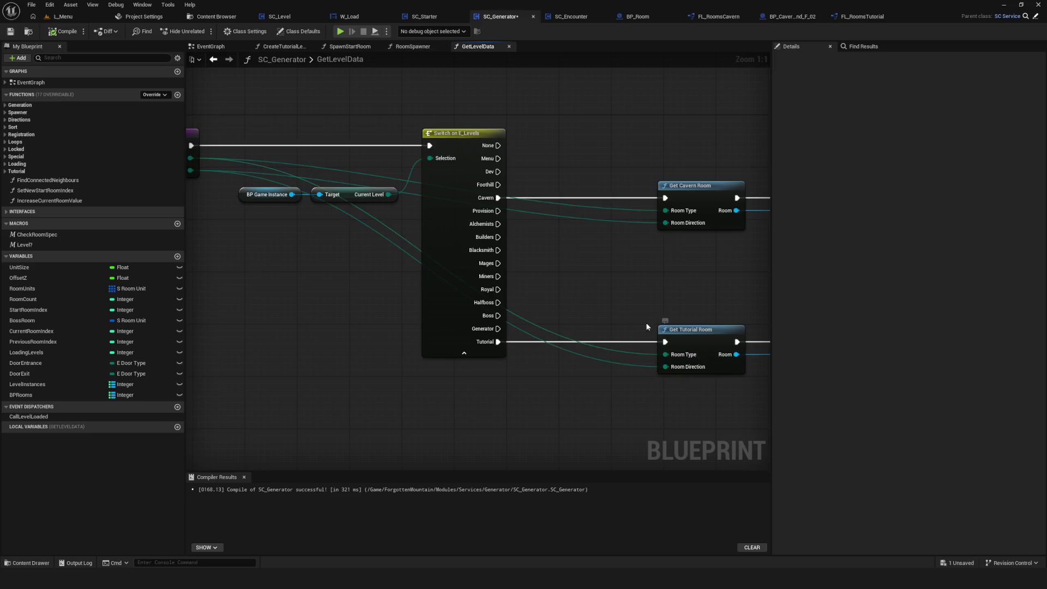
mouse_move(385, 310)
left_mouse_down()
mouse_move(537, 212)
mouse_move(558, 165)
left_mouse_up()
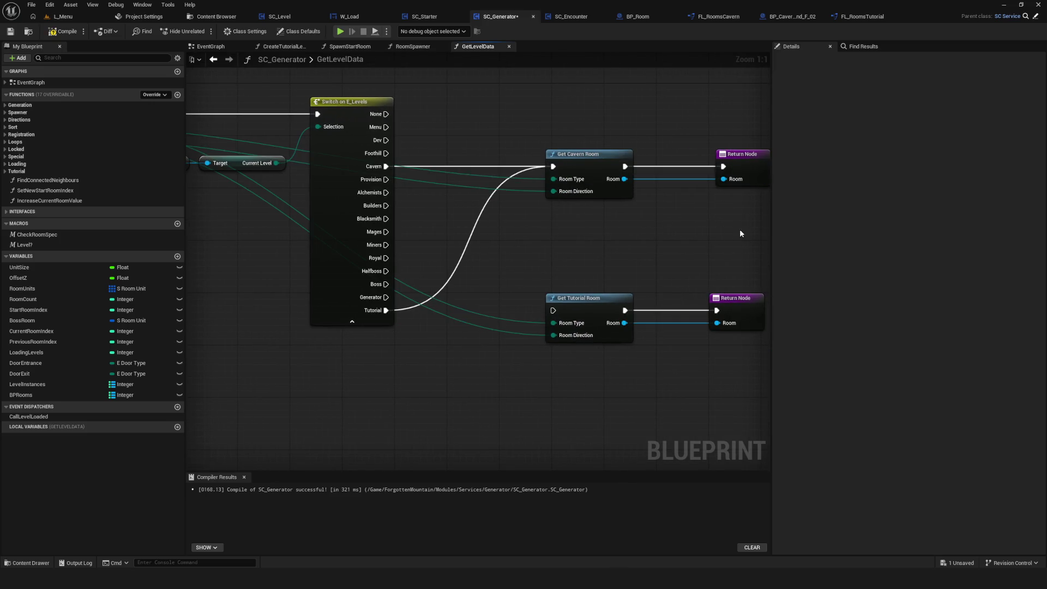
left_click(62, 31)
left_click(11, 31)
key("alt+p")
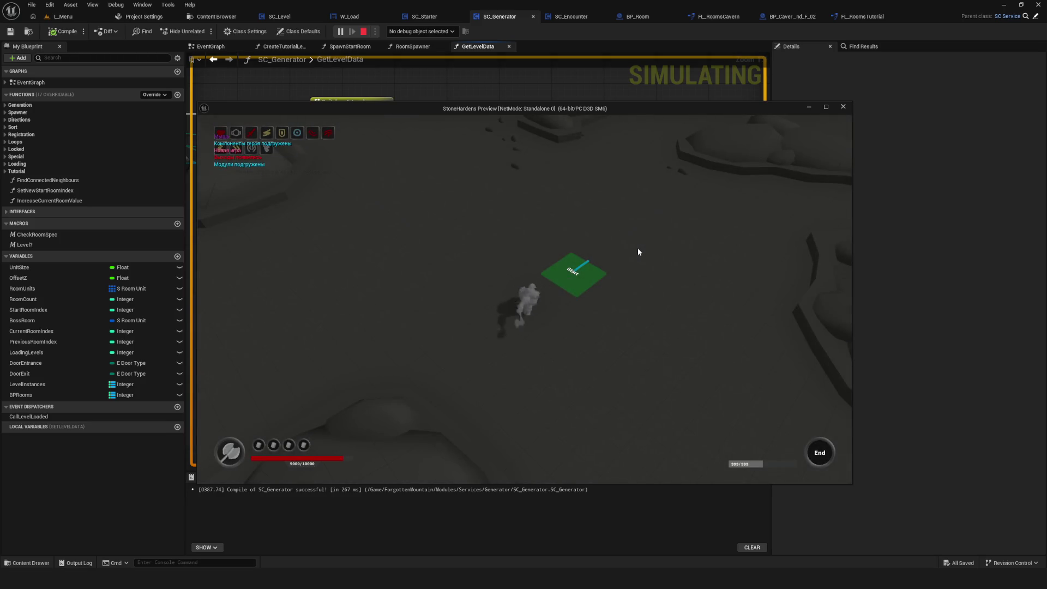
Step: Stop the test, reconnect Tutorial to Get Tutorial Room, then recompile and save
key("Escape")
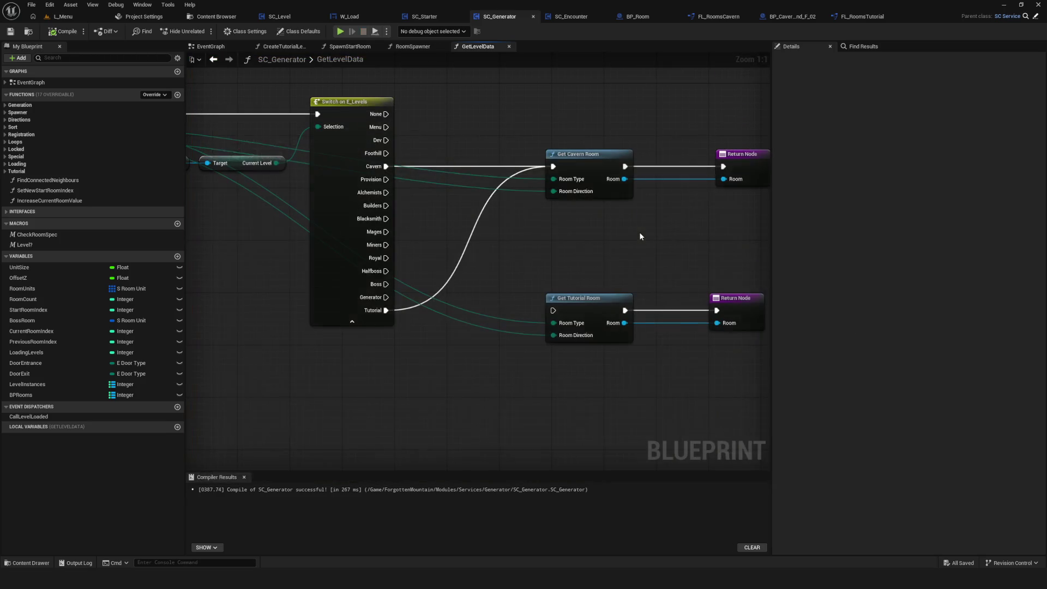
left_click(386, 310, "alt")
left_click_drag(386, 310, 553, 310)
left_click(61, 31)
left_click(10, 31)
Step: Launch a game preview and start a New Game
left_click_drag(411, 138, 401, 84)
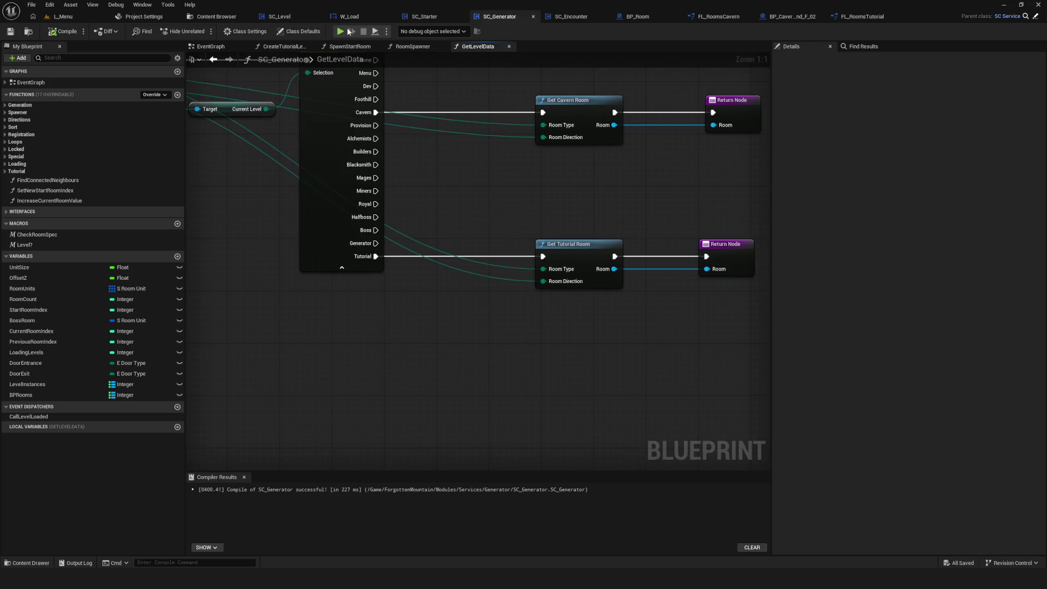
left_click(348, 30)
left_click(499, 234)
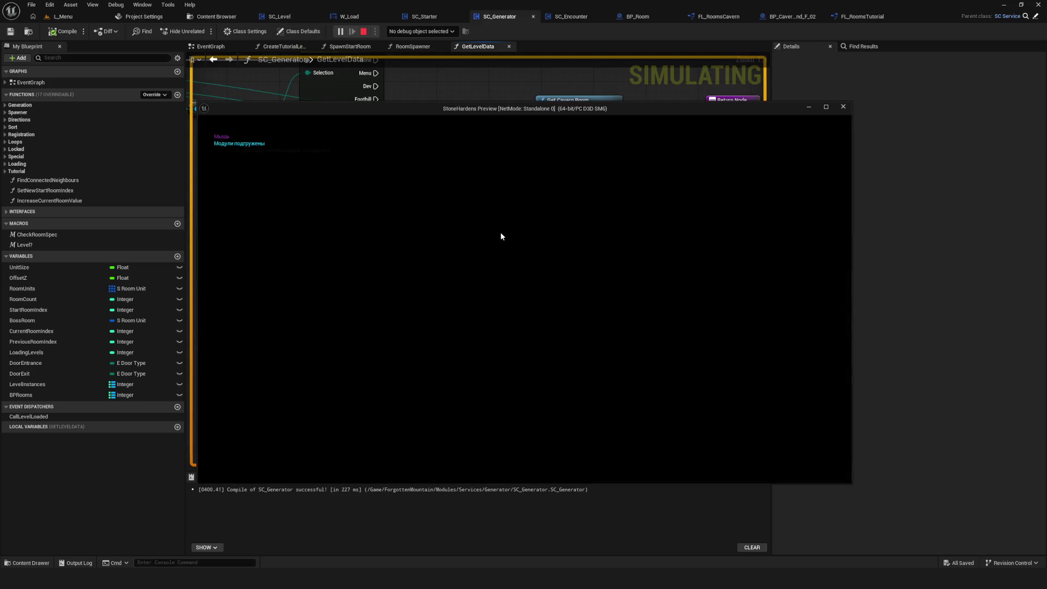
Step: Walk the character around the generated cavern in the preview, then stop it
key("w")
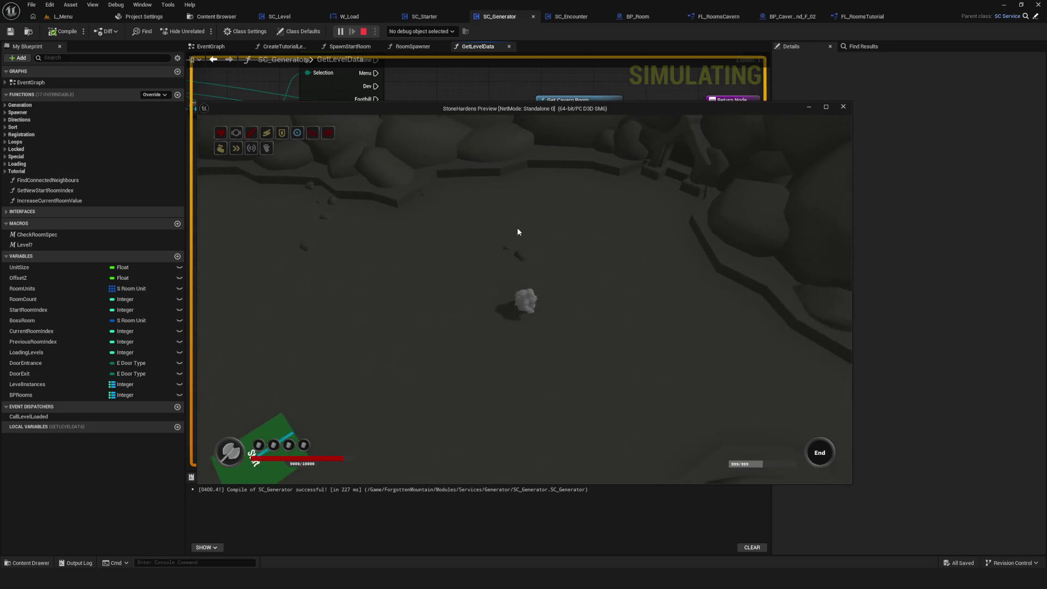
key("s")
key("a")
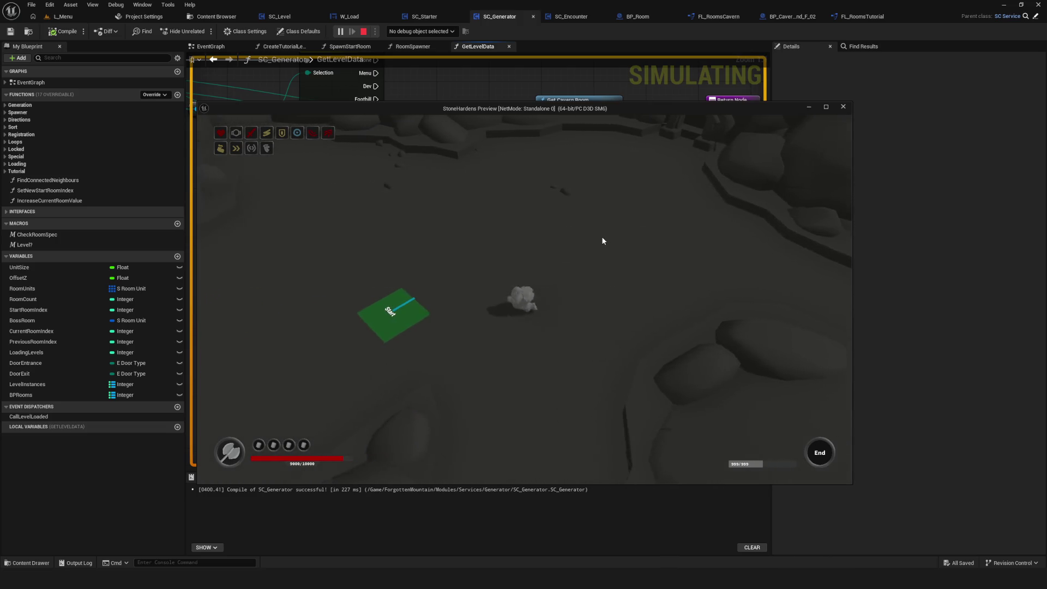
key("a")
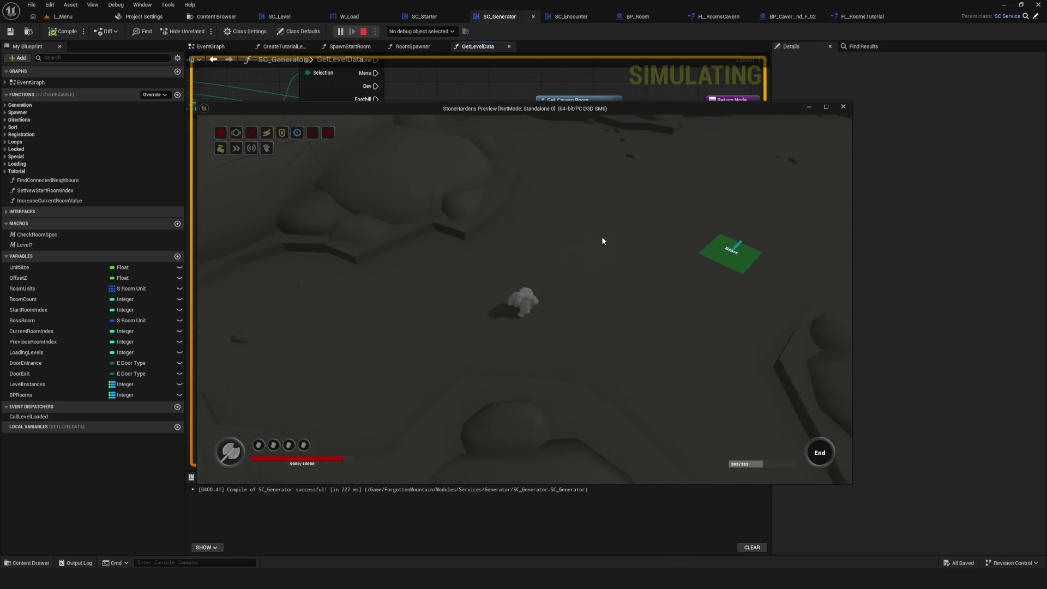
key("d")
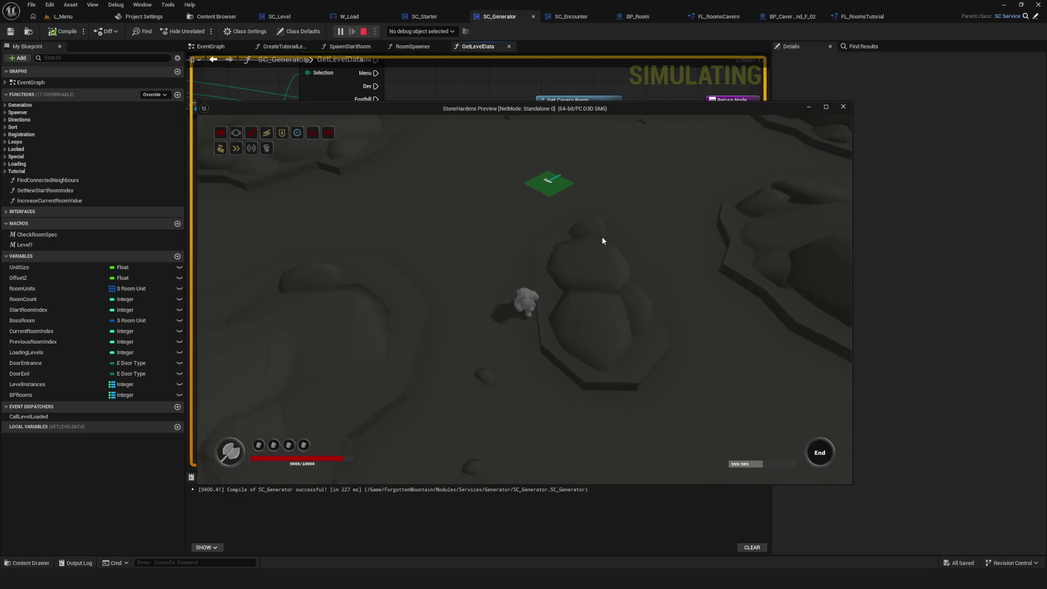
key("Escape")
Step: Recompile the SC_Generator blueprint and start a new game in the preview
mouse_move(380, 219)
left_mouse_down()
mouse_move(420, 248)
mouse_move(427, 227)
mouse_move(527, 234)
left_mouse_up()
left_click(49, 36)
left_click(339, 32)
left_click(541, 281)
left_click(534, 231)
Step: Walk the character away from the Start tile and make it attack
key("d")
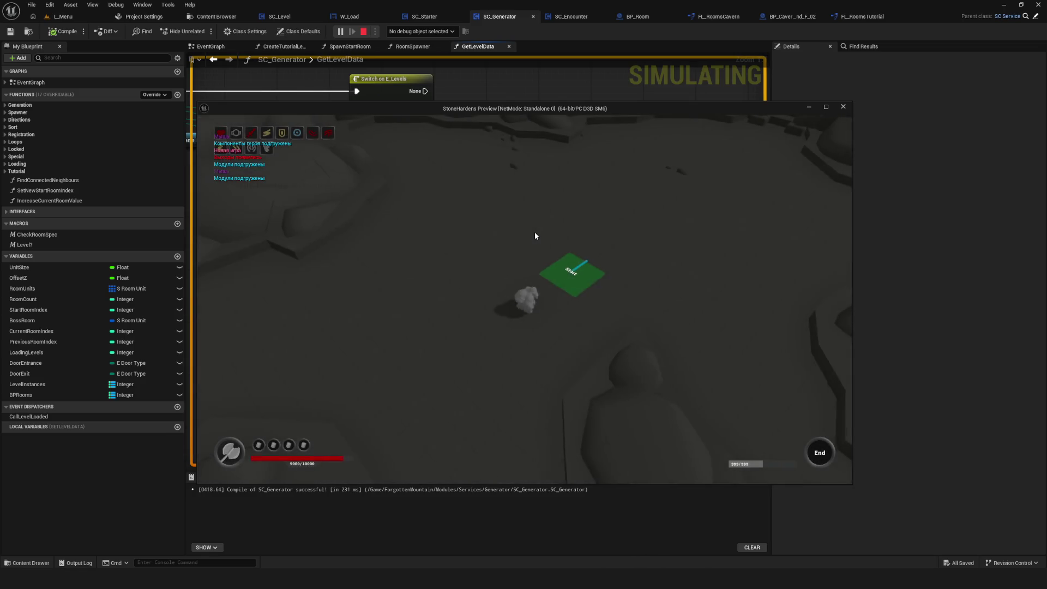
key("s")
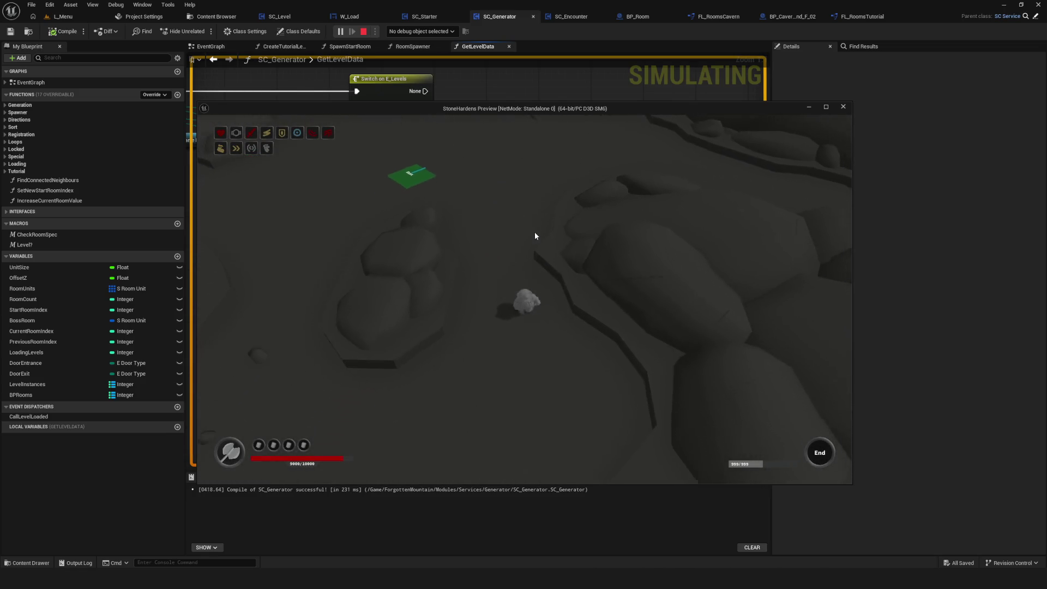
key("w")
key("w")
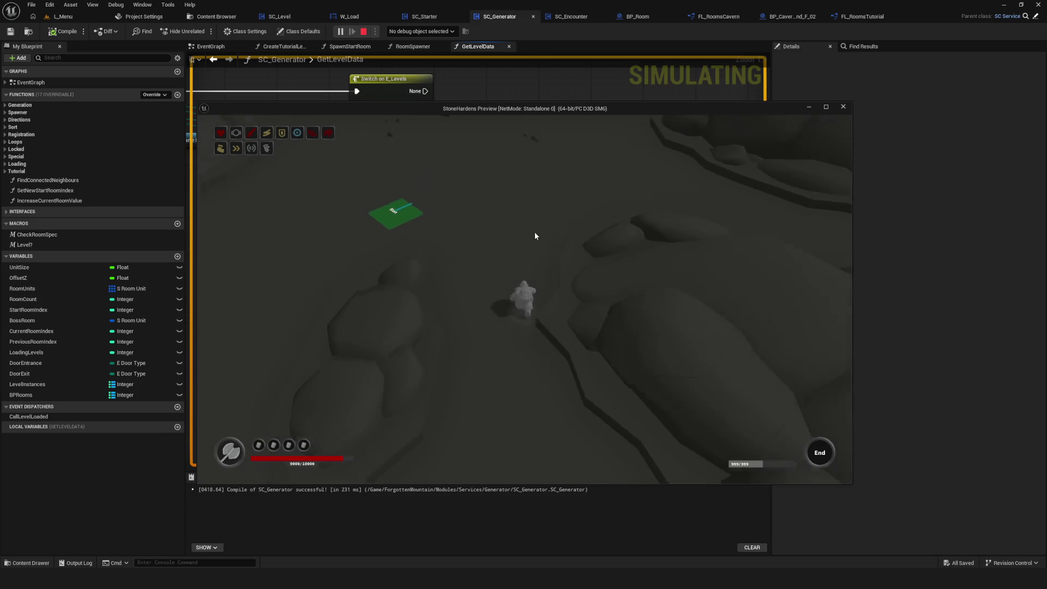
key("d")
key("s")
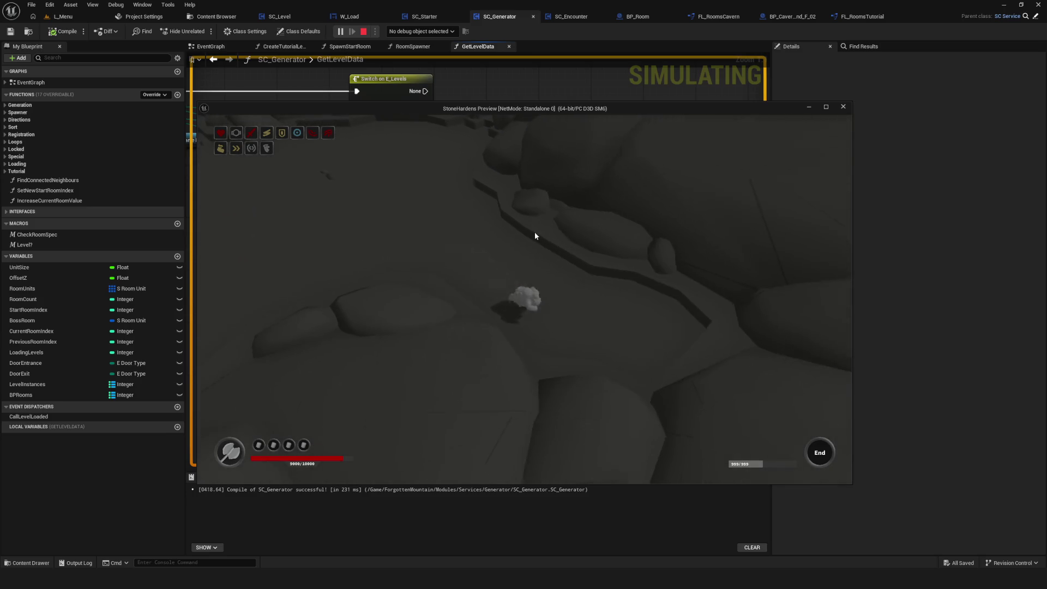
key("w")
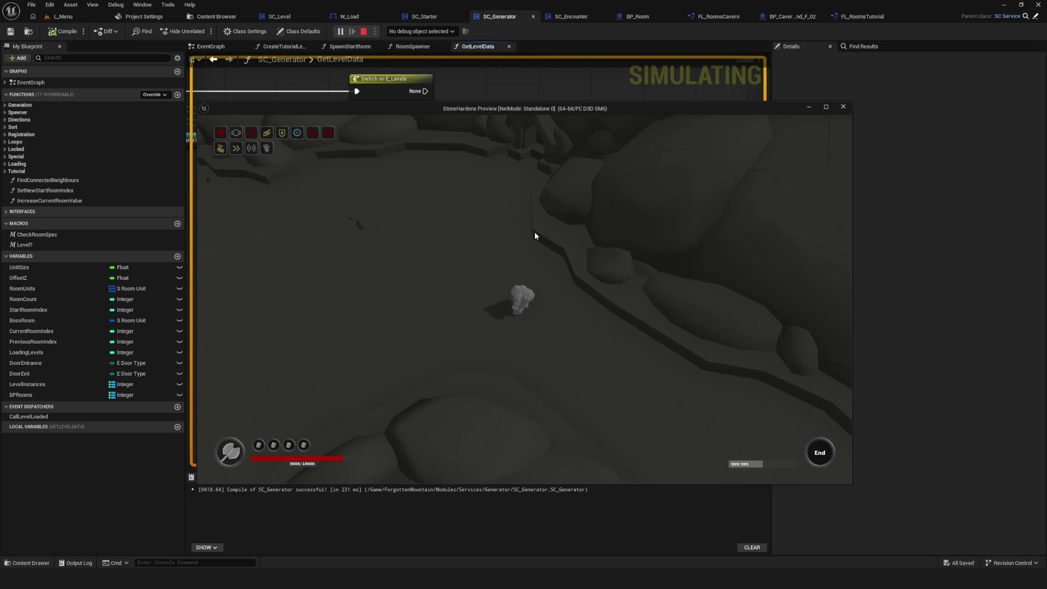
left_click(534, 236)
Step: Walk the character across the map, stop the preview, and save the modified assets
key("a")
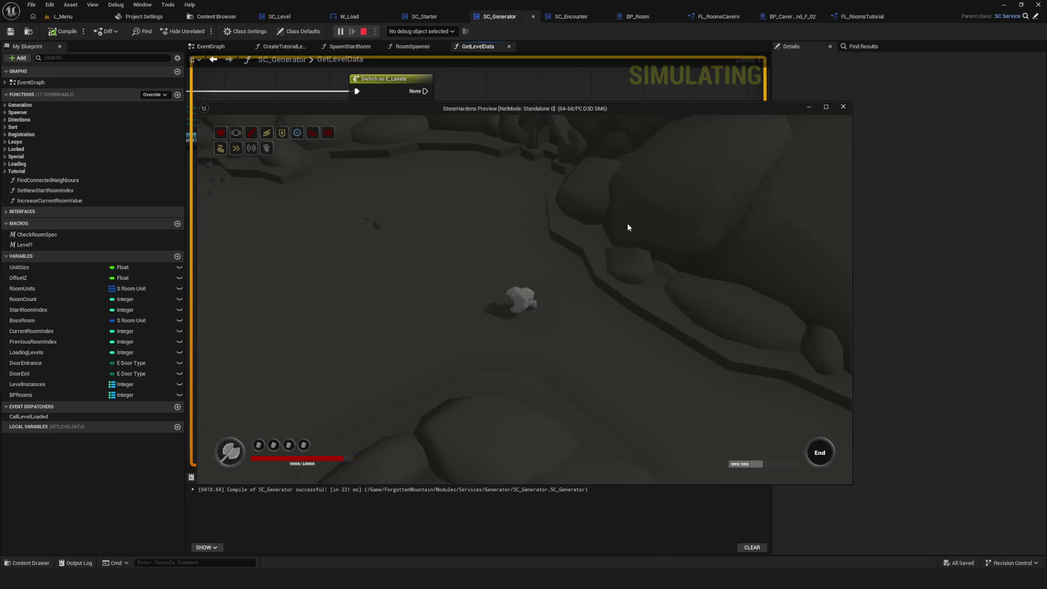
key("w")
key("w")
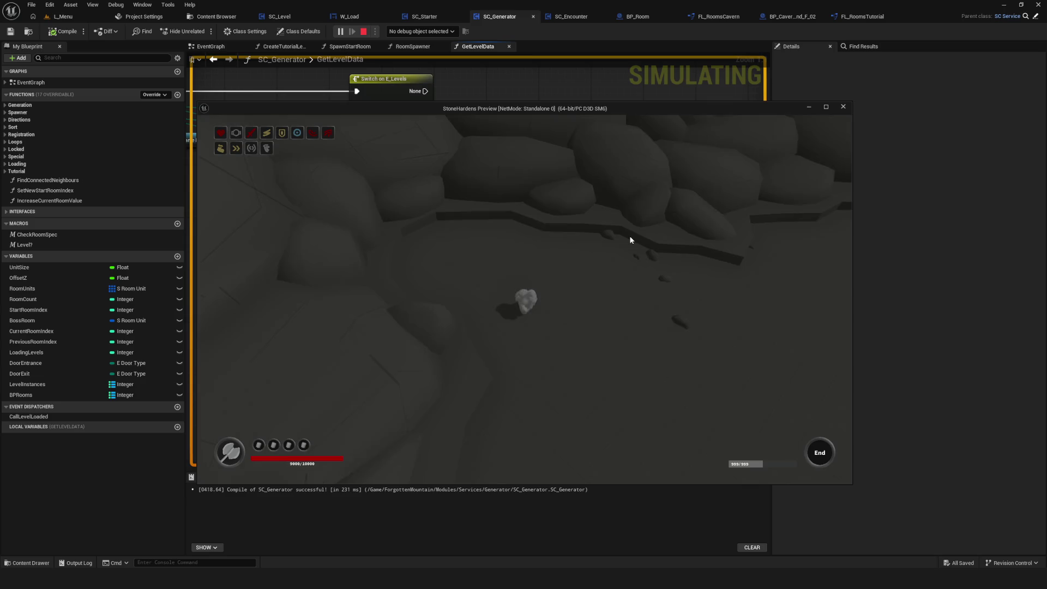
key("s")
key("a")
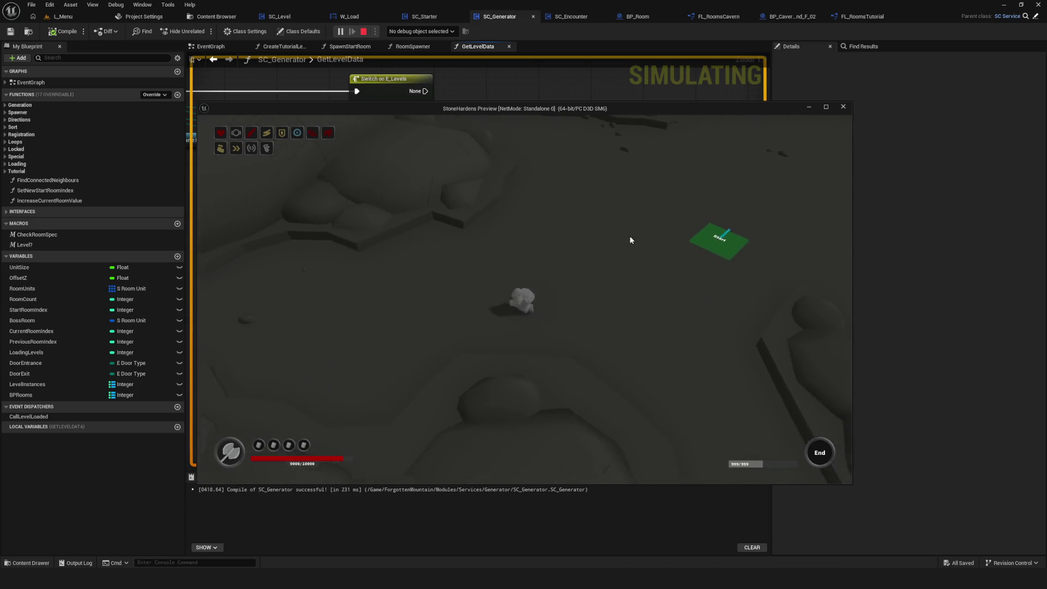
key("d")
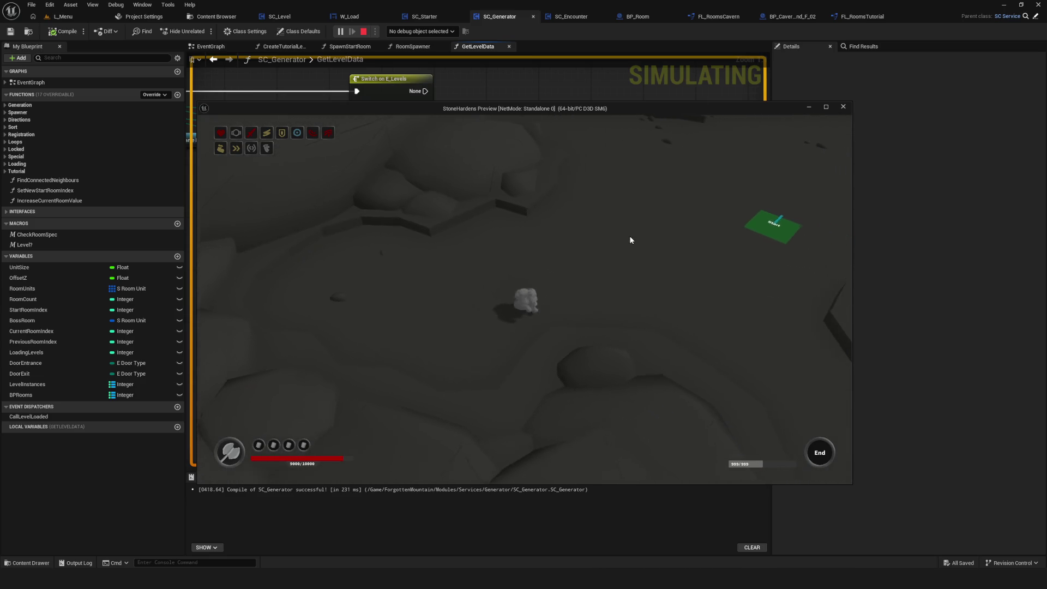
key("a")
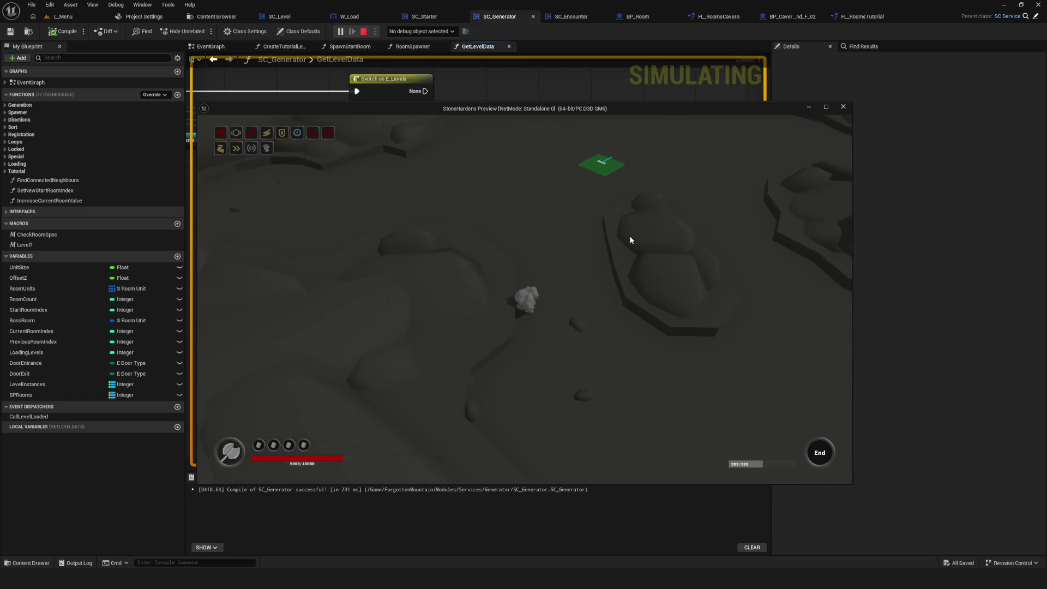
key("d")
key("d")
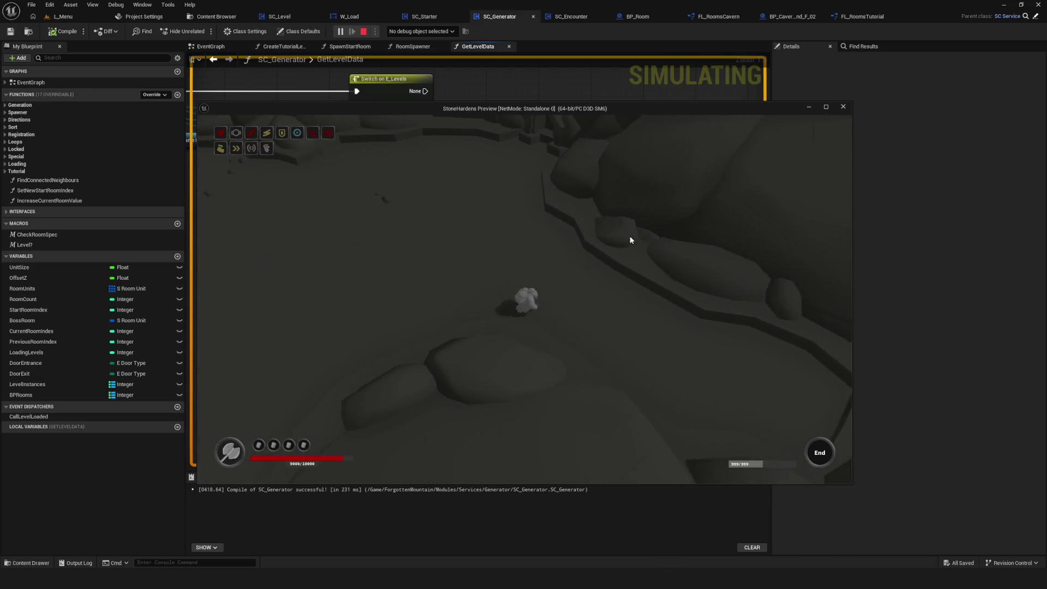
key("Escape")
key("ctrl+s")
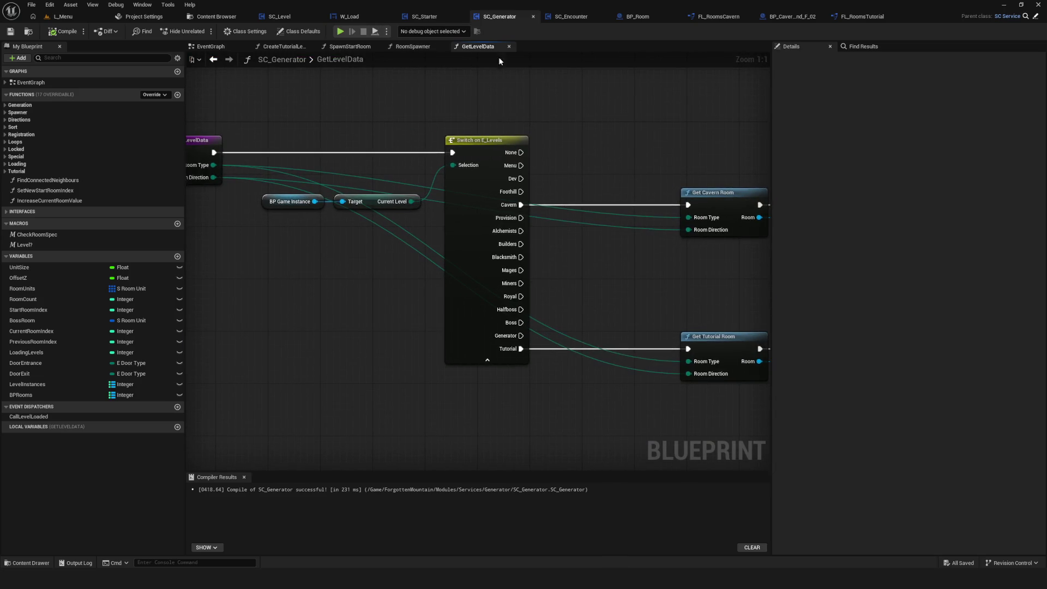
left_click(226, 17)
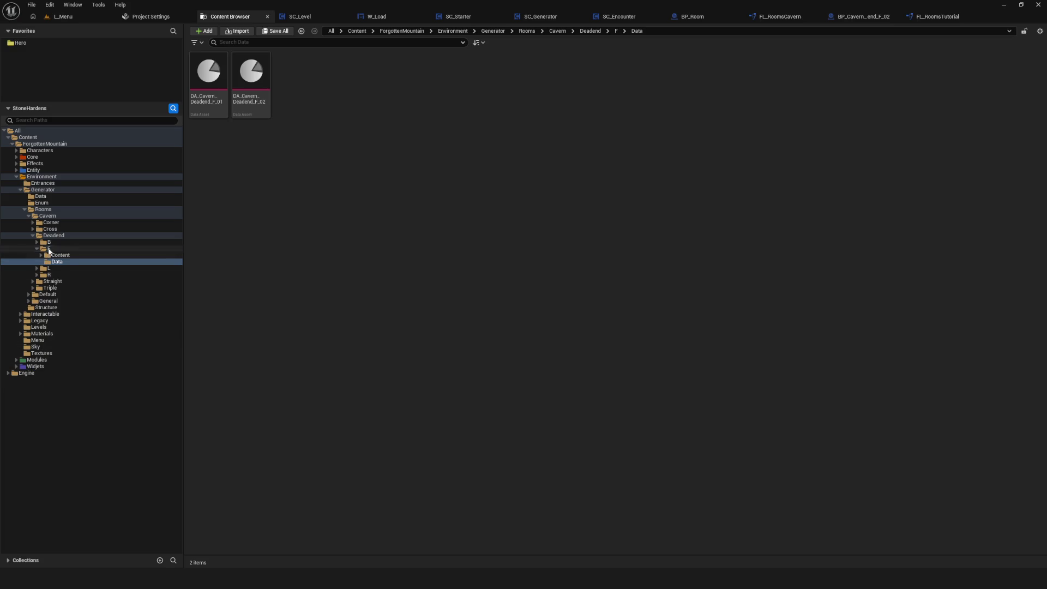
Step: Expand the Corner cavern folder and open Deadend F's Content and 02 meshes folders
left_click(51, 223)
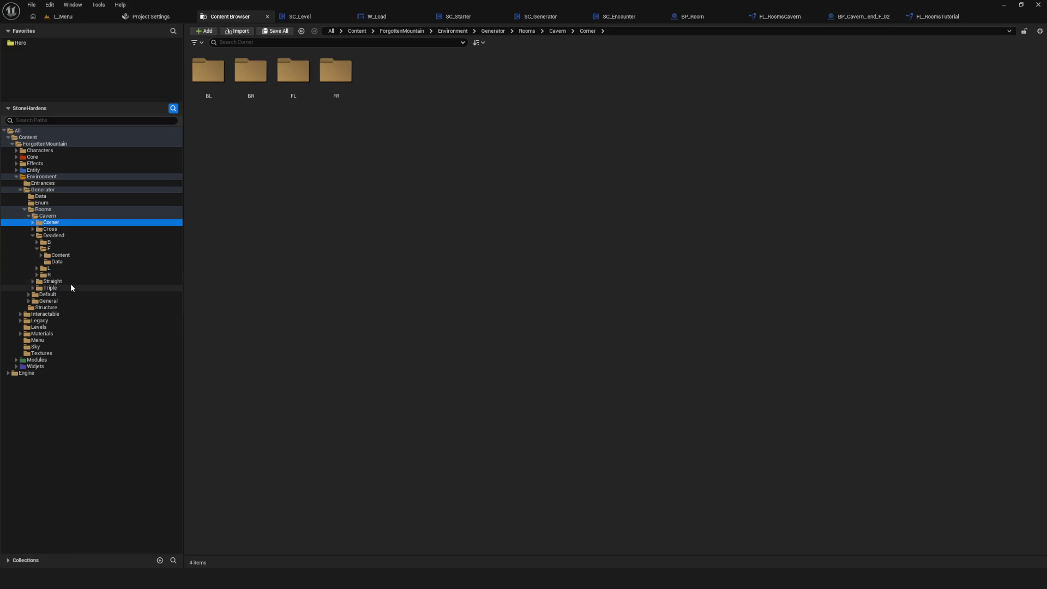
left_click(49, 248)
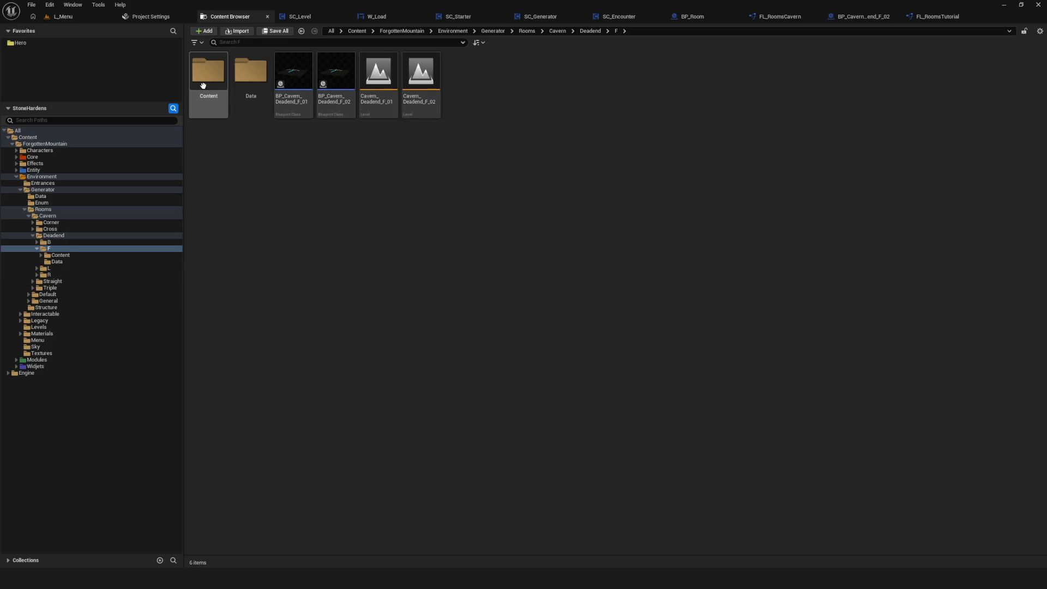
double_click(209, 70)
double_click(251, 73)
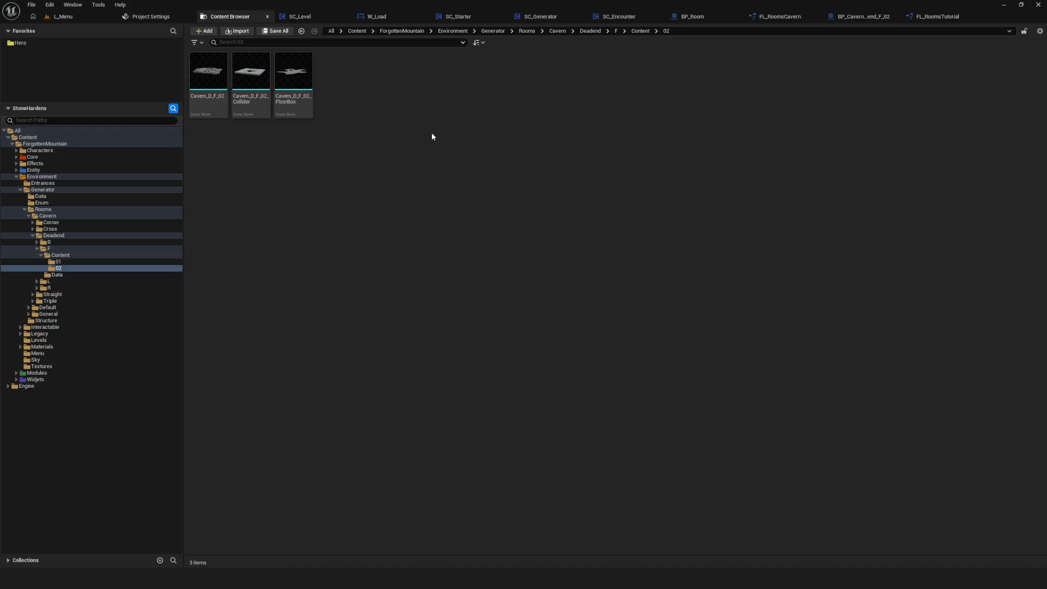
left_click(58, 262)
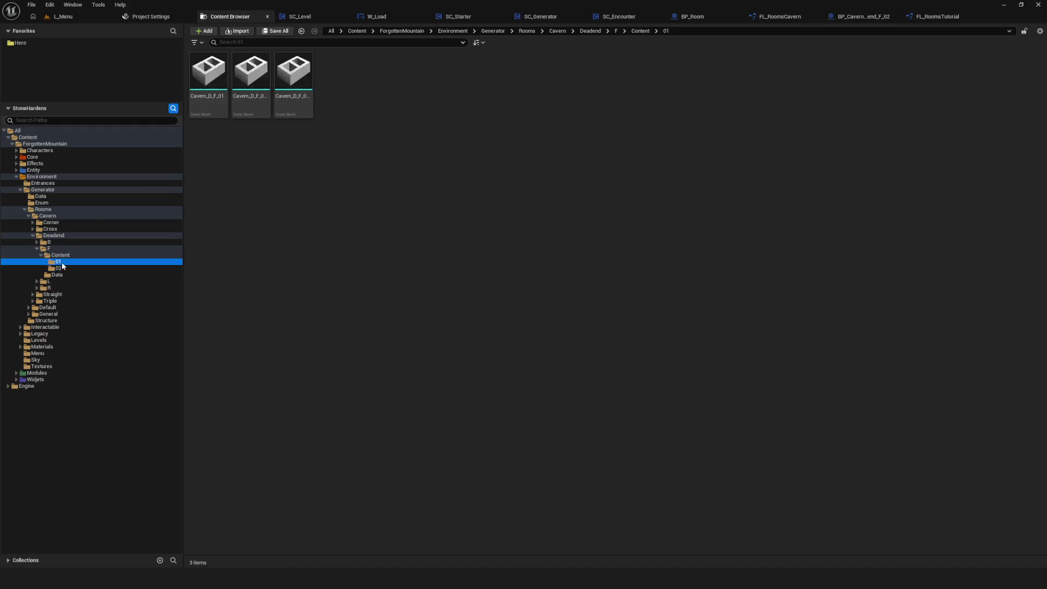
Step: Step through F's subfolders, reopen Content 02, then return to the F folder
key("Up")
key("Down")
key("Down")
key("Down")
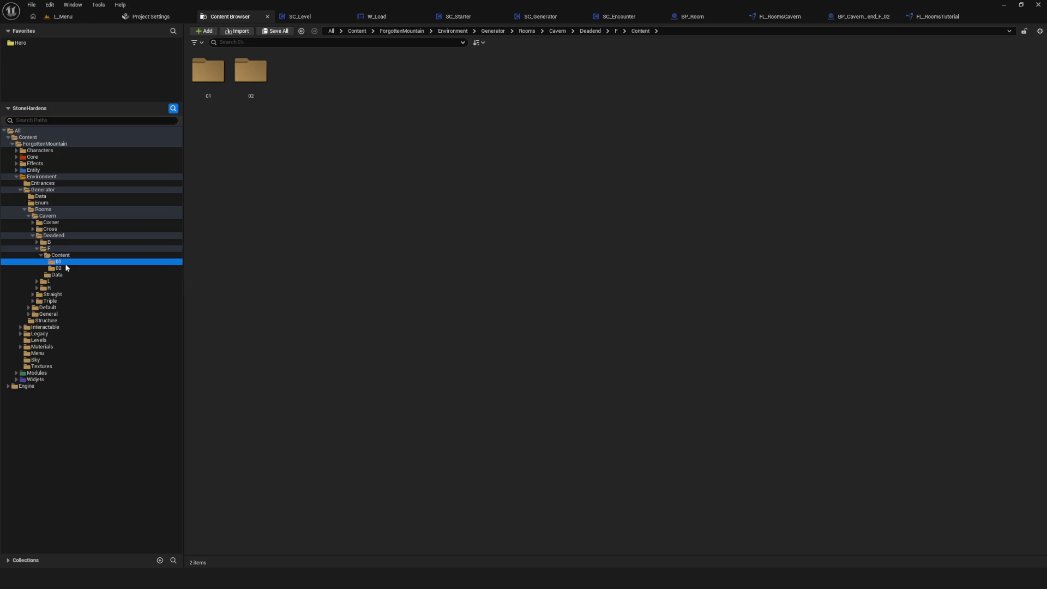
left_click(60, 256)
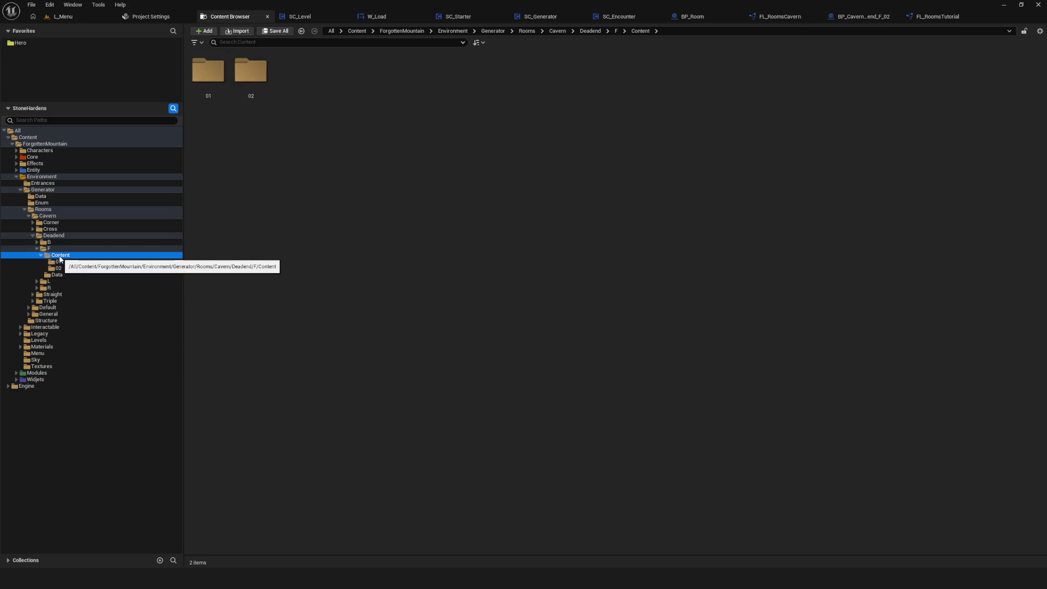
double_click(250, 70)
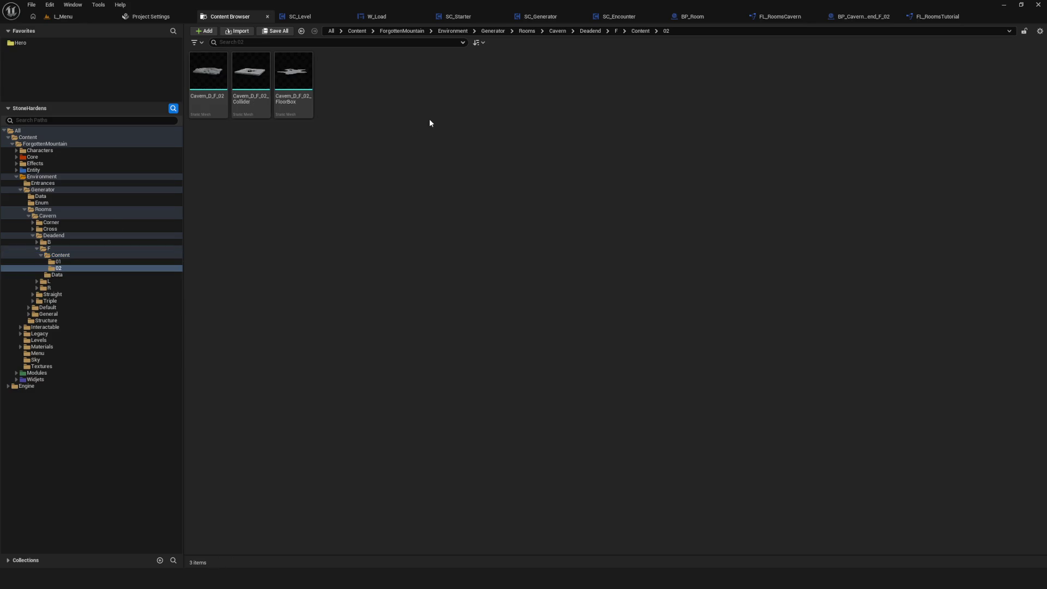
left_click(61, 250)
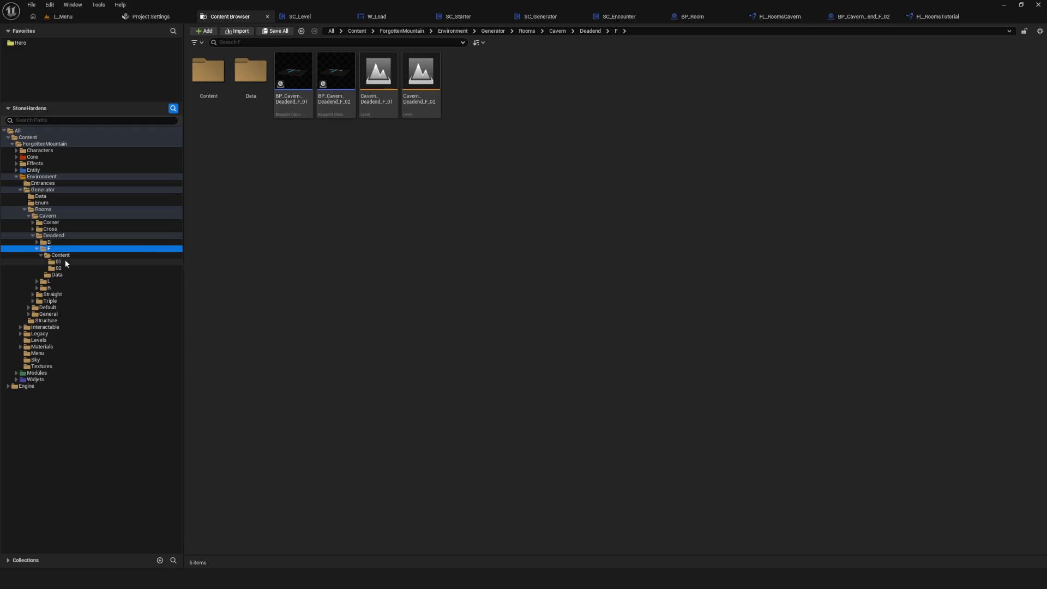
left_click(345, 239)
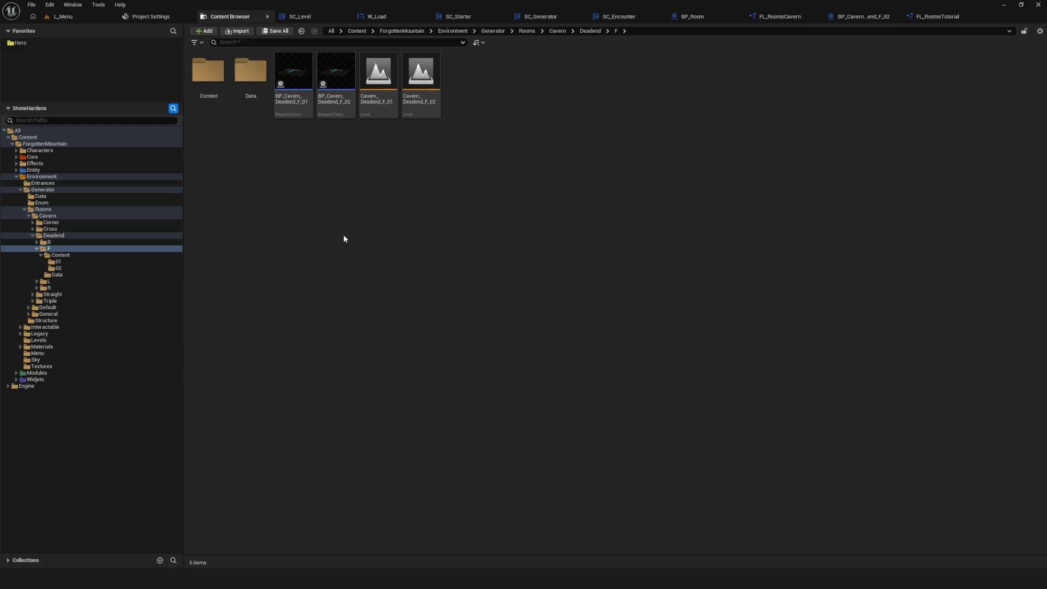
left_click(49, 248)
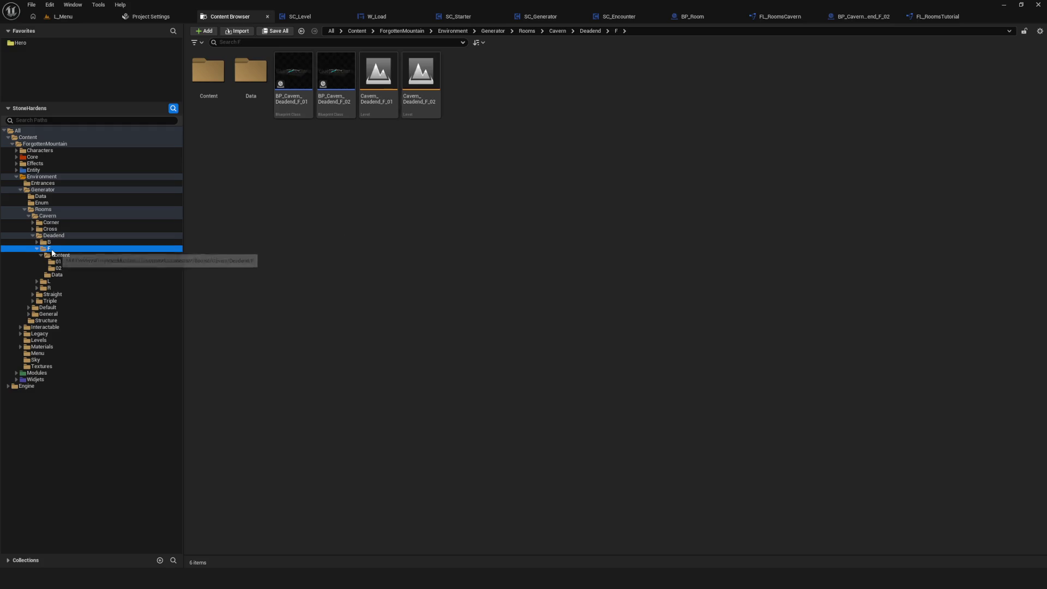
Step: Check Deadend B's Content, then open Deadend F > Content > 02 and select Cavern_D_F_02_Collider
left_click(376, 186)
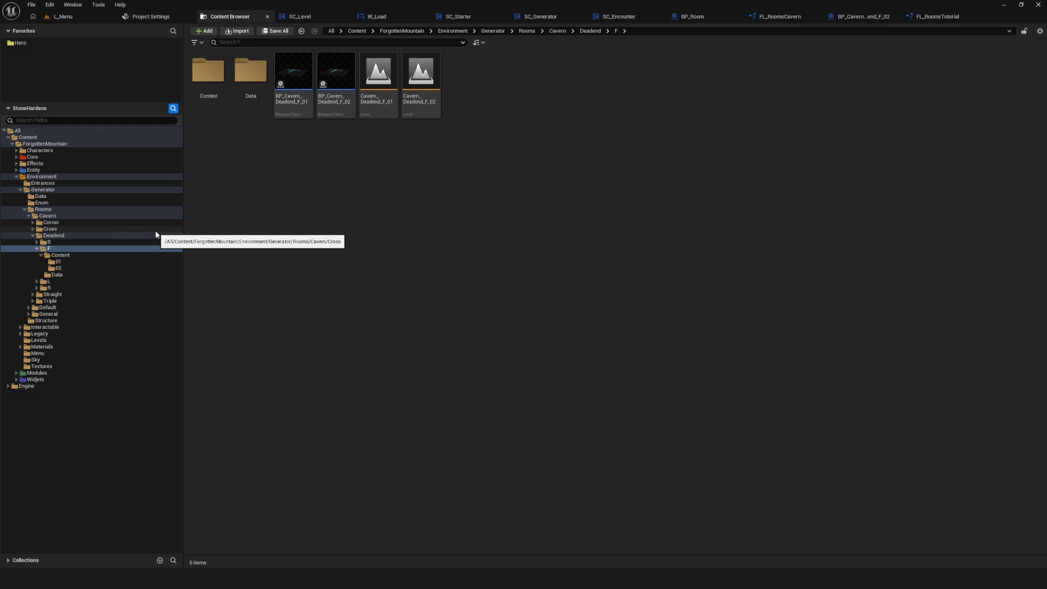
left_click(51, 242)
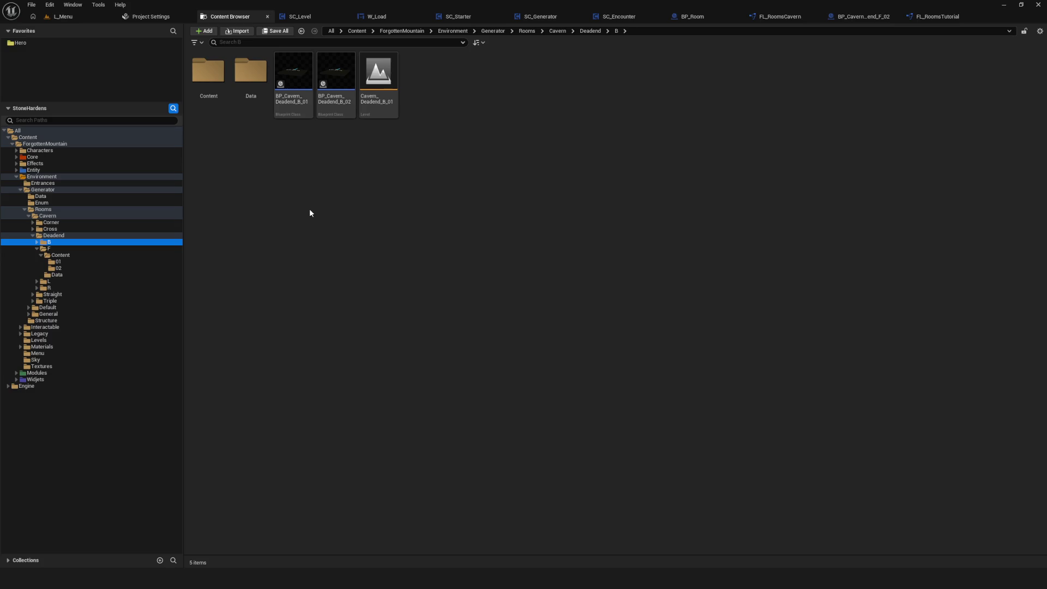
double_click(208, 82)
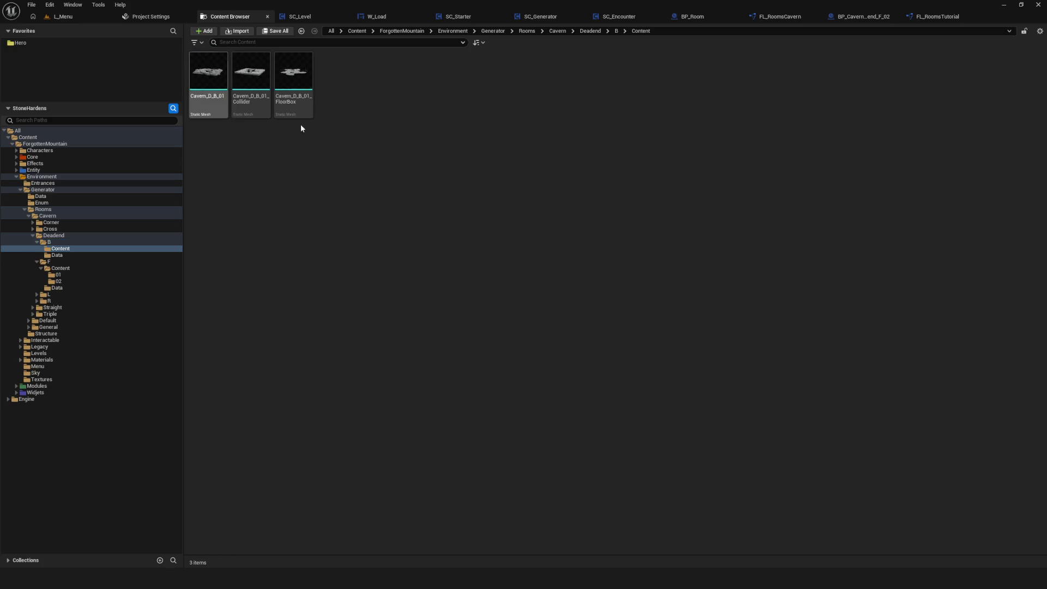
left_click(61, 263)
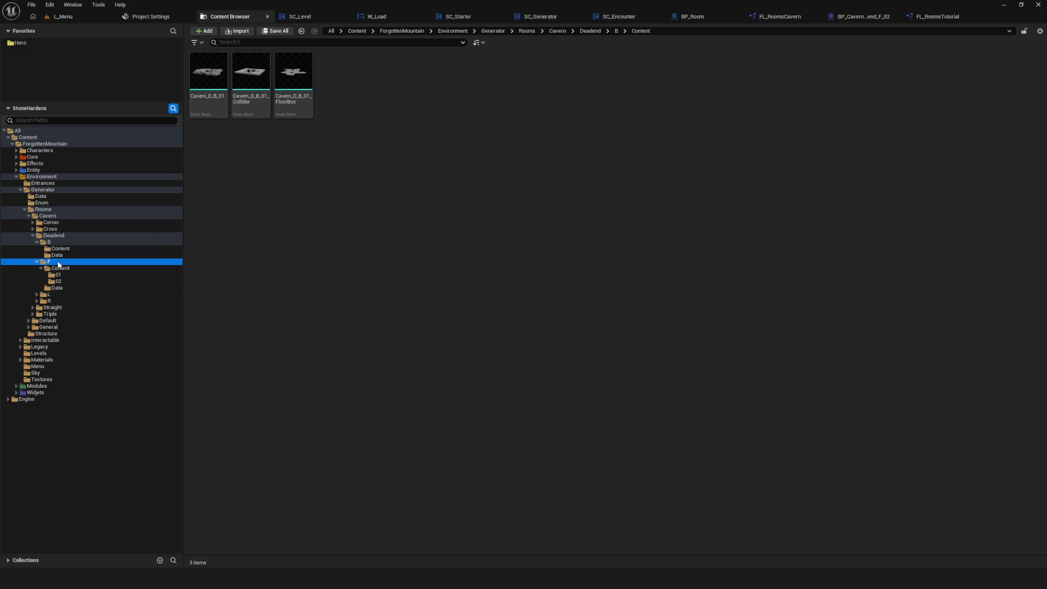
double_click(208, 74)
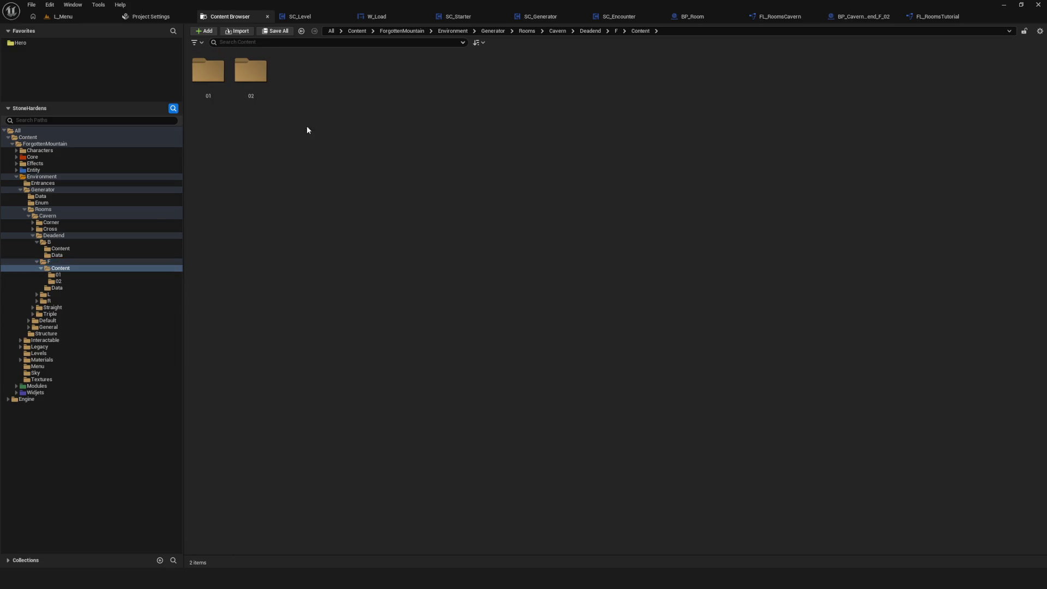
double_click(250, 71)
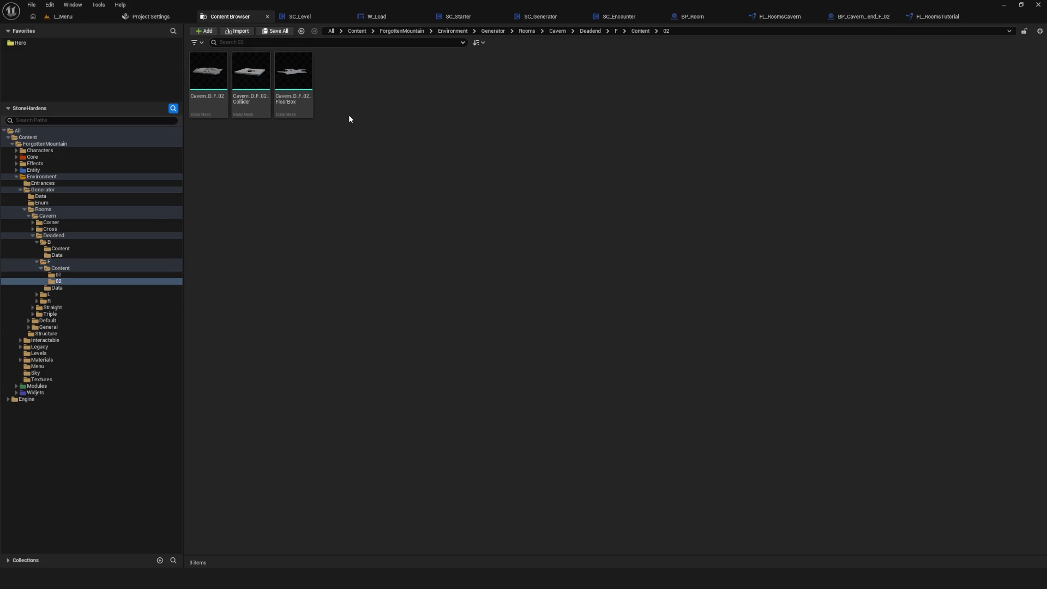
mouse_move(252, 112)
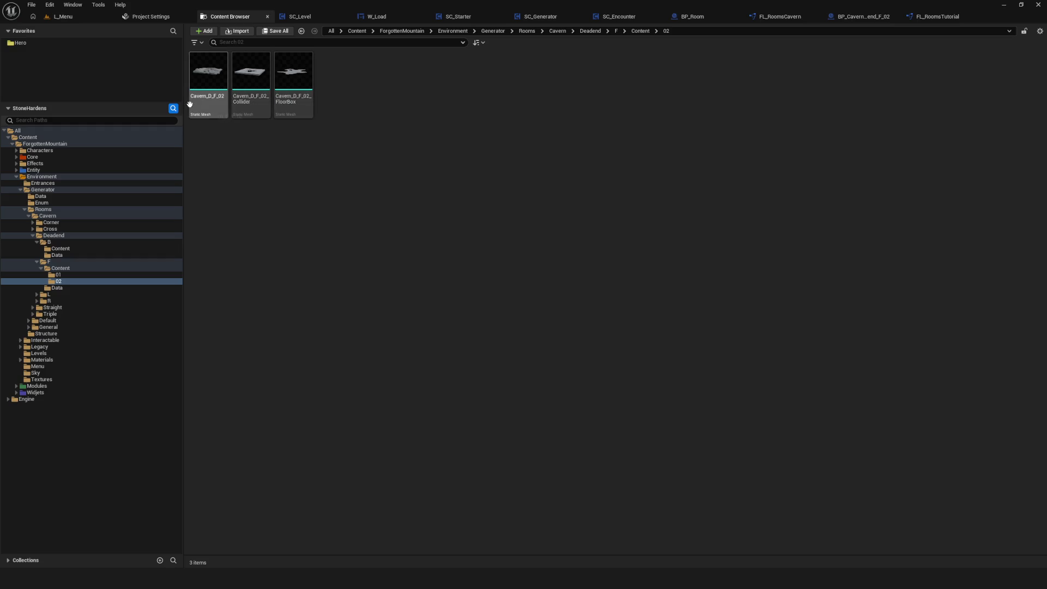
mouse_move(190, 103)
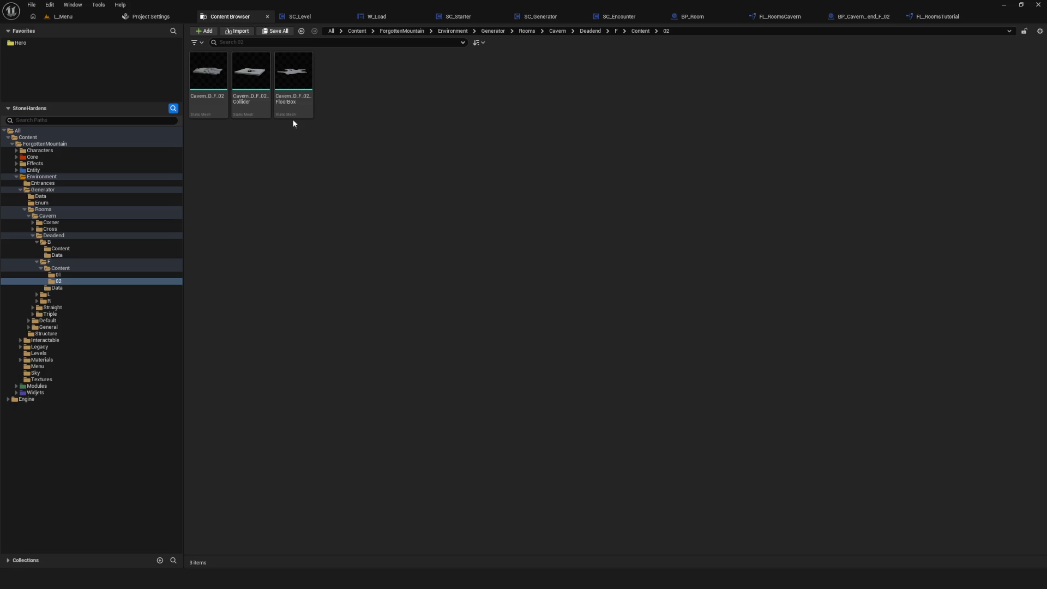
left_click(254, 77)
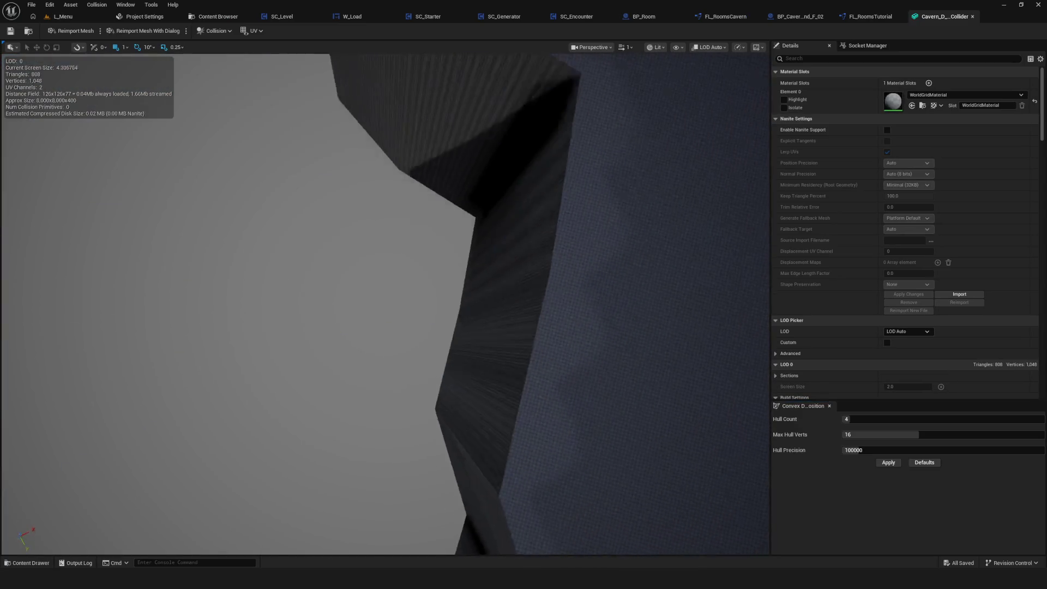
Step: Tilt the viewport to look down over the Cavern_D_F_02_Collider mesh
scroll(489, 269, "down", 5)
mouse_move(490, 269)
left_mouse_down()
mouse_move(489, 218)
mouse_move(540, 224)
mouse_move(545, 234)
mouse_move(44, 120)
left_mouse_up()
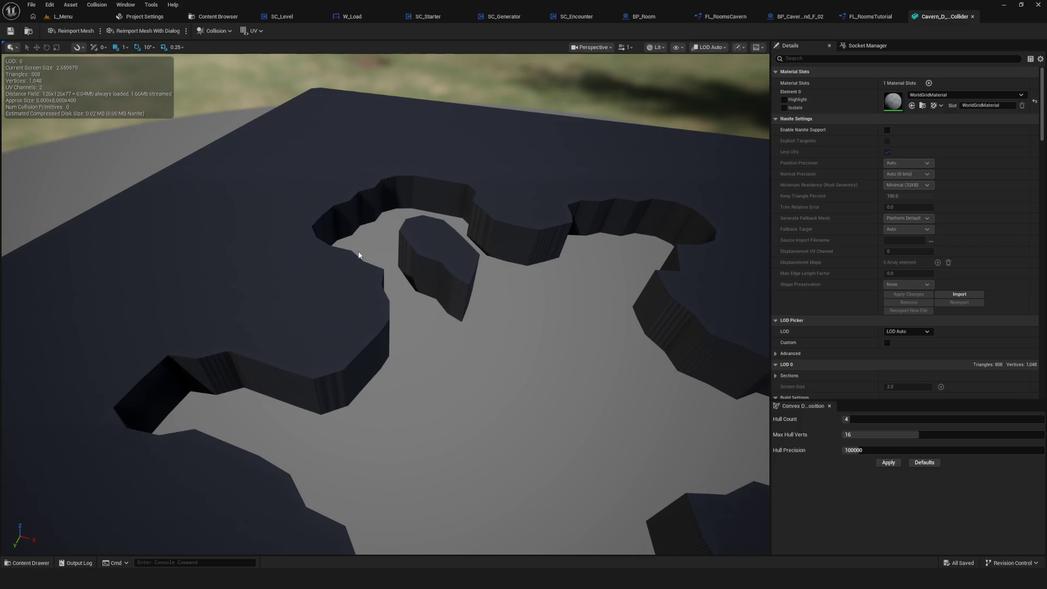
left_click_drag(383, 258, 386, 242)
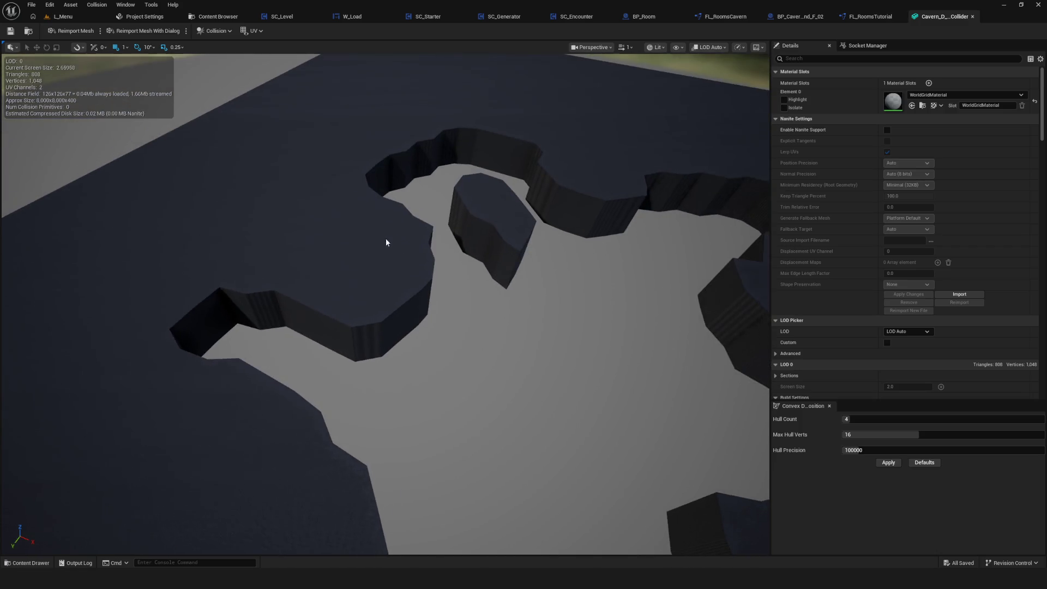
scroll(1002, 194, "down", 15)
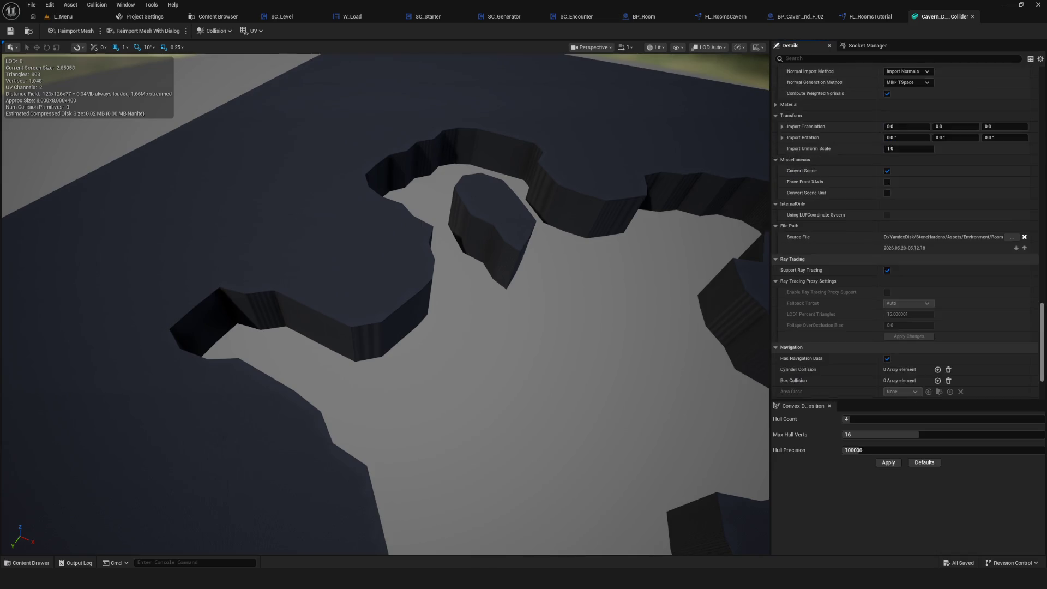
scroll(987, 277, "down", 3)
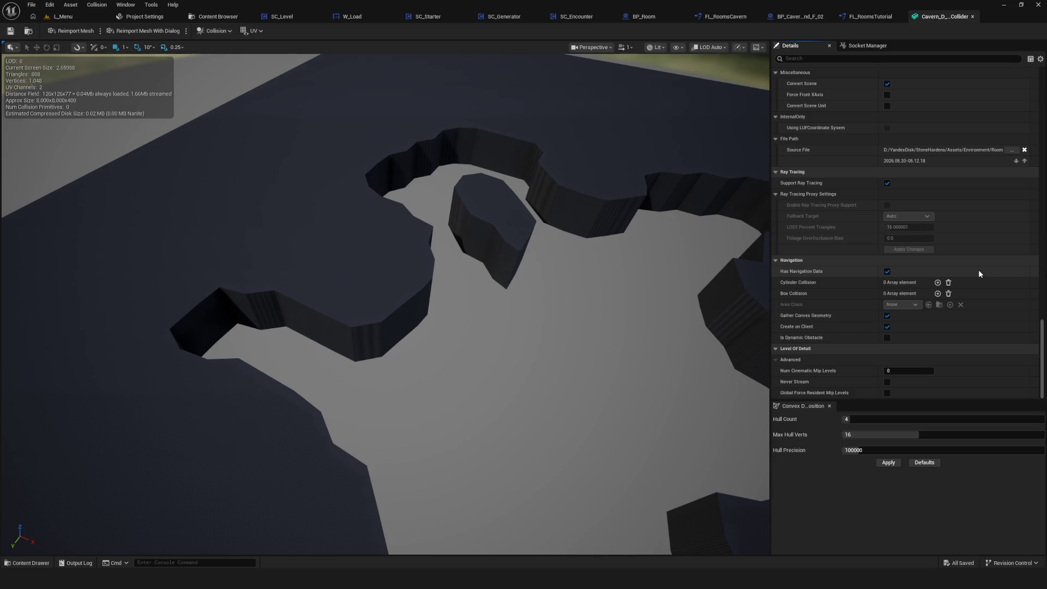
Step: Review the Details panel's collision and import settings and open the Collision Complexity choices
scroll(1018, 294, "up", 10)
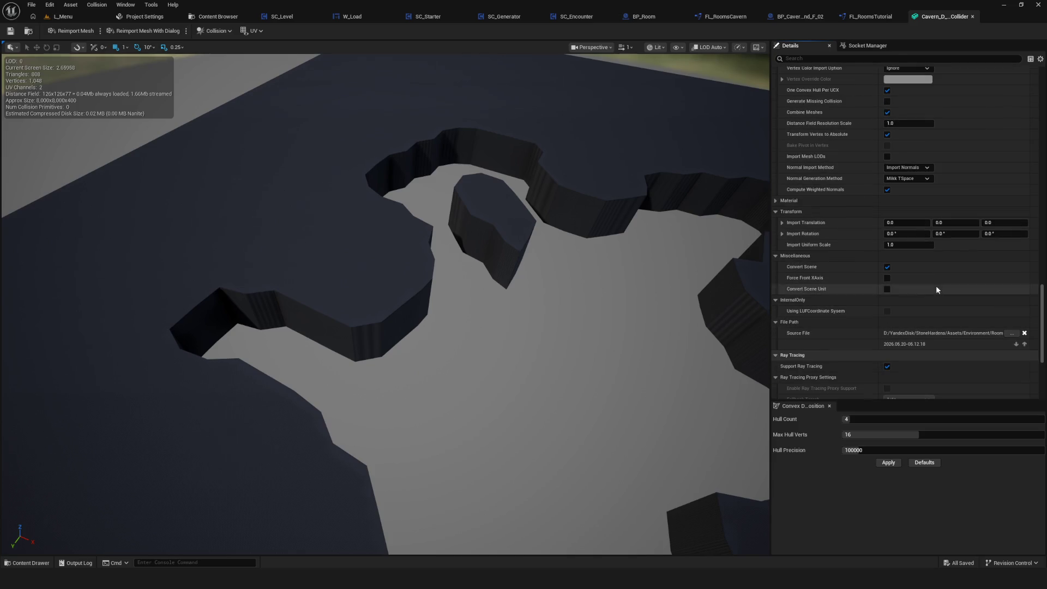
scroll(914, 296, "up", 5)
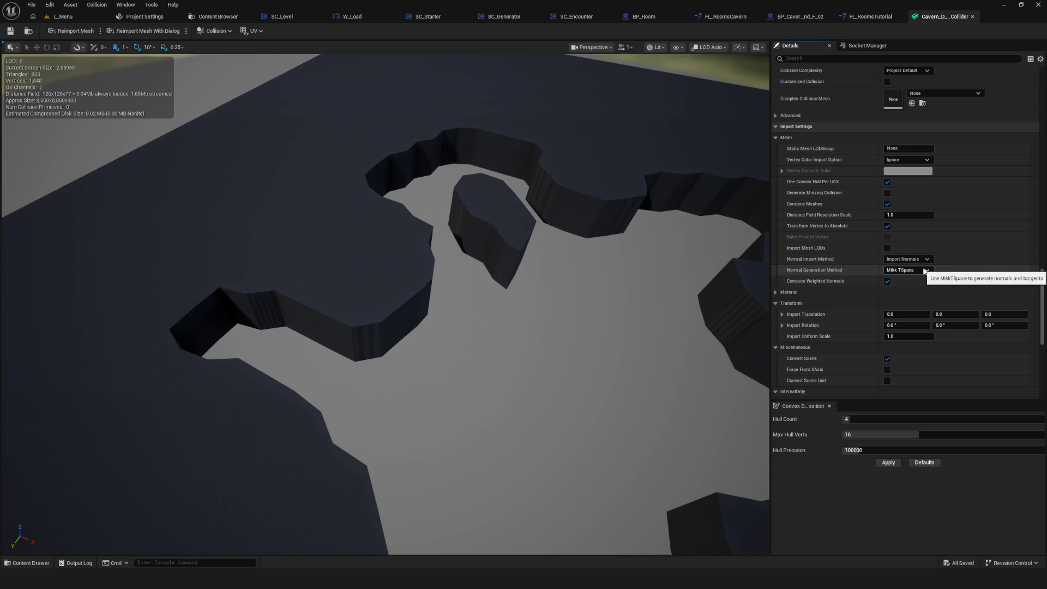
scroll(944, 253, "up", 6)
scroll(944, 254, "down", 6)
scroll(944, 254, "up", 6)
scroll(944, 255, "down", 7)
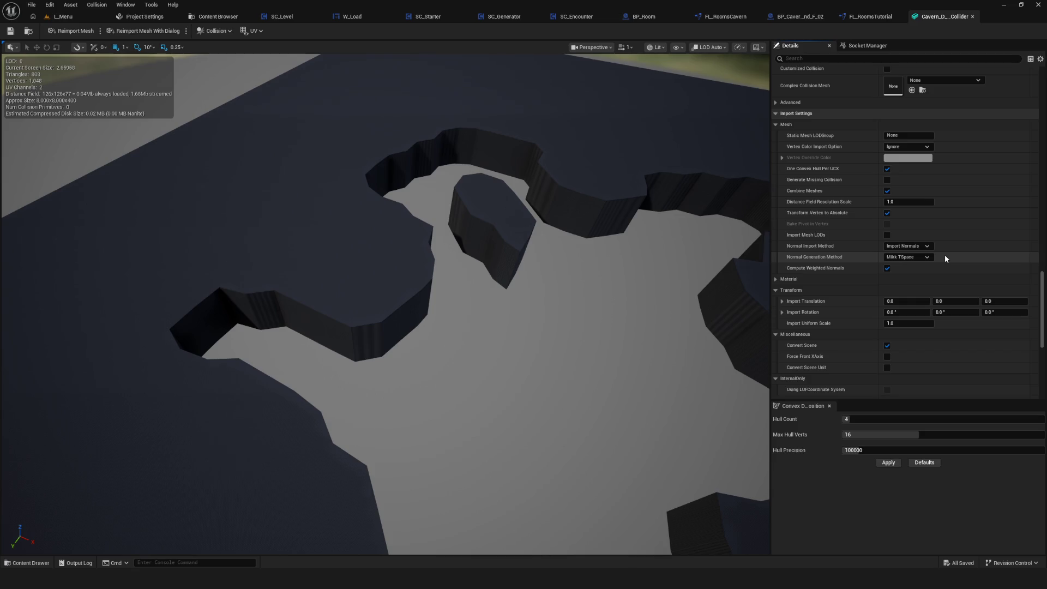
scroll(945, 257, "down", 3)
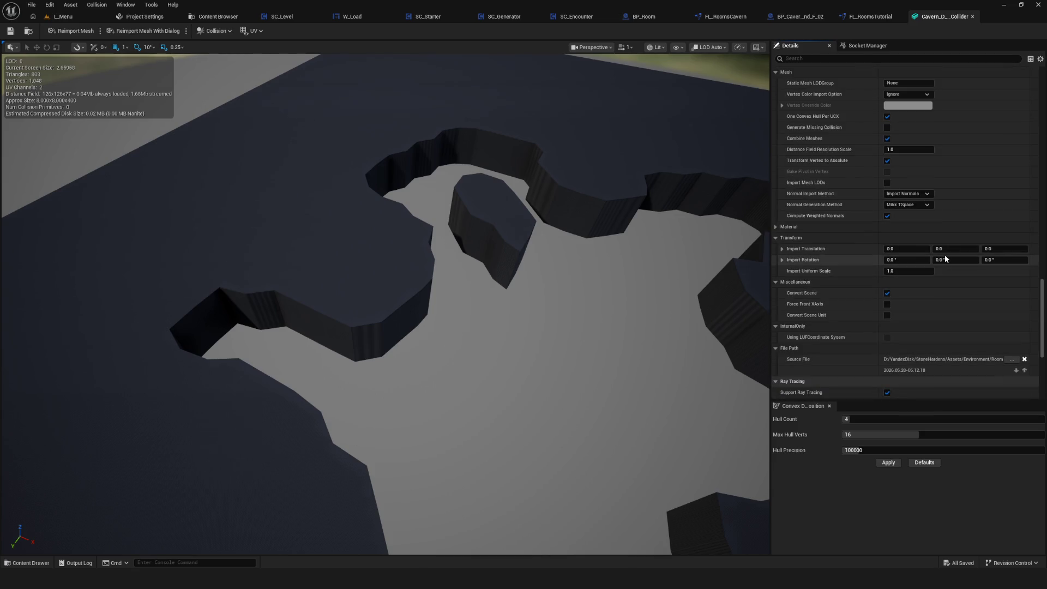
scroll(944, 254, "up", 17)
scroll(944, 255, "down", 1)
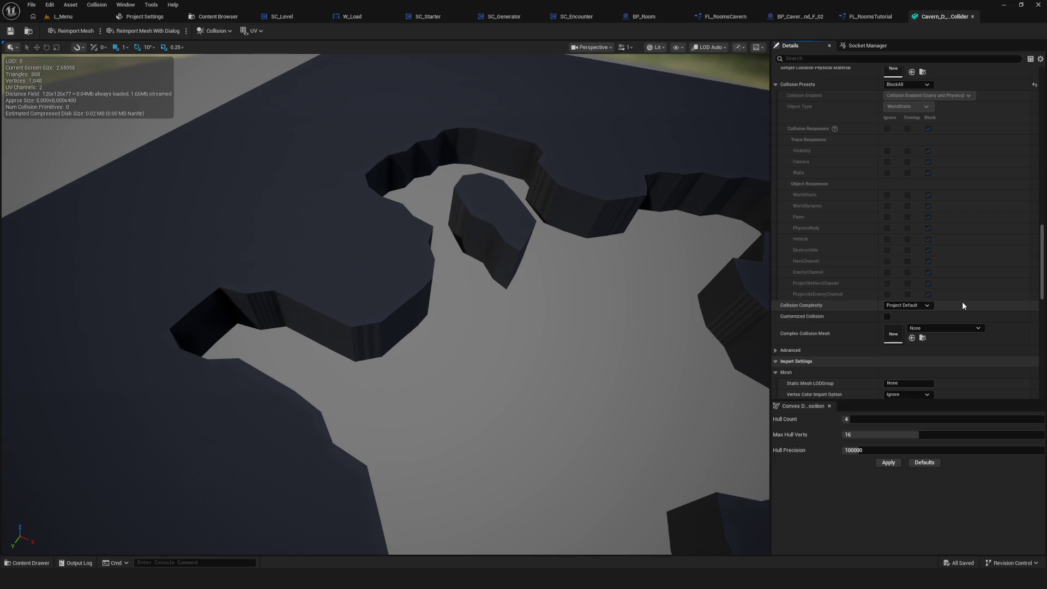
scroll(962, 306, "up", 12)
scroll(962, 306, "up", 20)
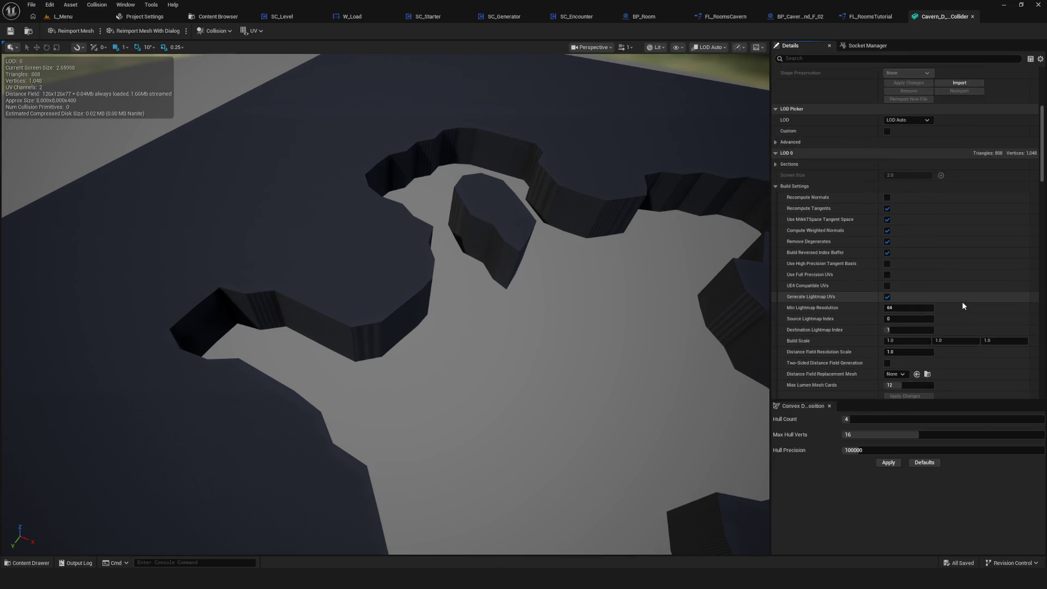
scroll(962, 302, "up", 6)
scroll(962, 302, "up", 6)
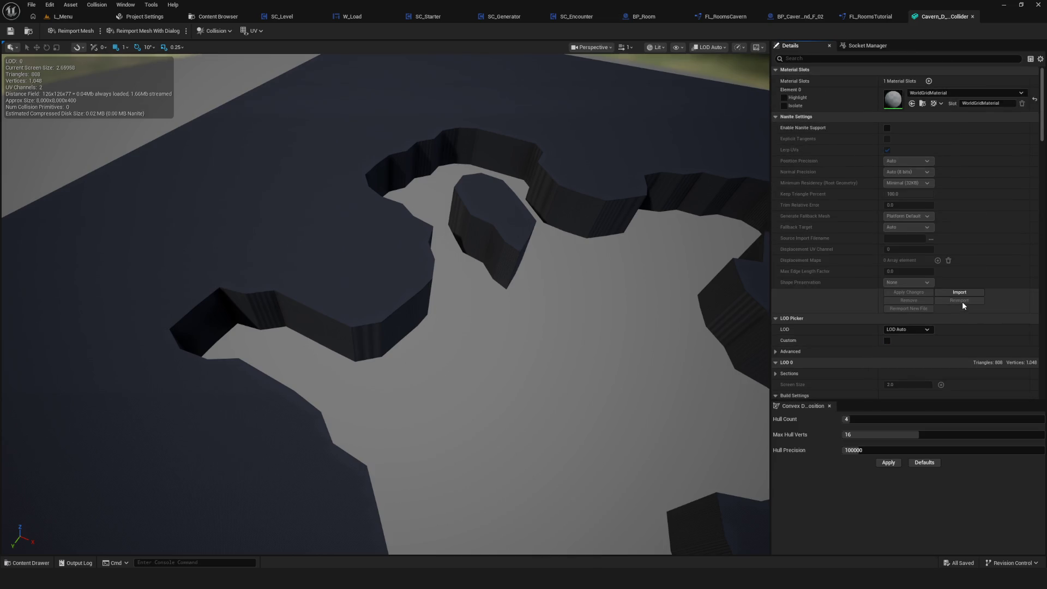
scroll(962, 302, "down", 20)
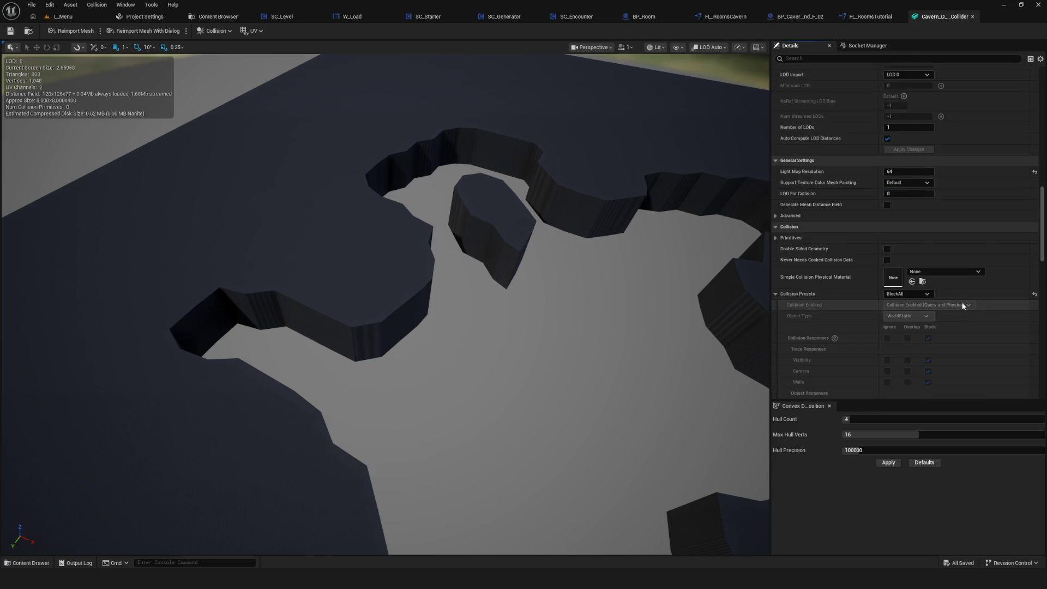
scroll(962, 305, "down", 10)
scroll(961, 303, "down", 3)
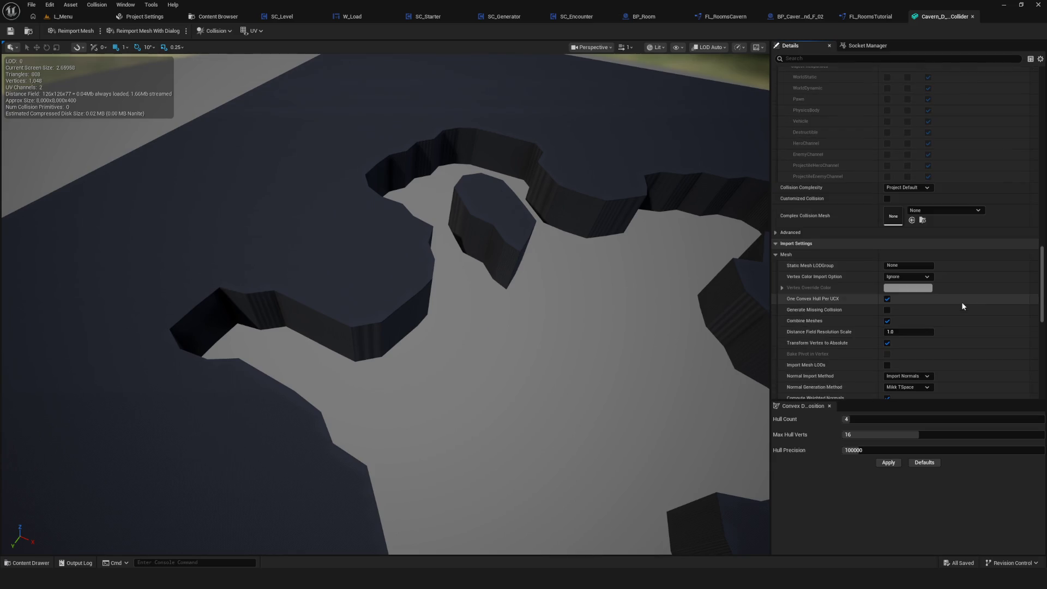
scroll(962, 304, "up", 8)
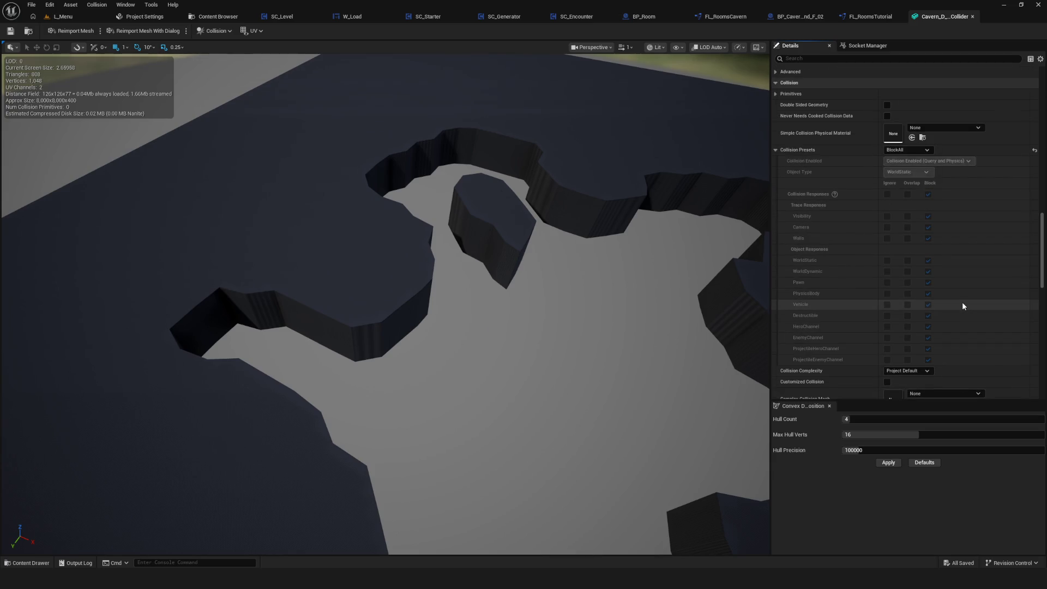
scroll(962, 305, "down", 7)
left_click(905, 279)
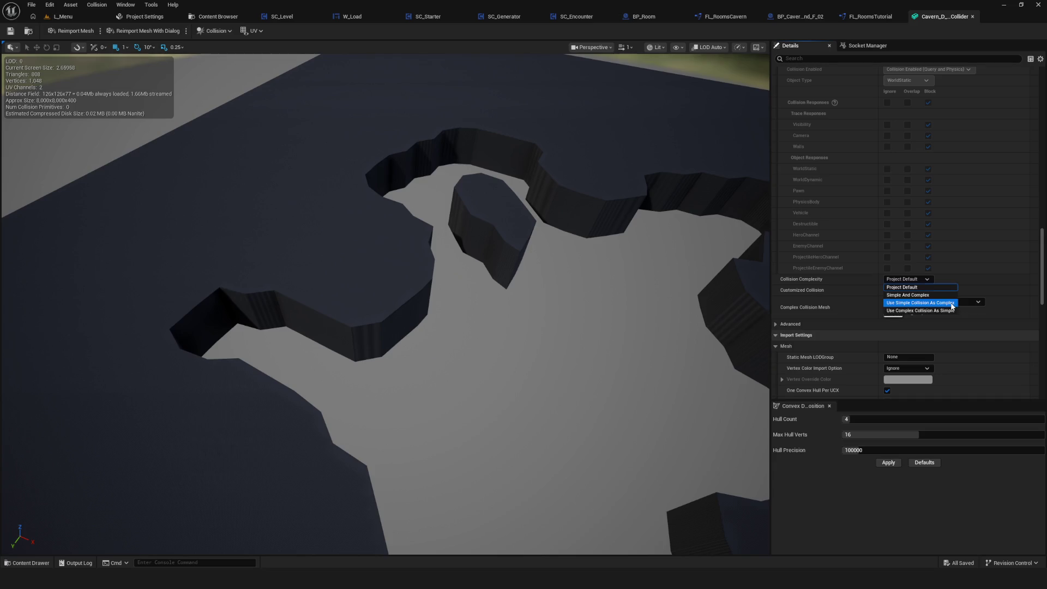
Step: Play-test a new game from the L_Menu level, then stop it
left_click(63, 17)
left_click(208, 32)
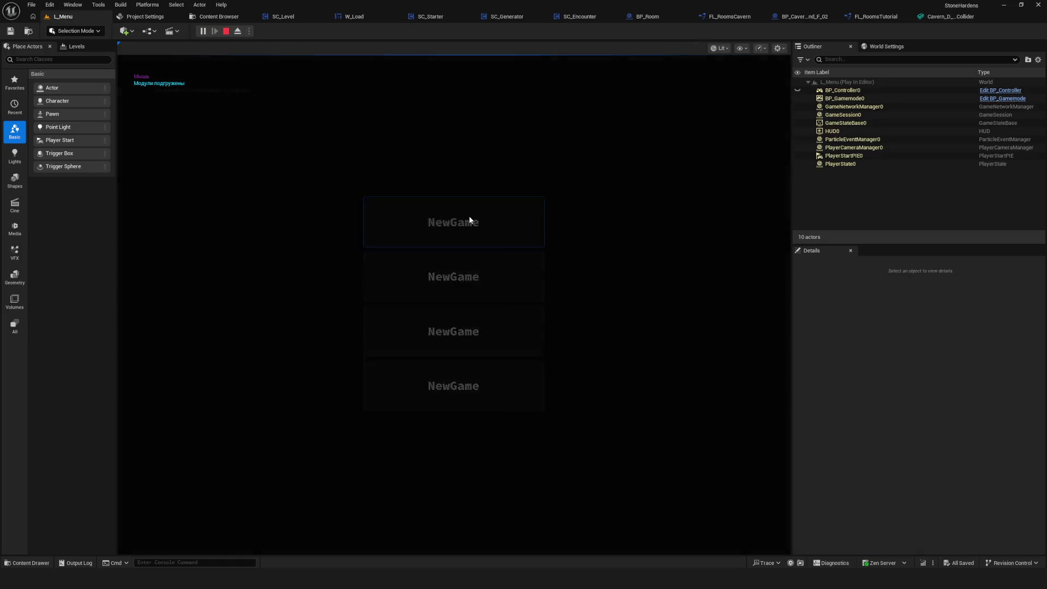
left_click(469, 218)
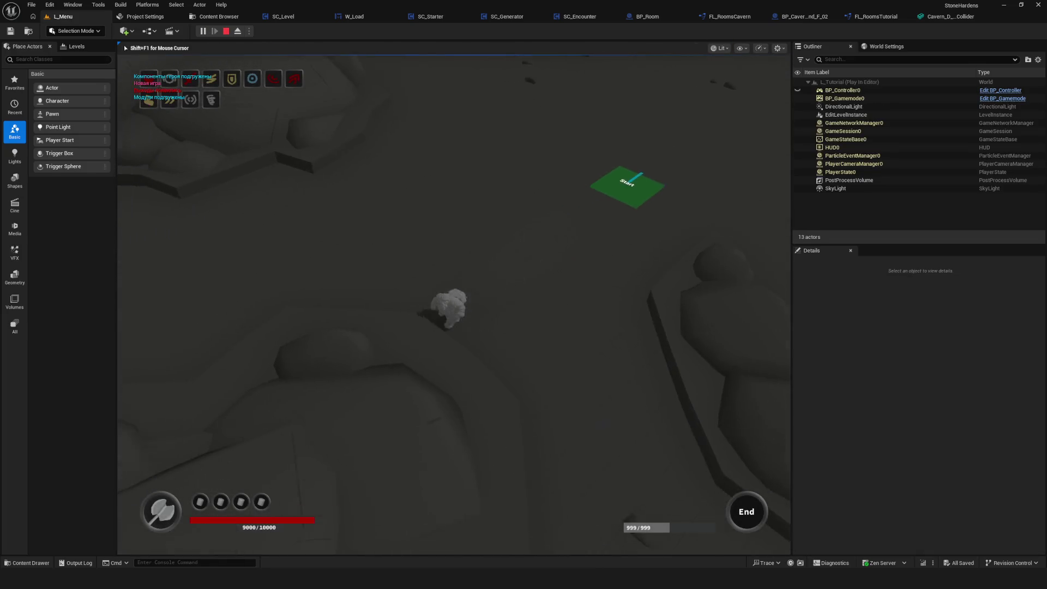
key("Escape")
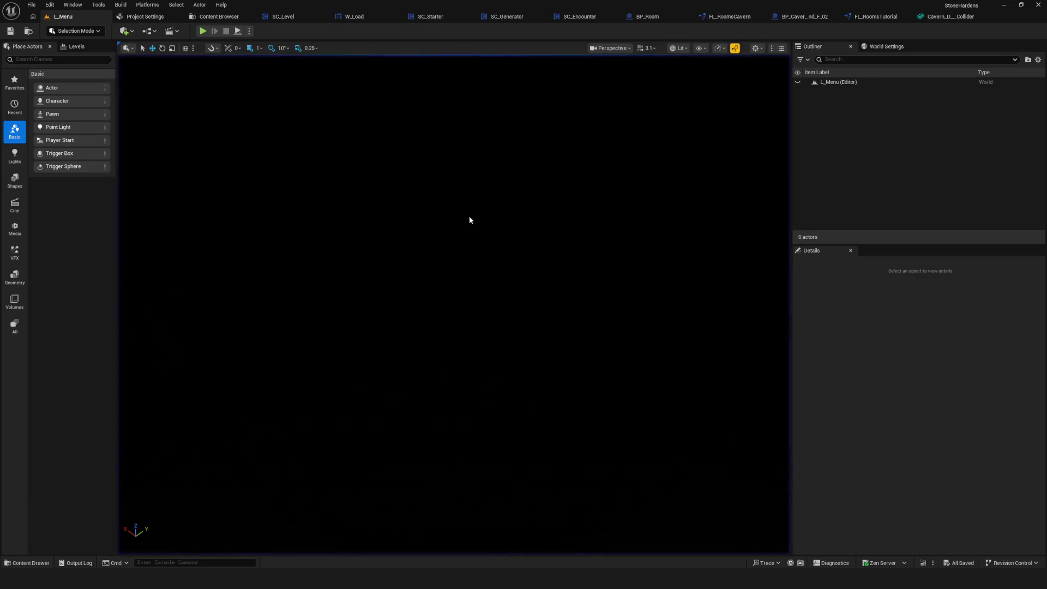
Step: Show simple collision on the collider and set it to Use Complex Collision As Simple
left_click(950, 16)
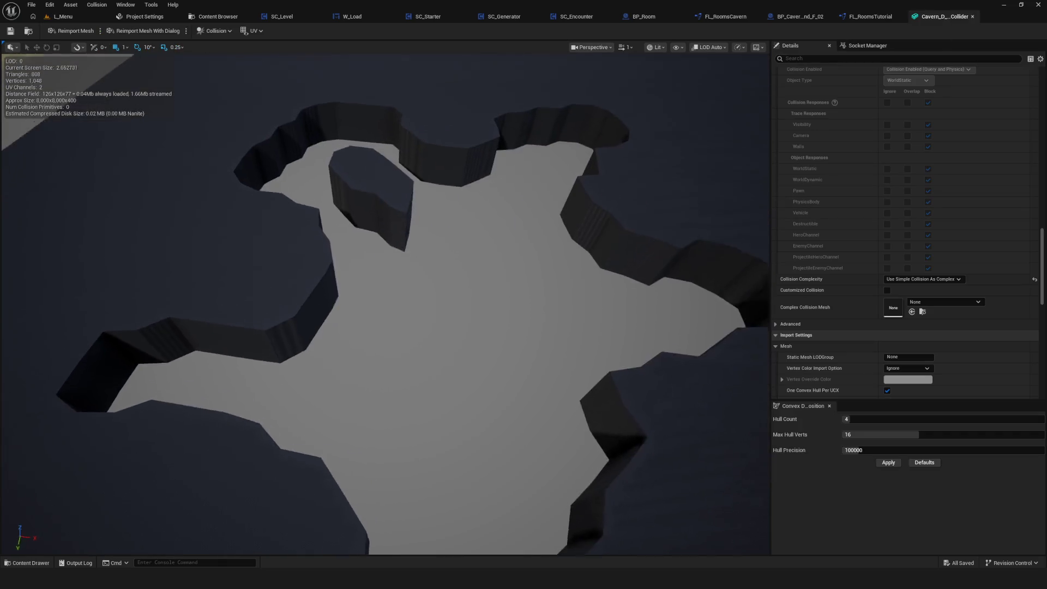
left_click(677, 47)
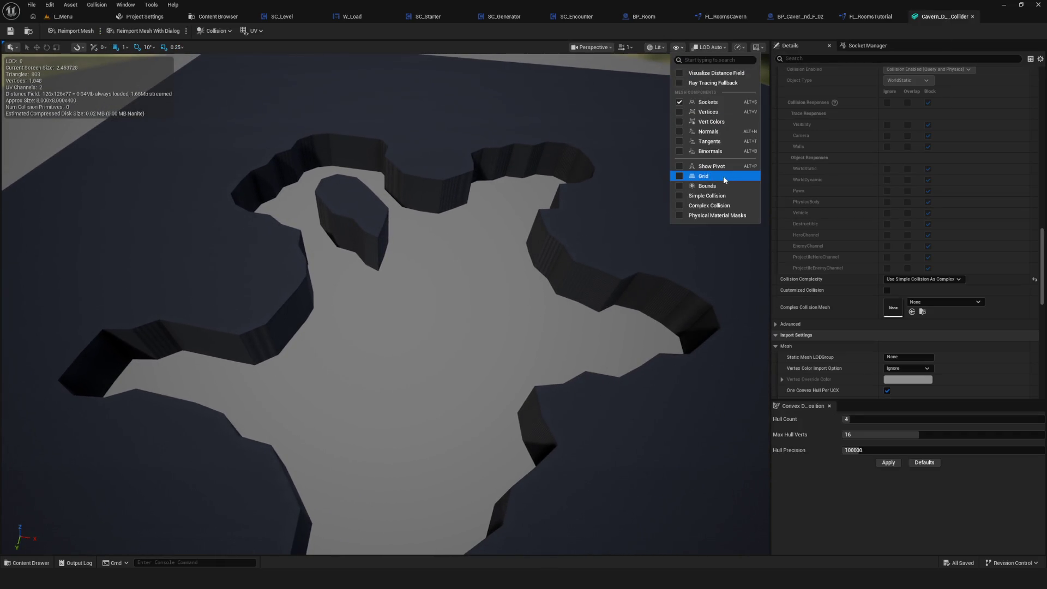
left_click(707, 196)
left_click_drag(597, 202, 621, 143)
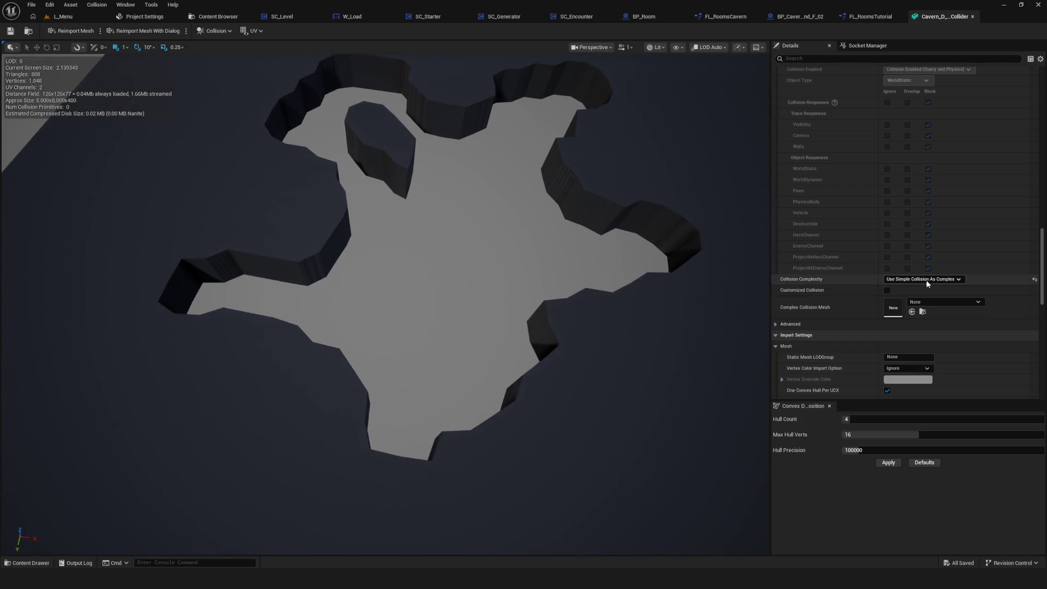
left_click(929, 311)
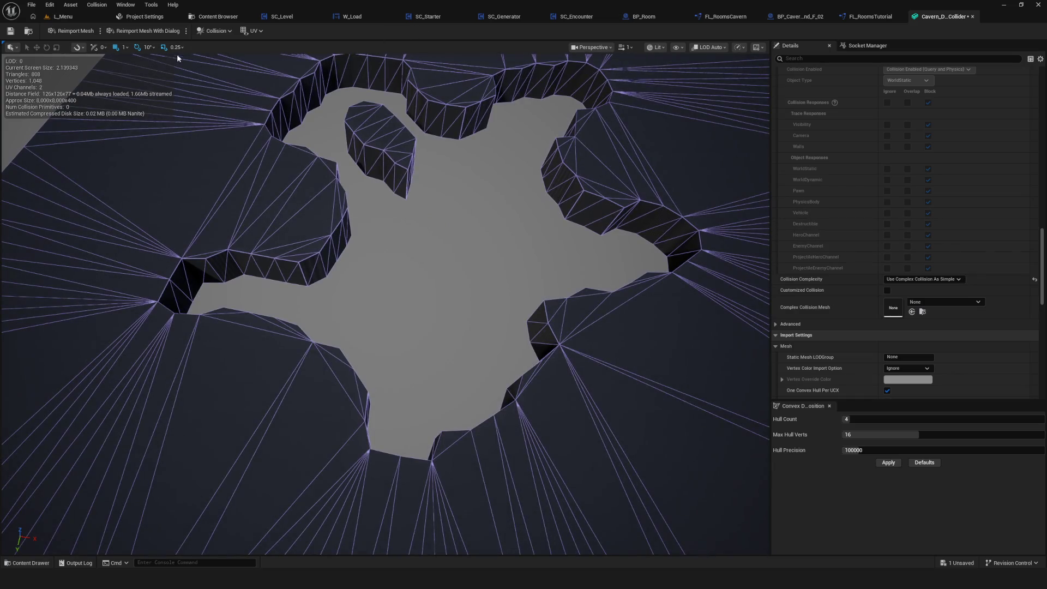
scroll(521, 159, "up", 3)
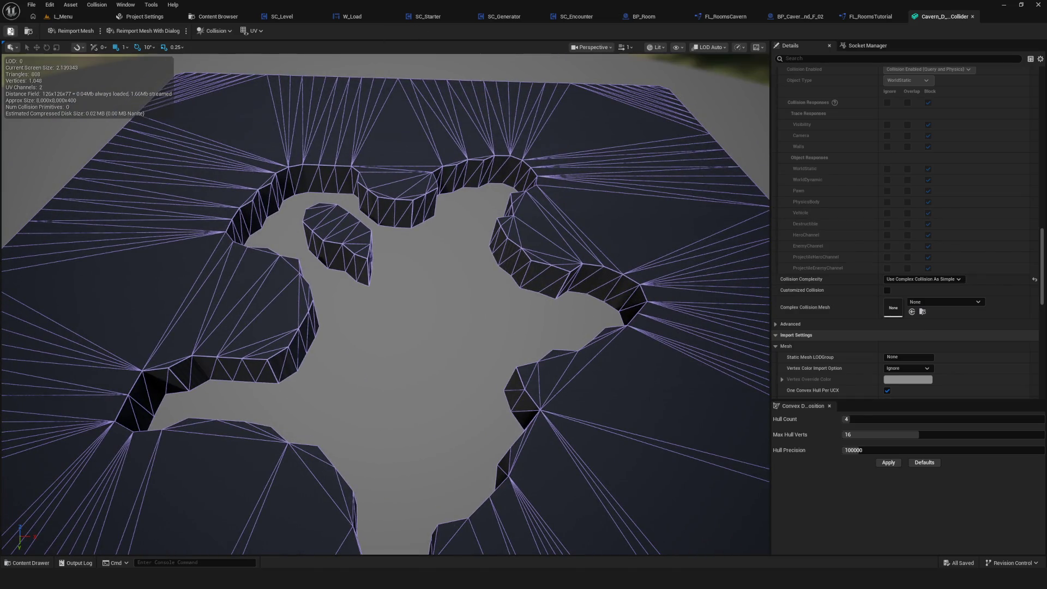
left_click_drag(378, 221, 331, 216)
left_click(62, 16)
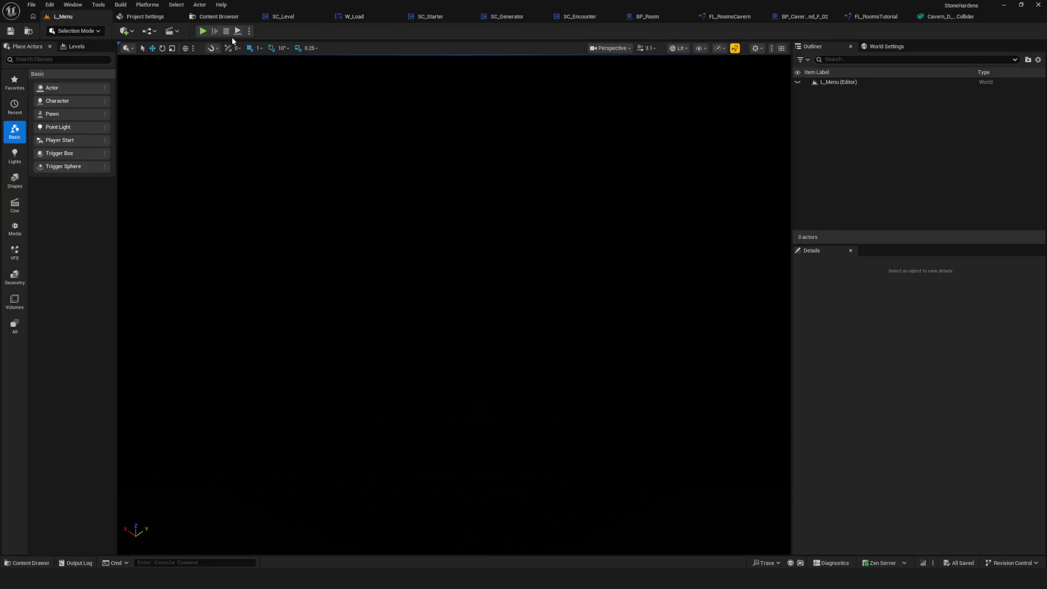
Step: Start a new test game and walk the character around the Start pad
left_click(203, 31)
left_click(484, 274)
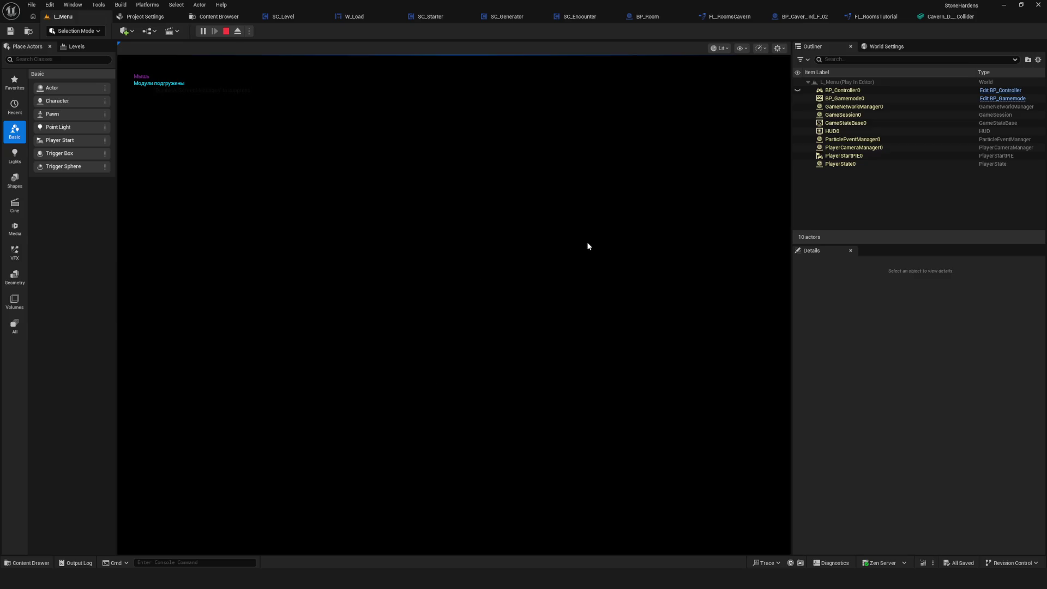
key("s")
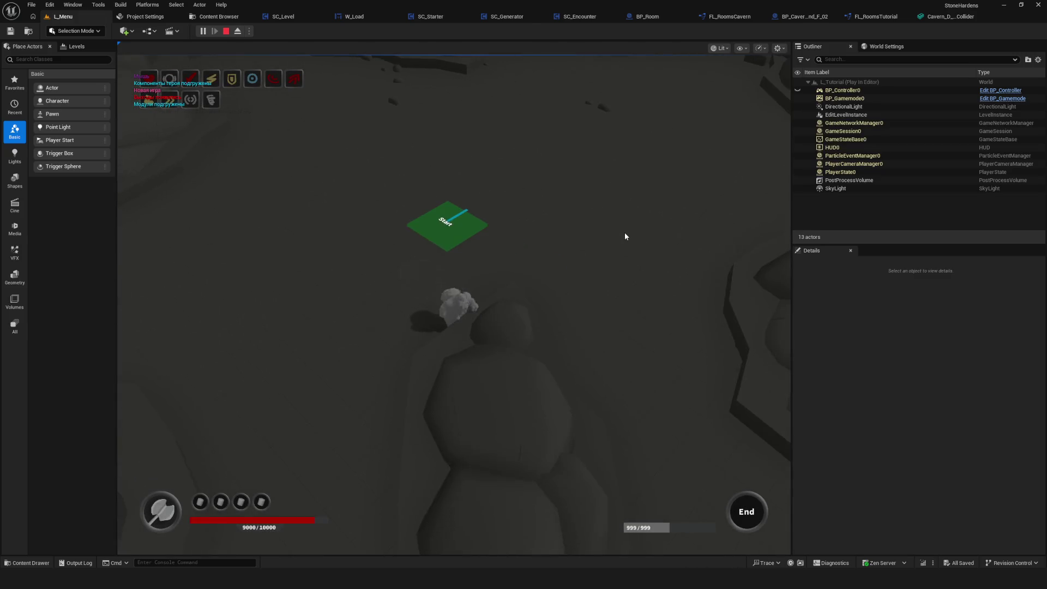
key("s")
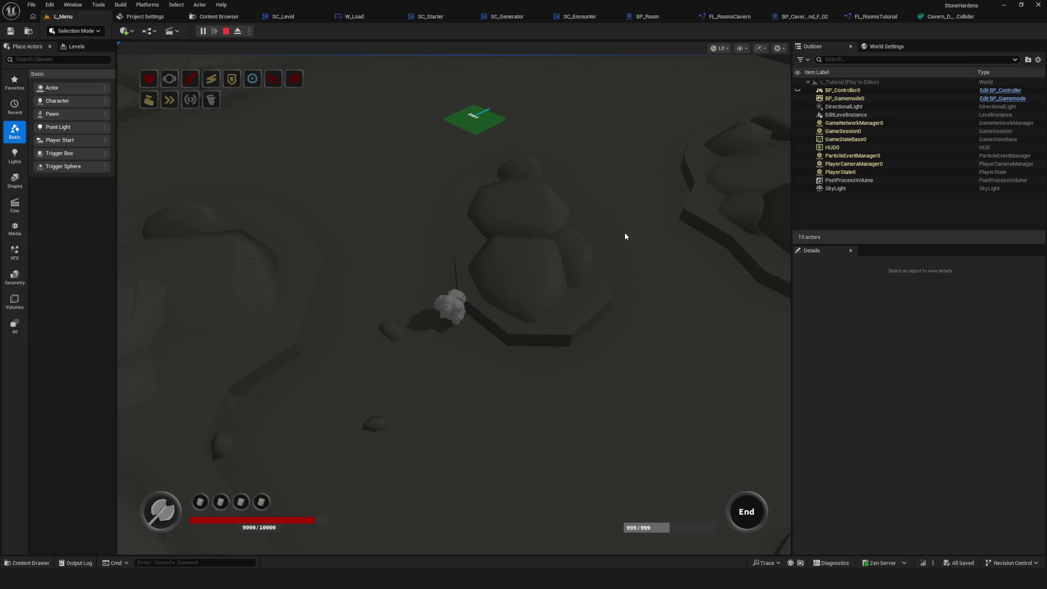
key("d")
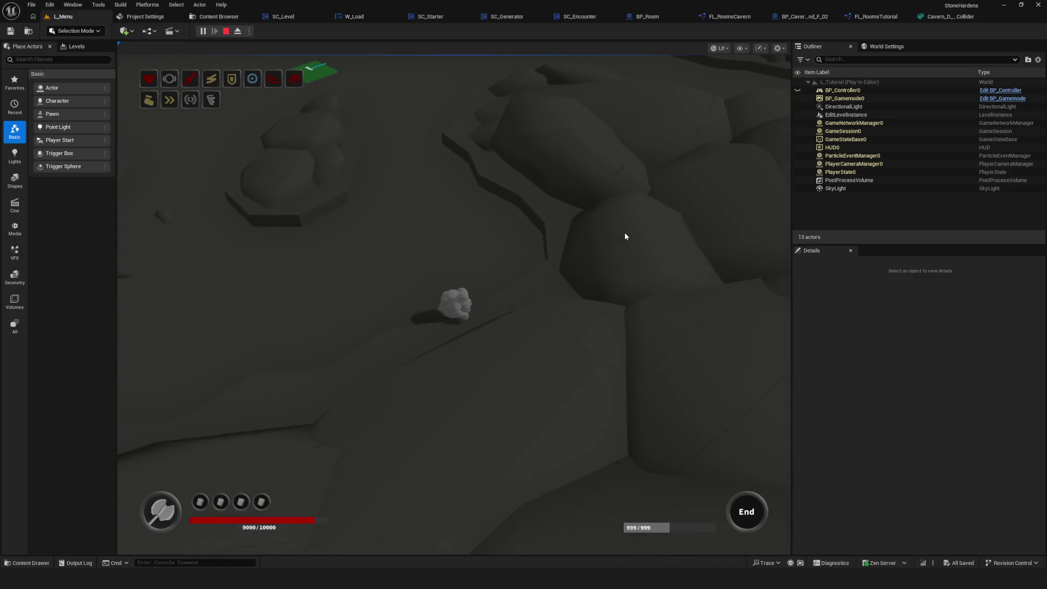
key("w")
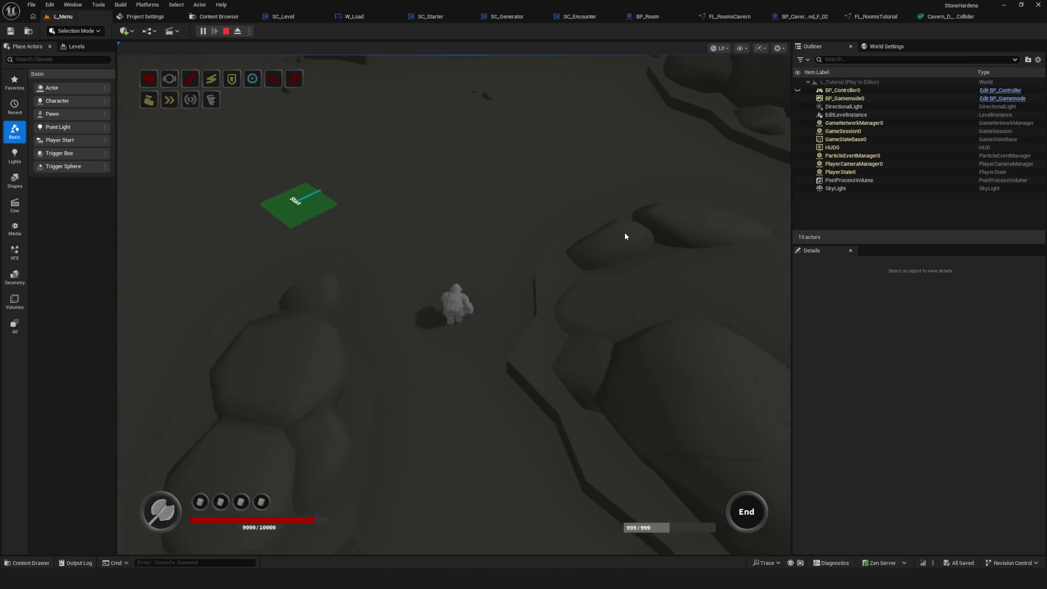
key("a")
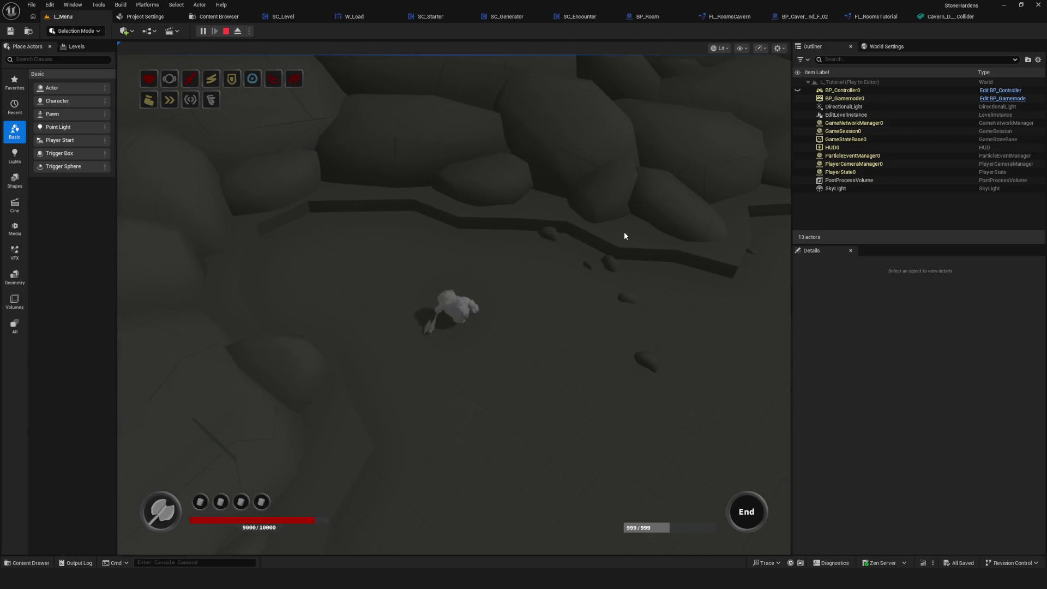
key("s")
key("a")
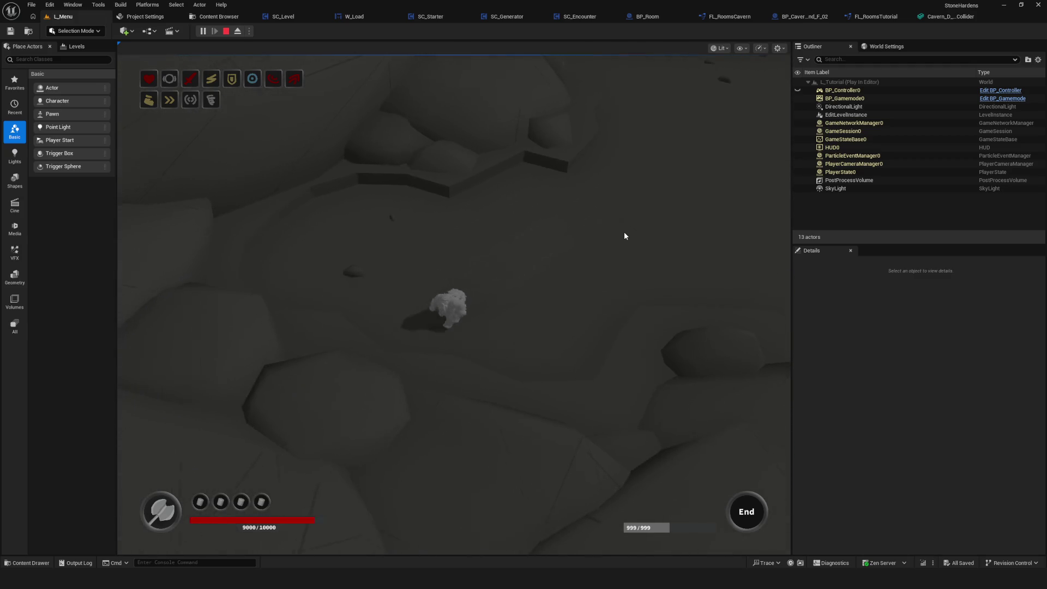
key("d")
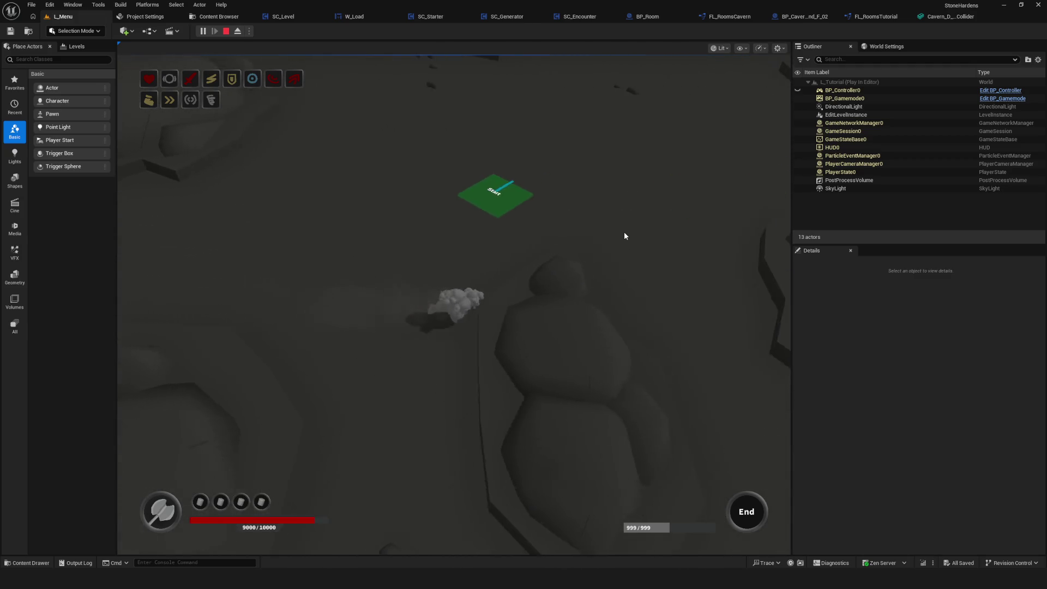
key("d")
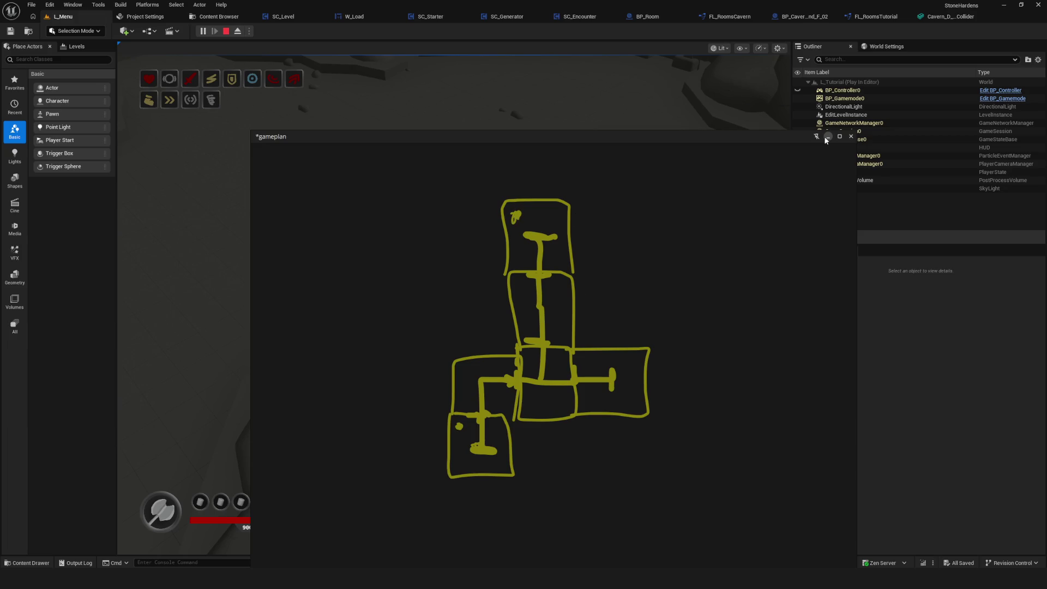
Step: Dismiss the gameplan sketch and run the character between the Start pad, rocks and ledge
left_click(827, 137)
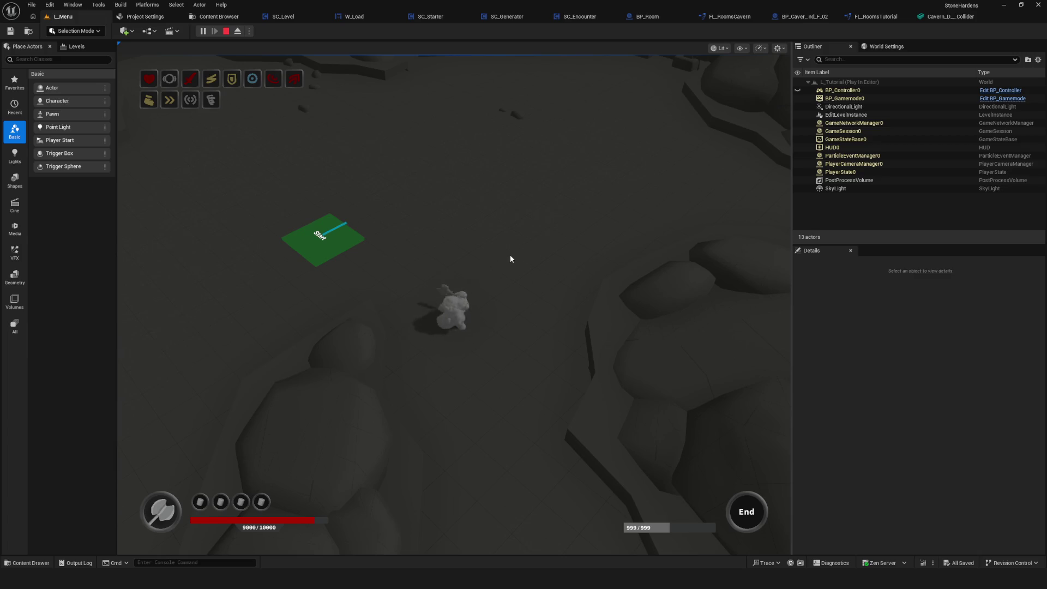
key("w")
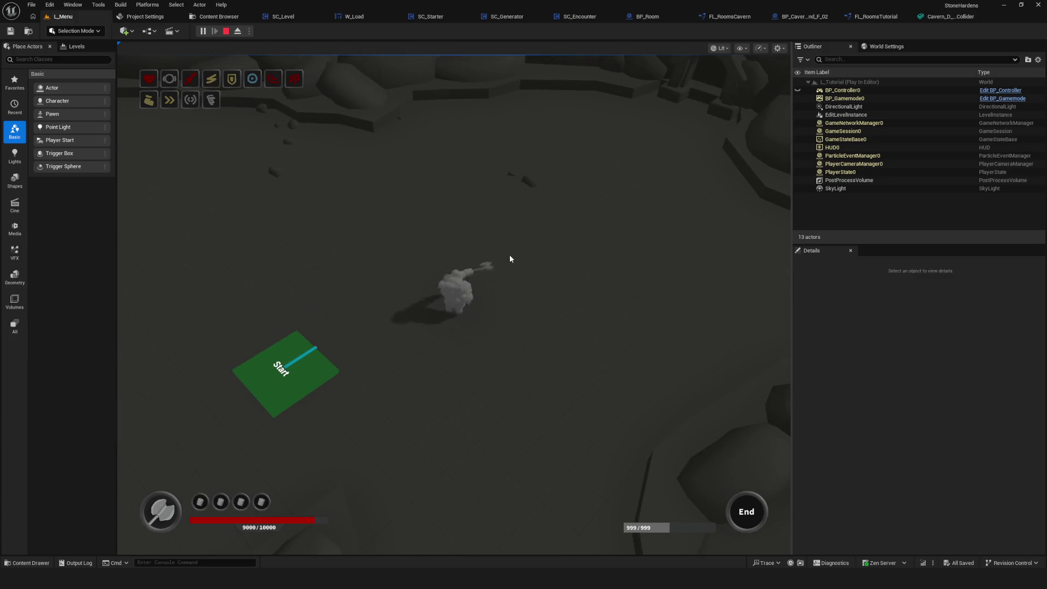
key("a")
key("s")
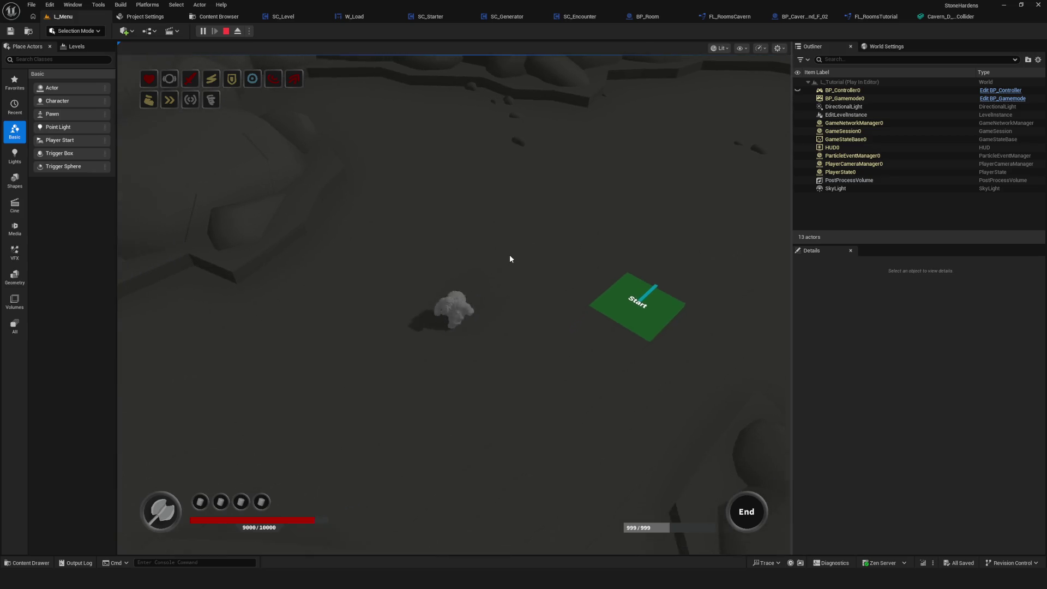
key("w")
key("a")
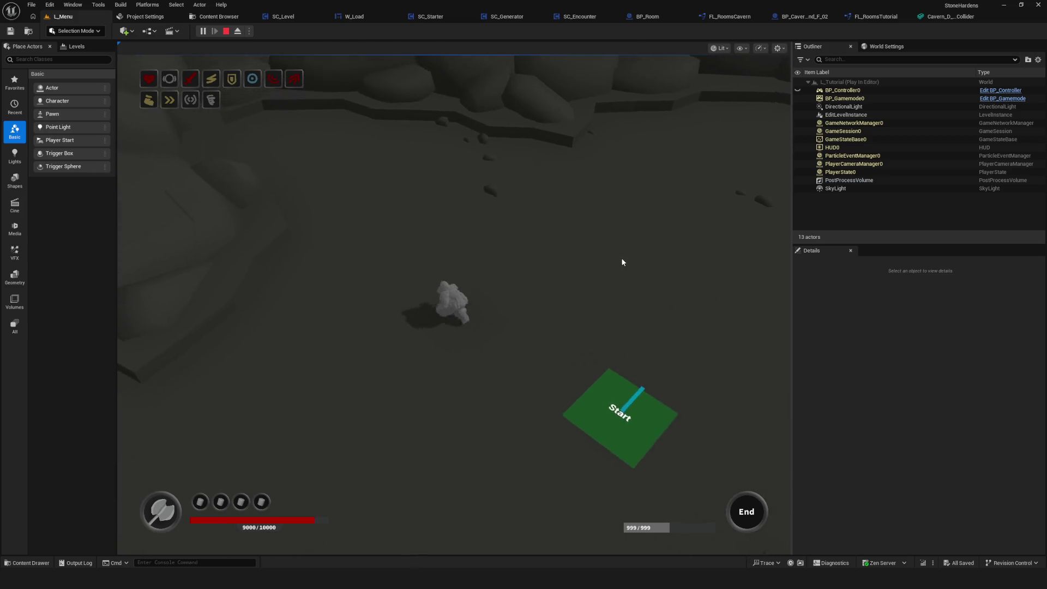
key("d")
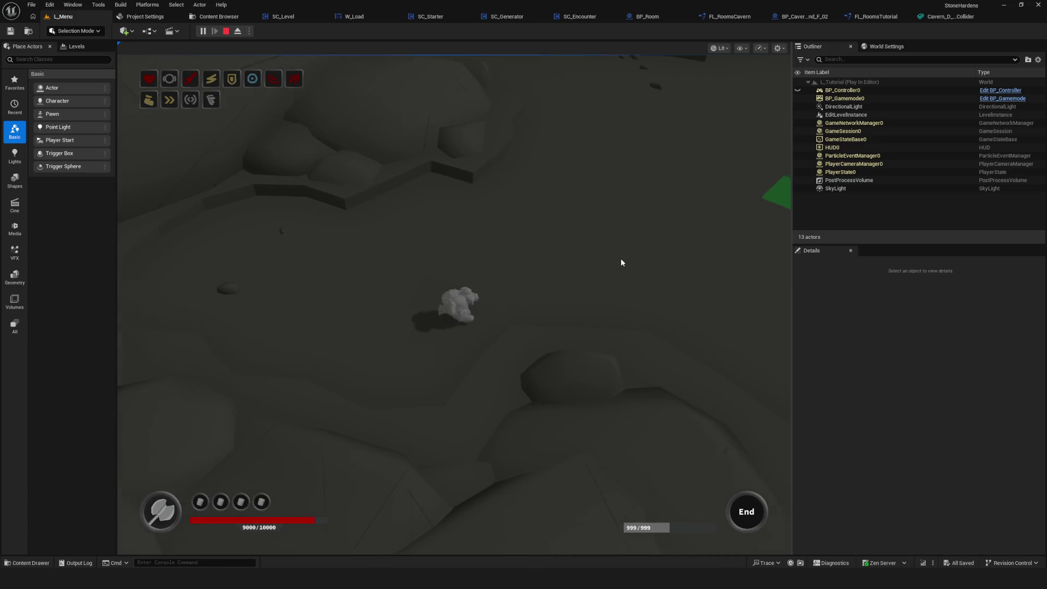
key("s")
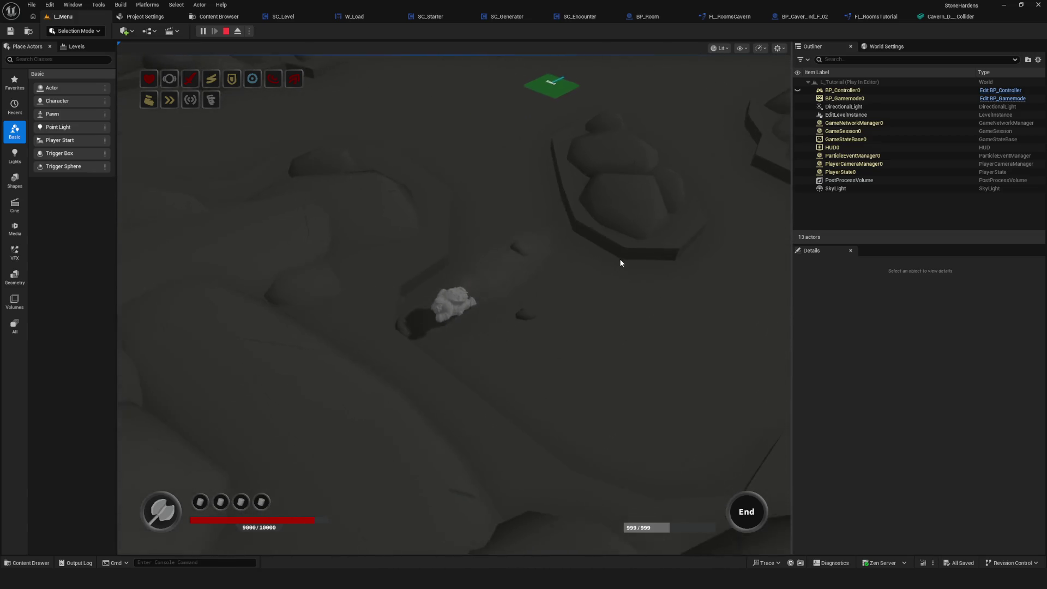
key("w")
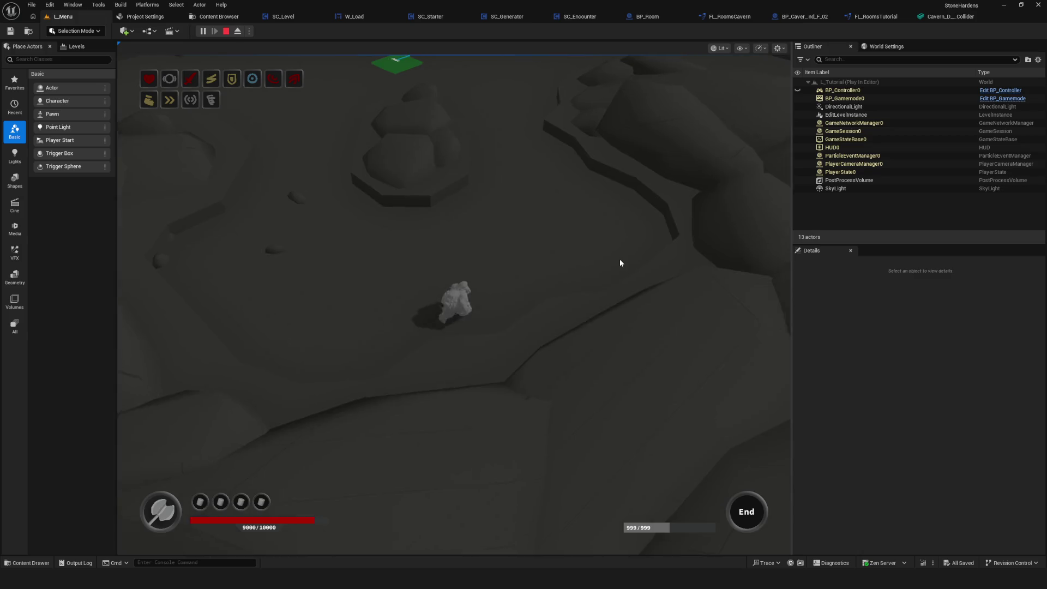
key("d")
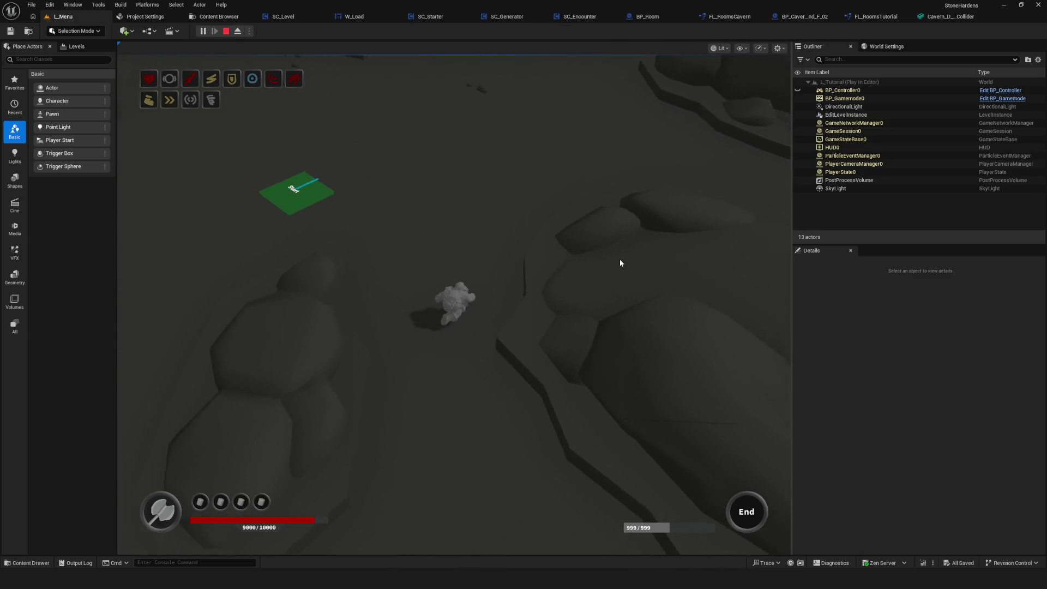
key("w")
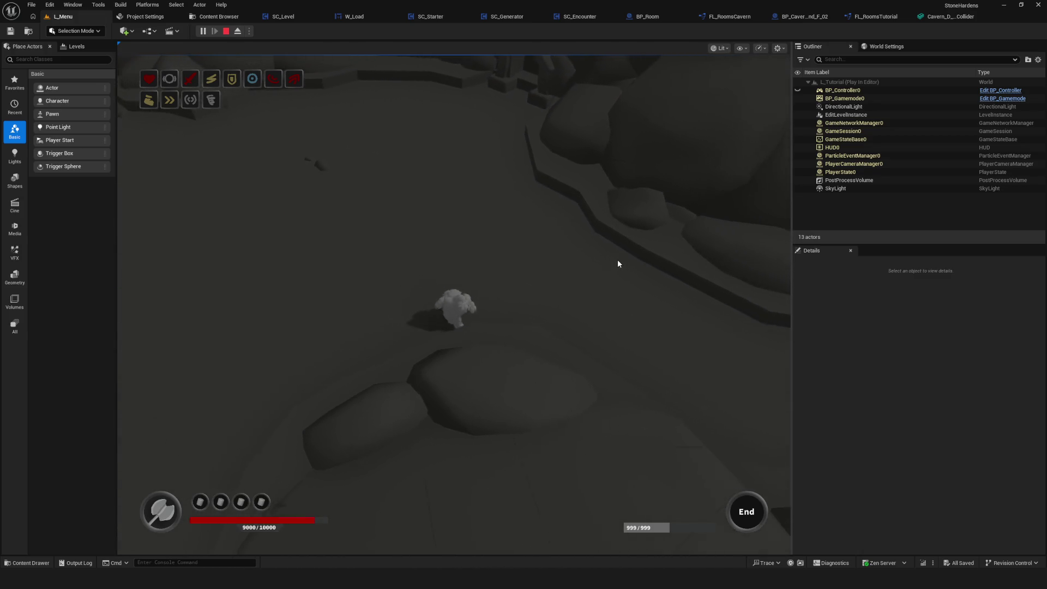
key("d")
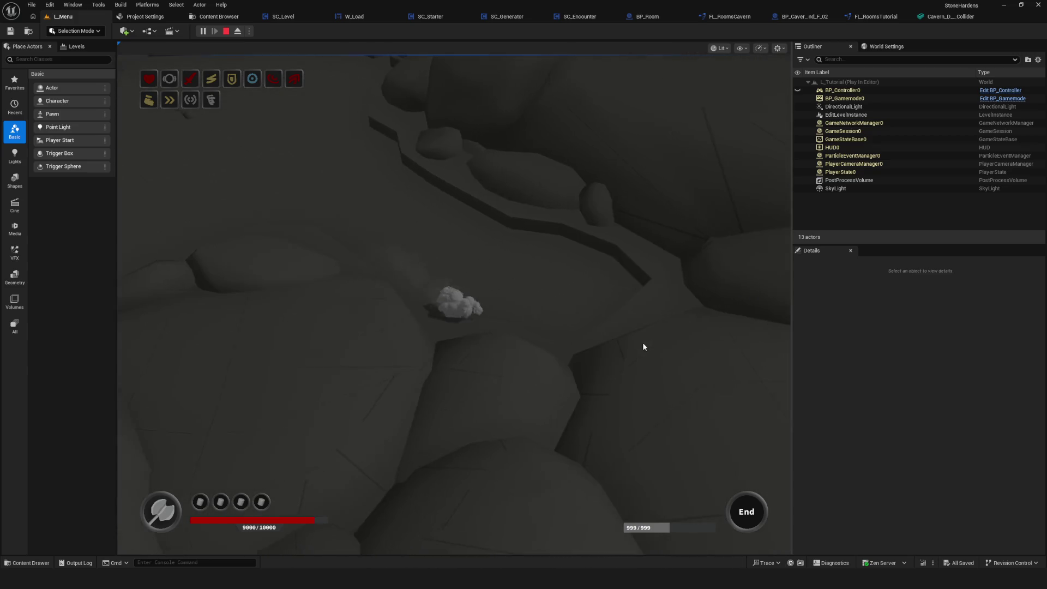
key("w")
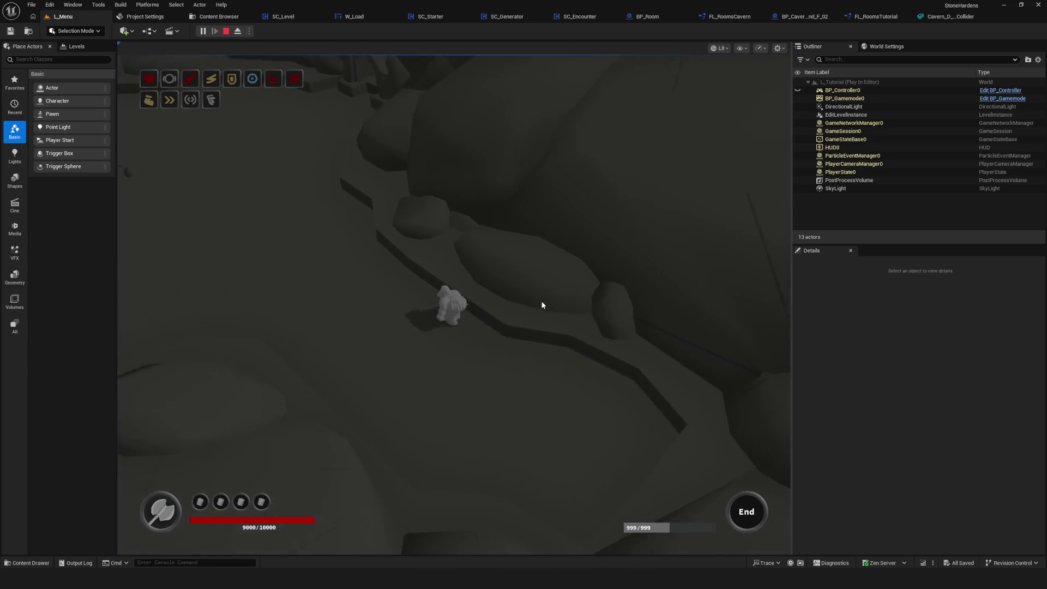
key("a")
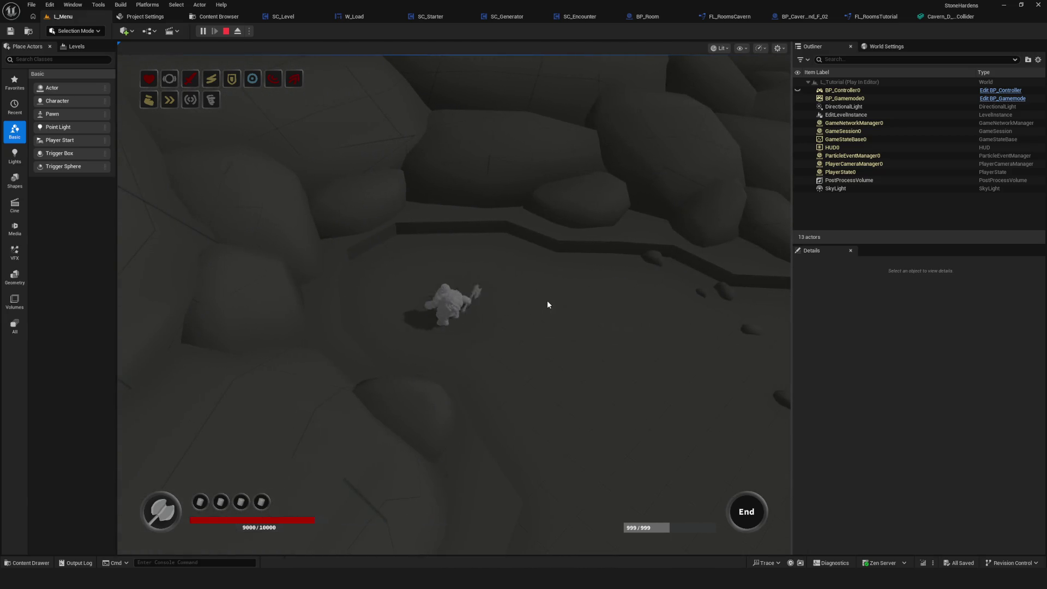
key("d")
key("s")
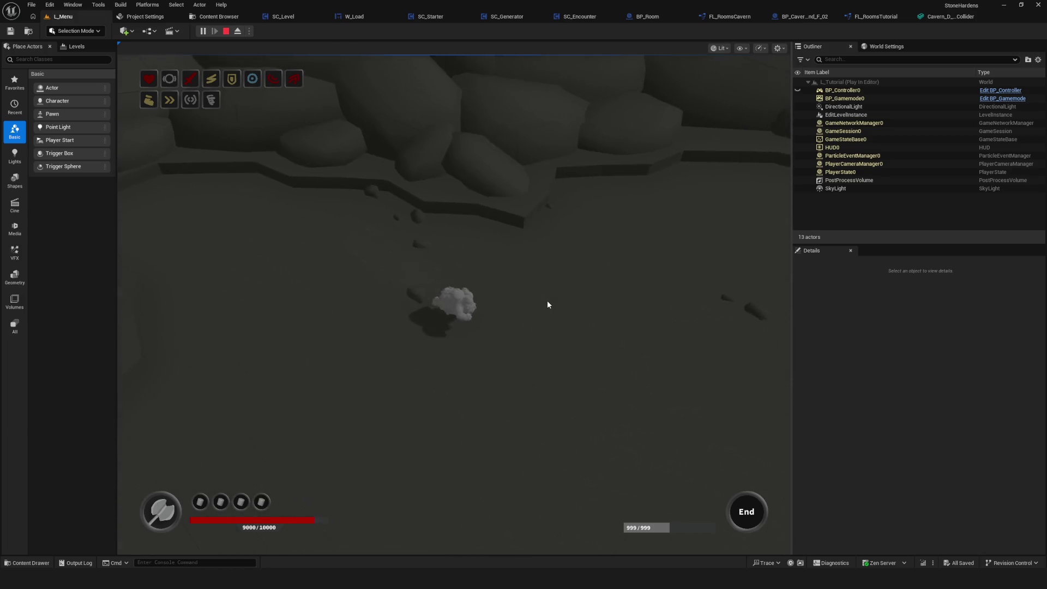
key("s")
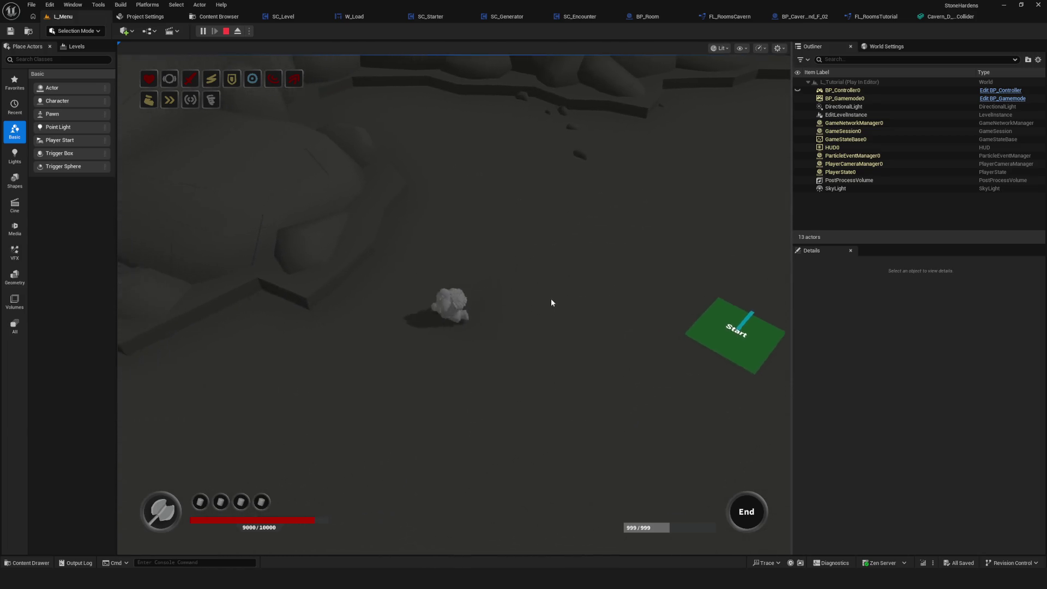
key("d")
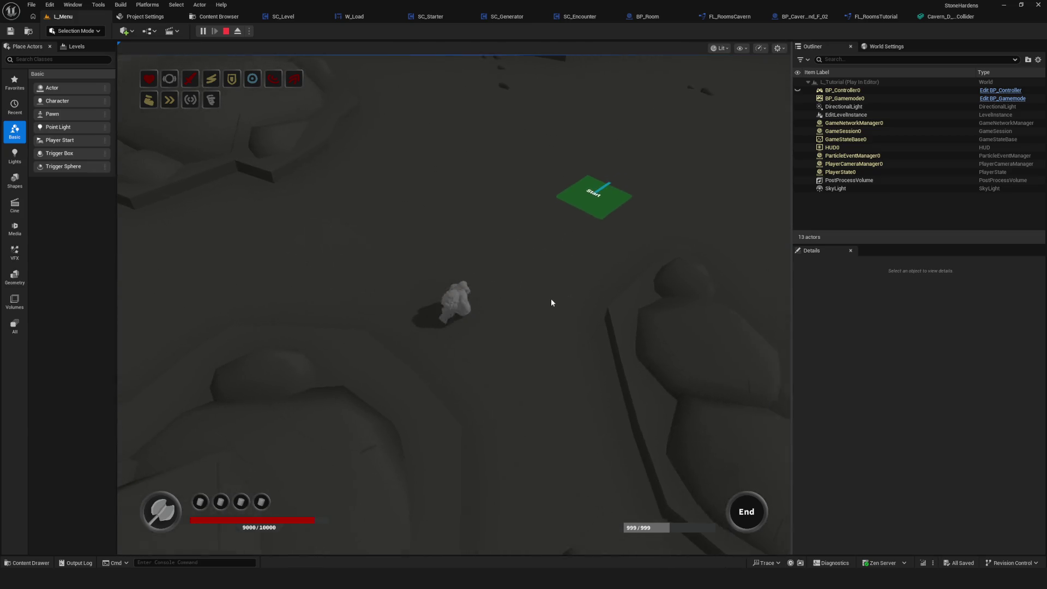
key("w")
key("w")
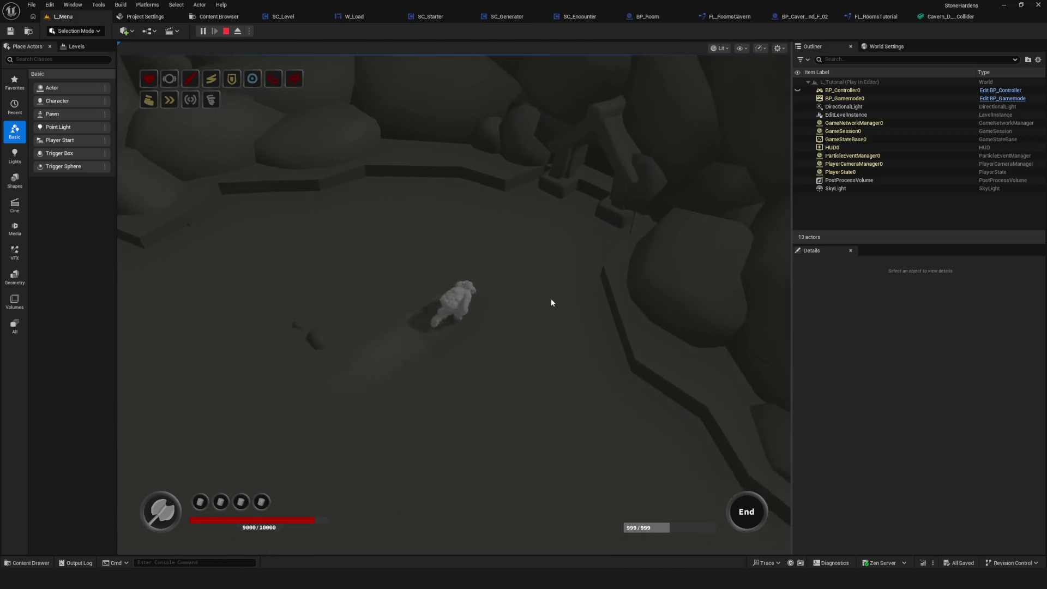
key("s")
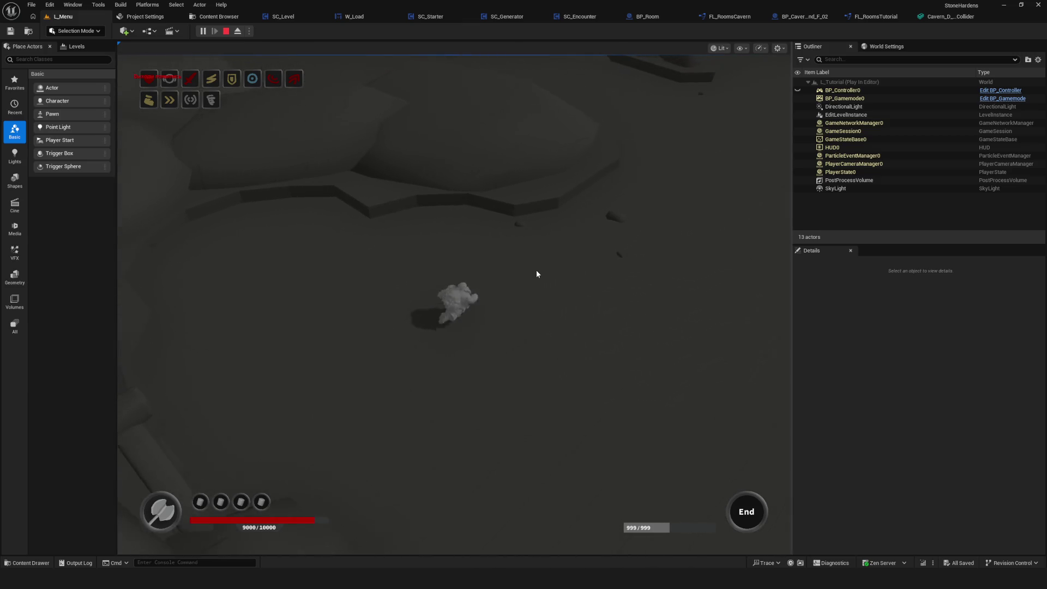
Step: Walk the character north through the rock passages to the purple pad, then end the session
key("w")
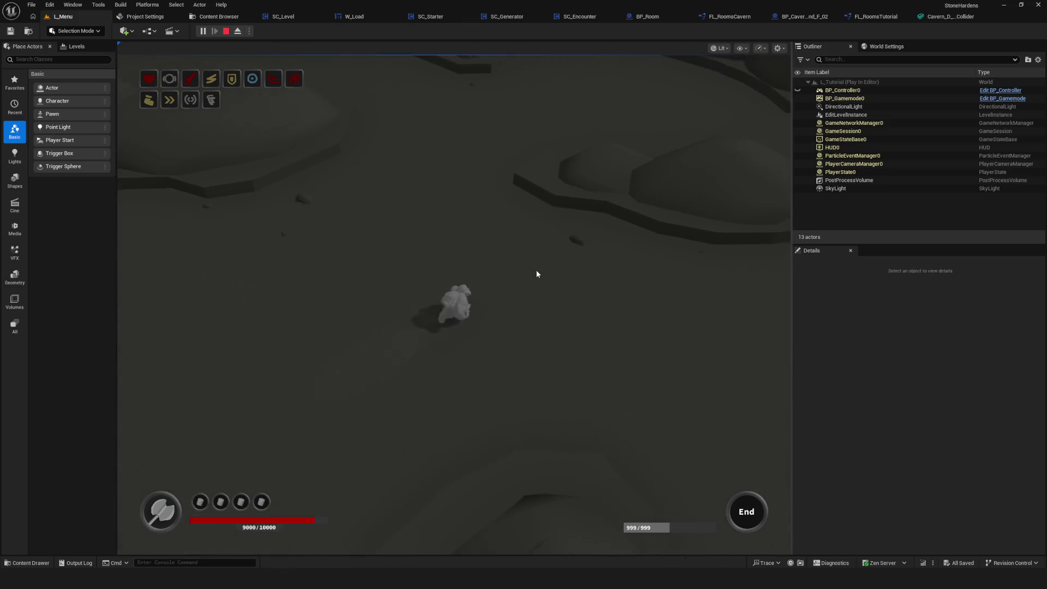
key("w")
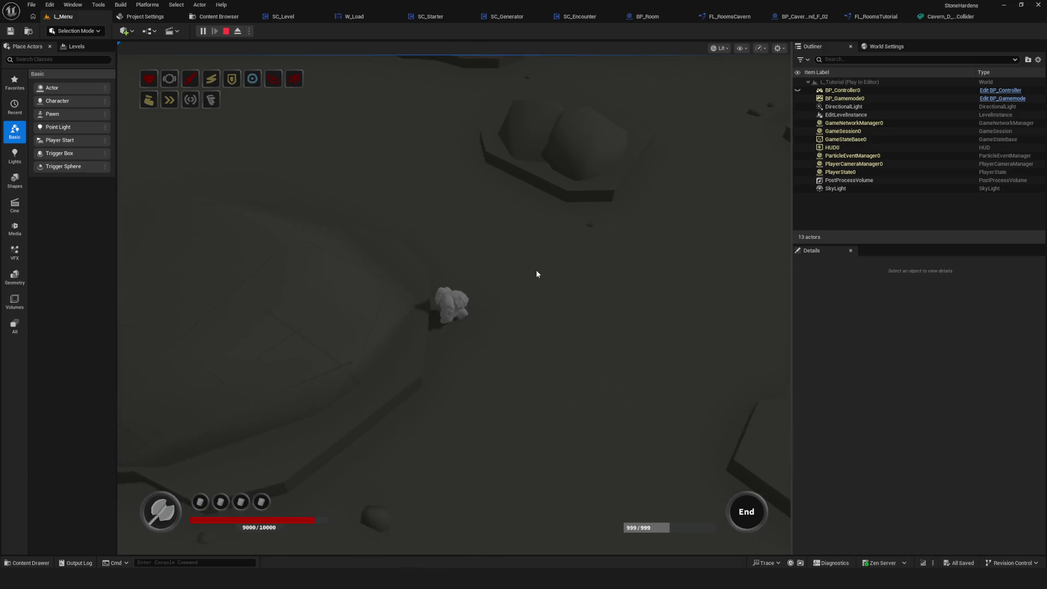
key("w")
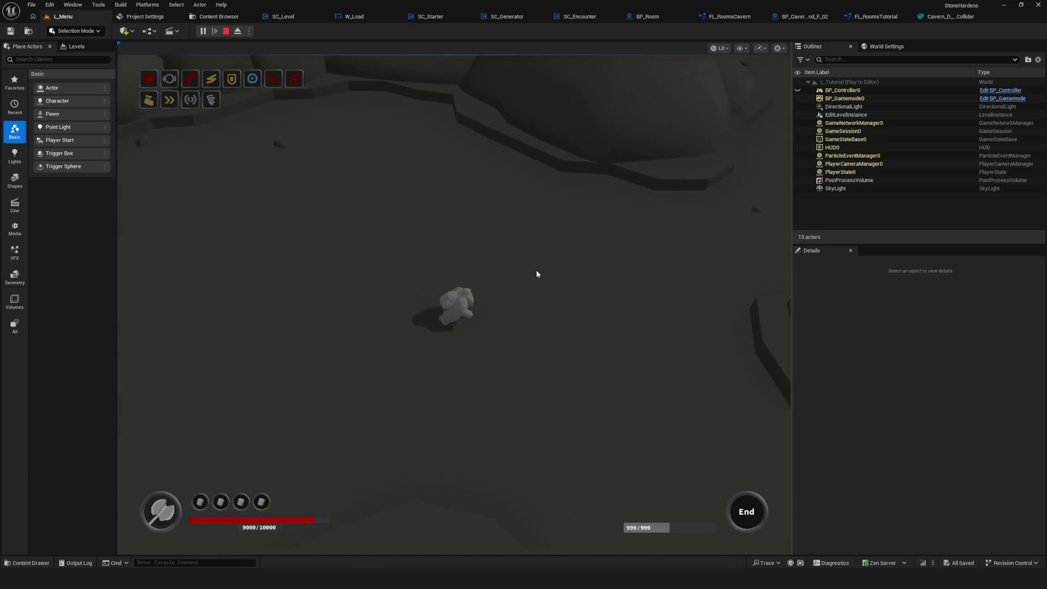
key("w")
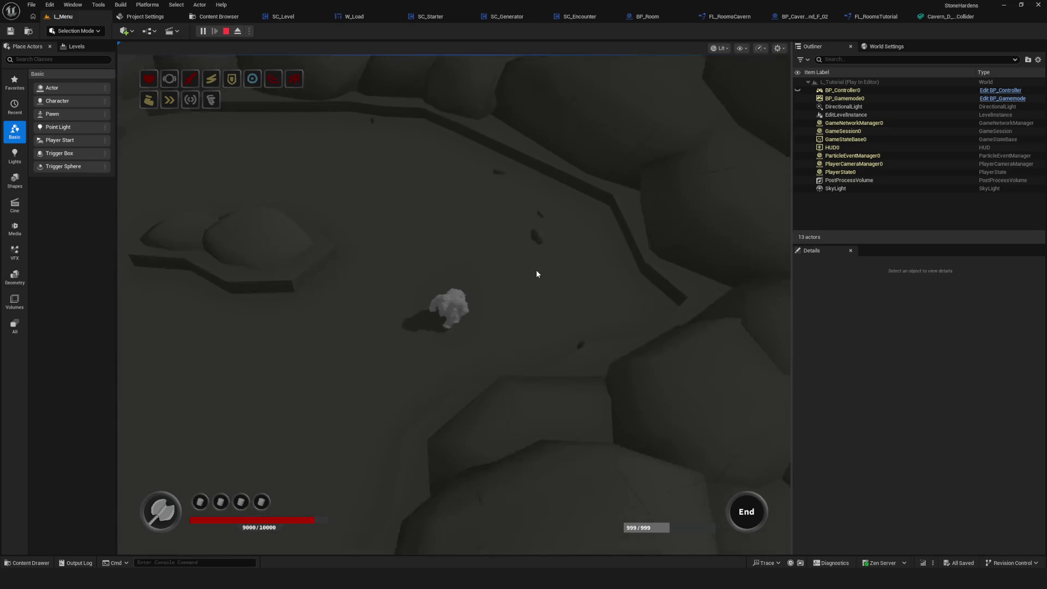
key("w")
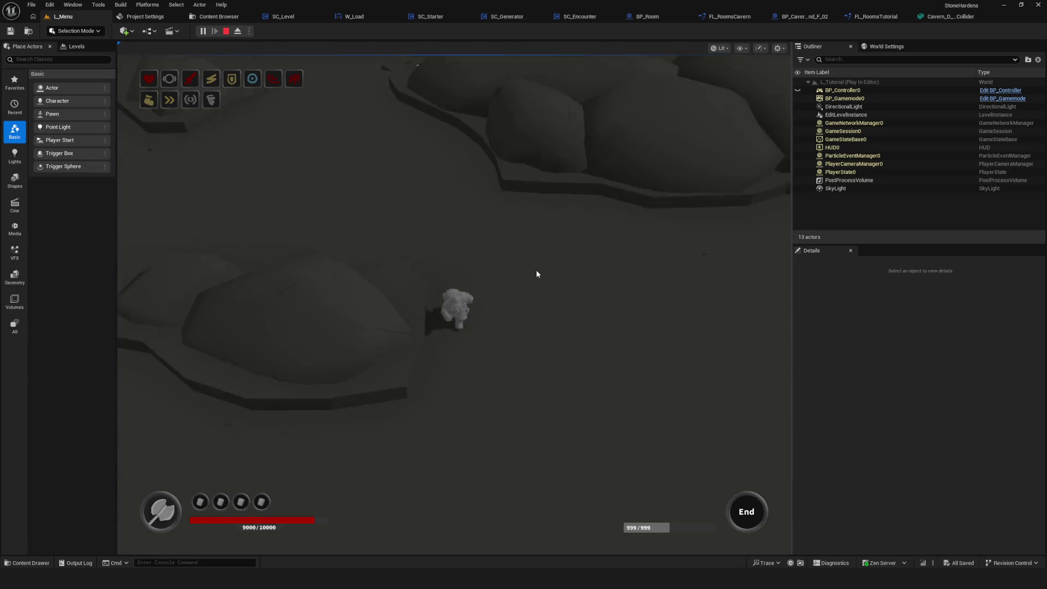
key("w")
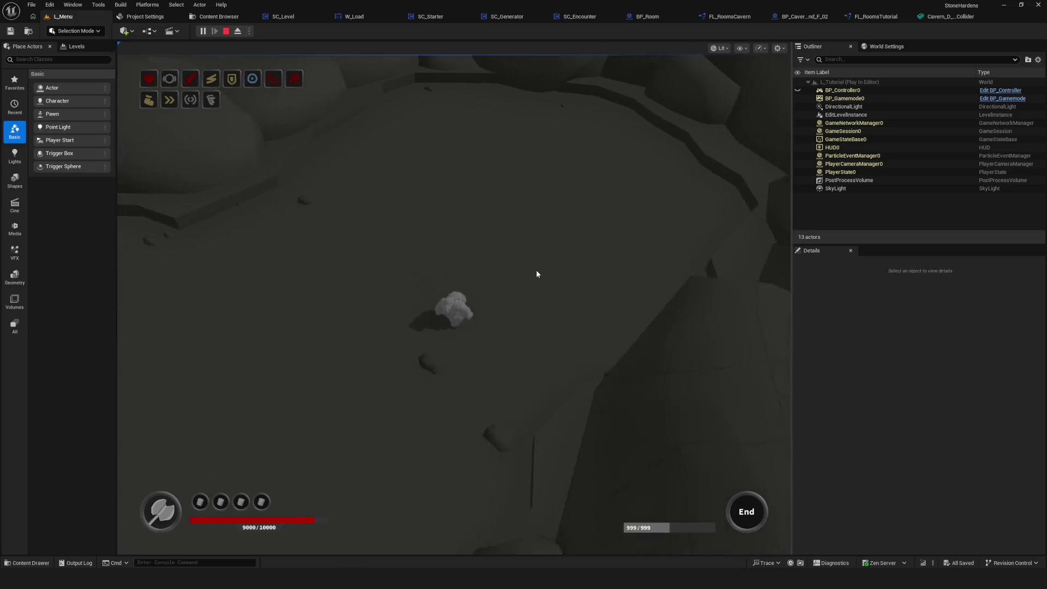
key("w")
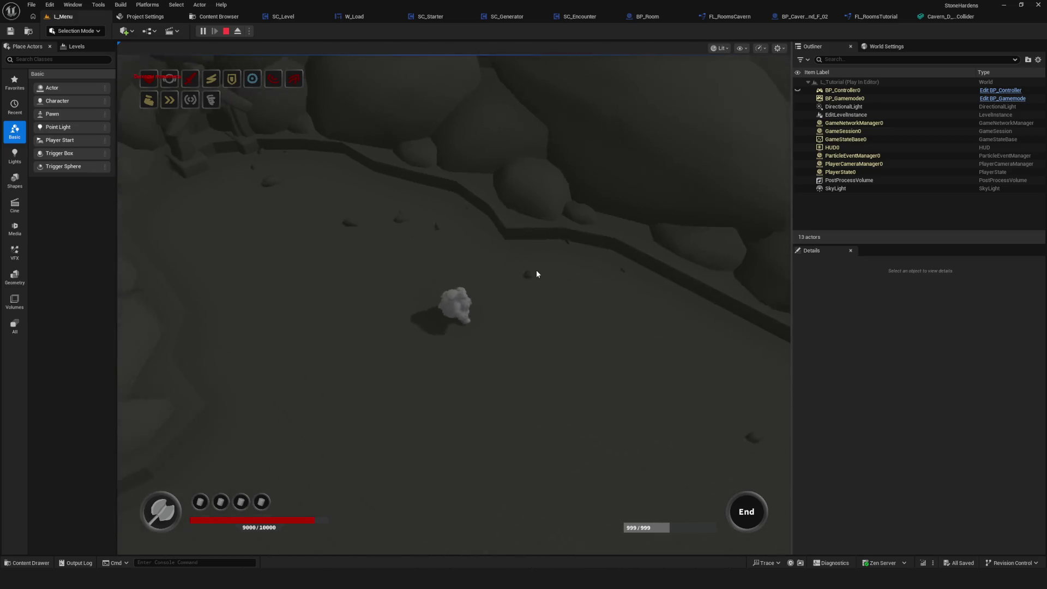
key("w")
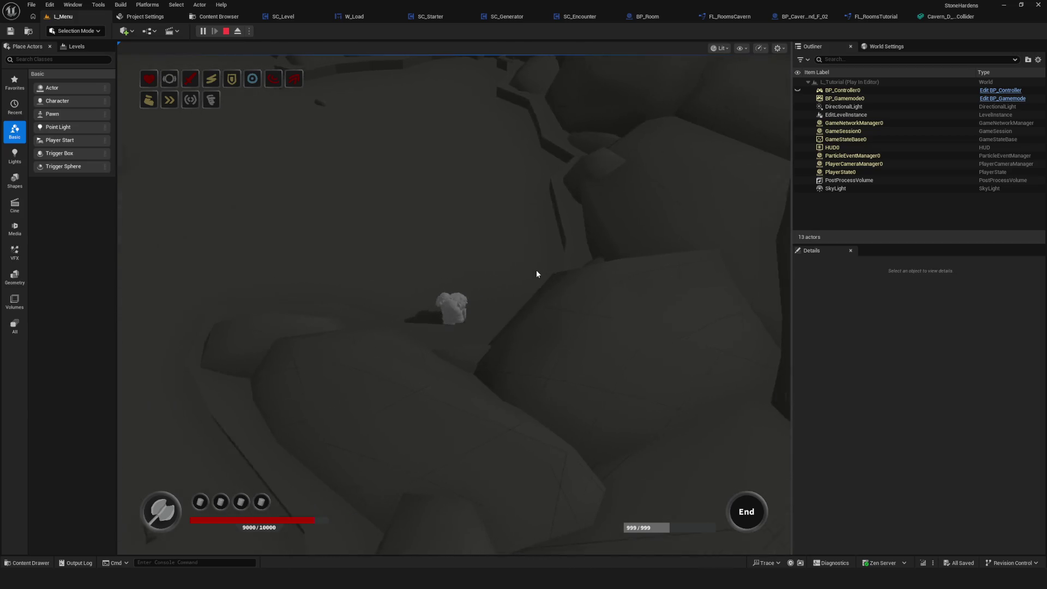
key("w")
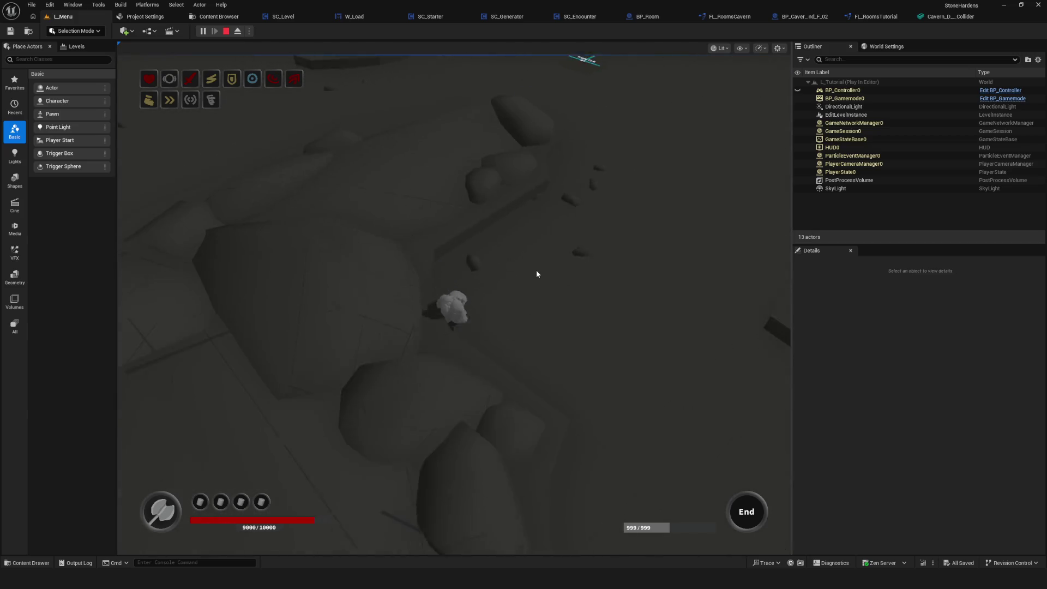
key("w")
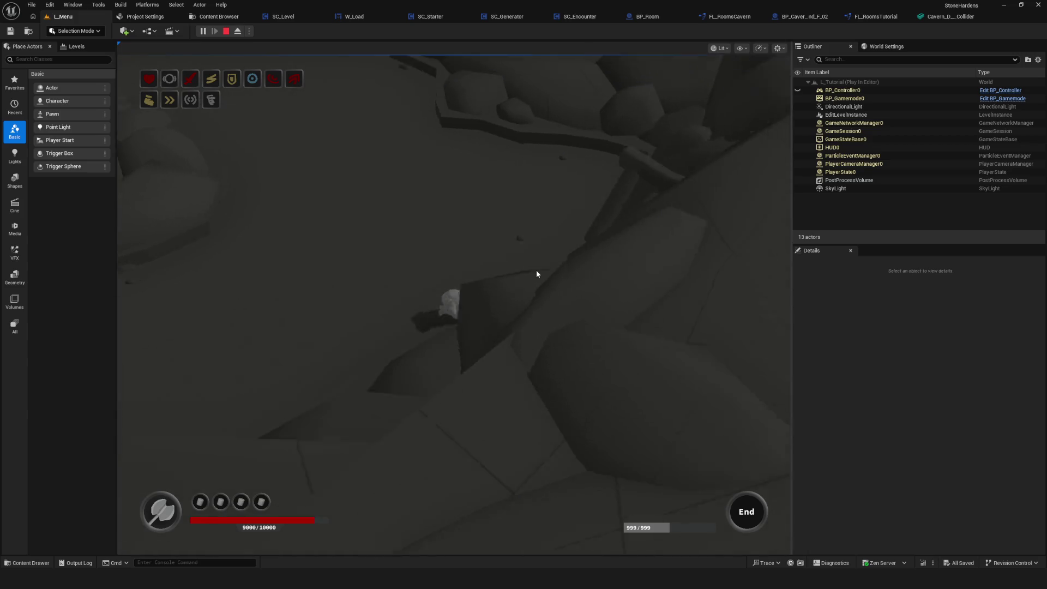
key("w")
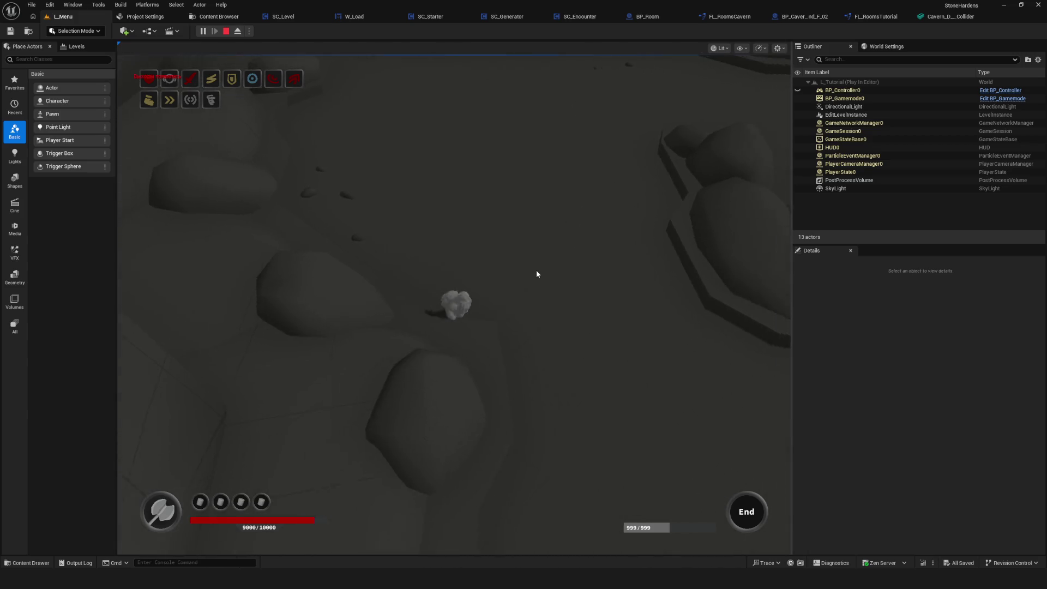
key("s")
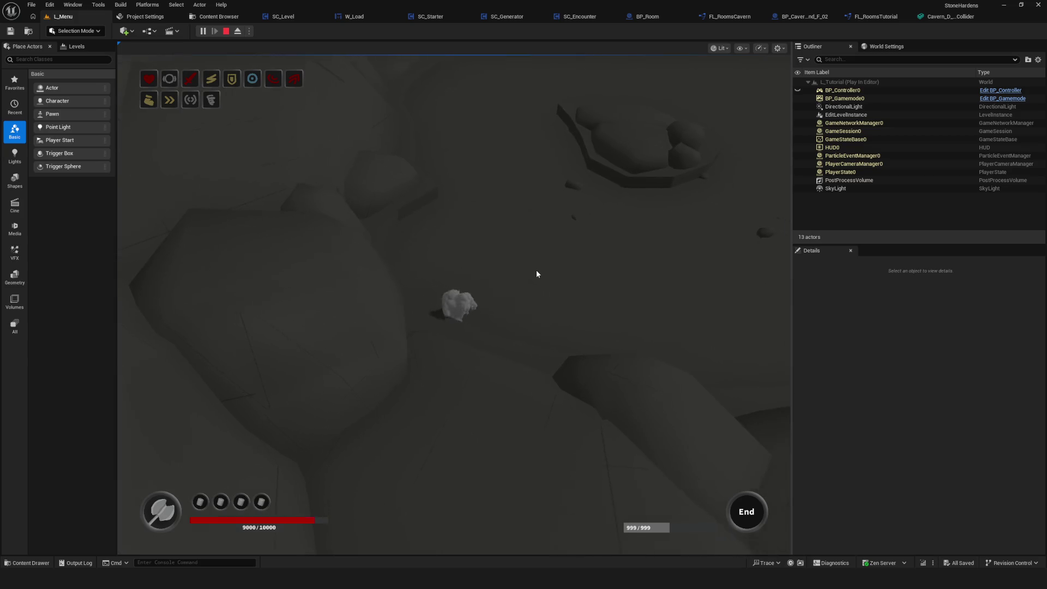
key("w")
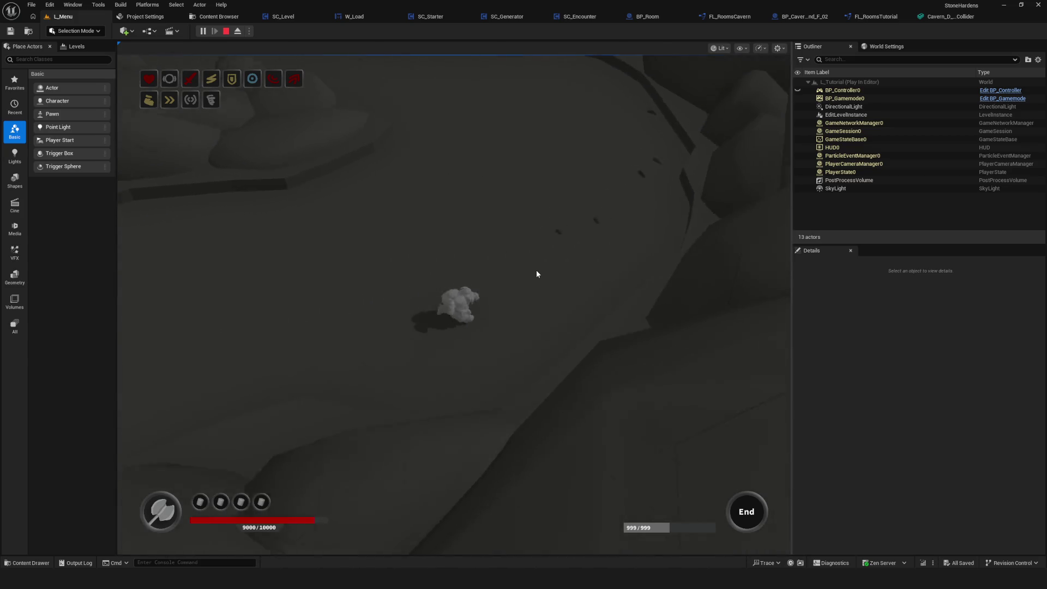
key("w")
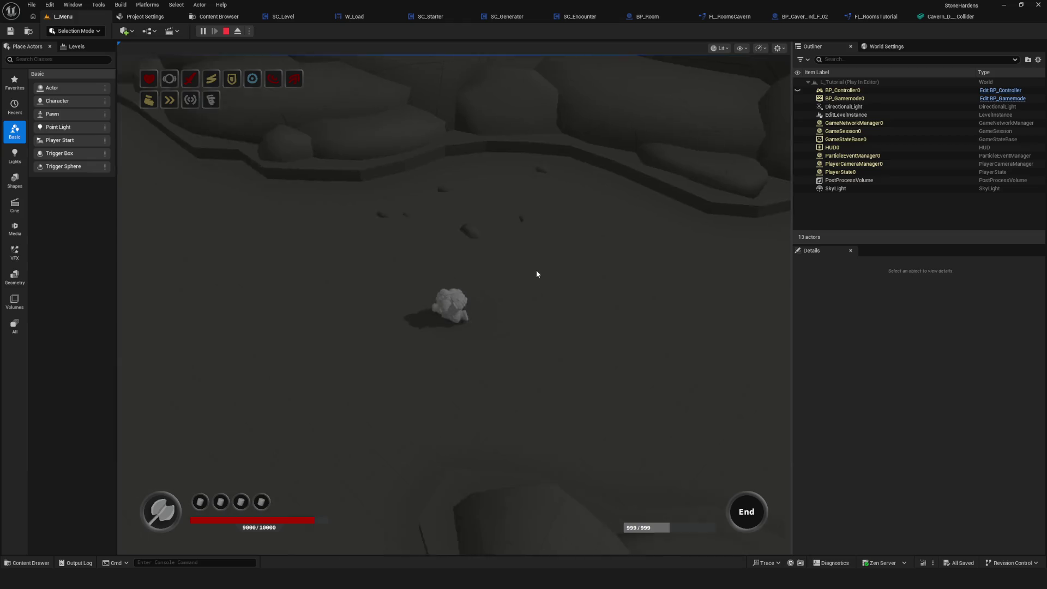
key("w")
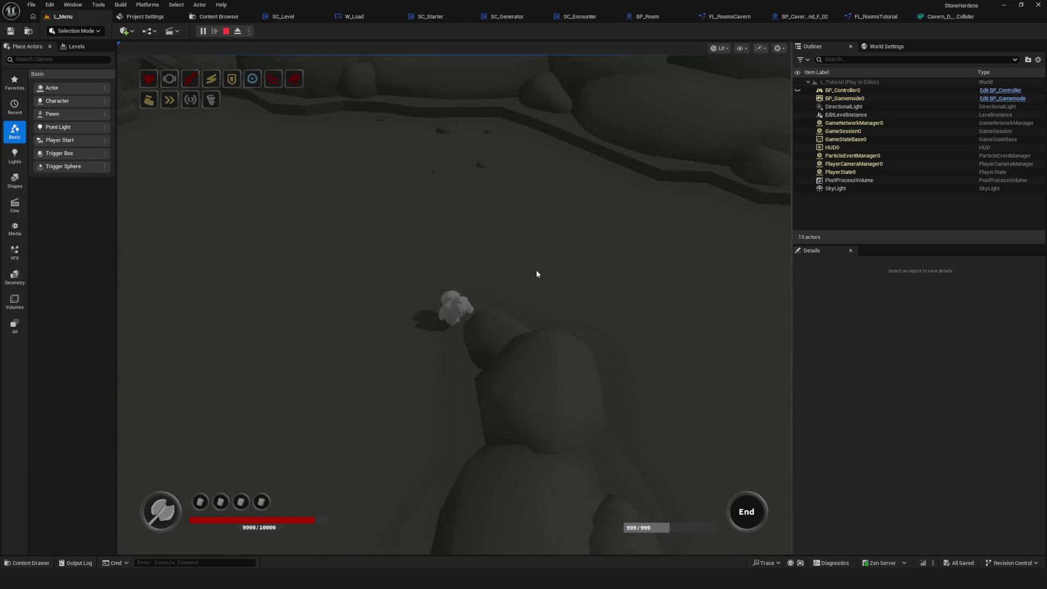
key("w")
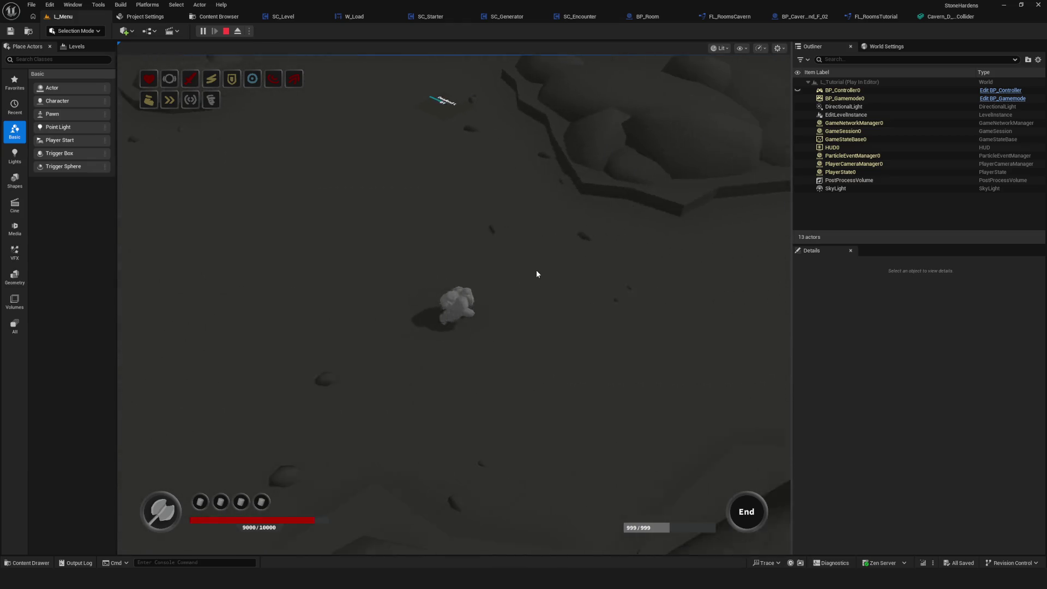
key("w")
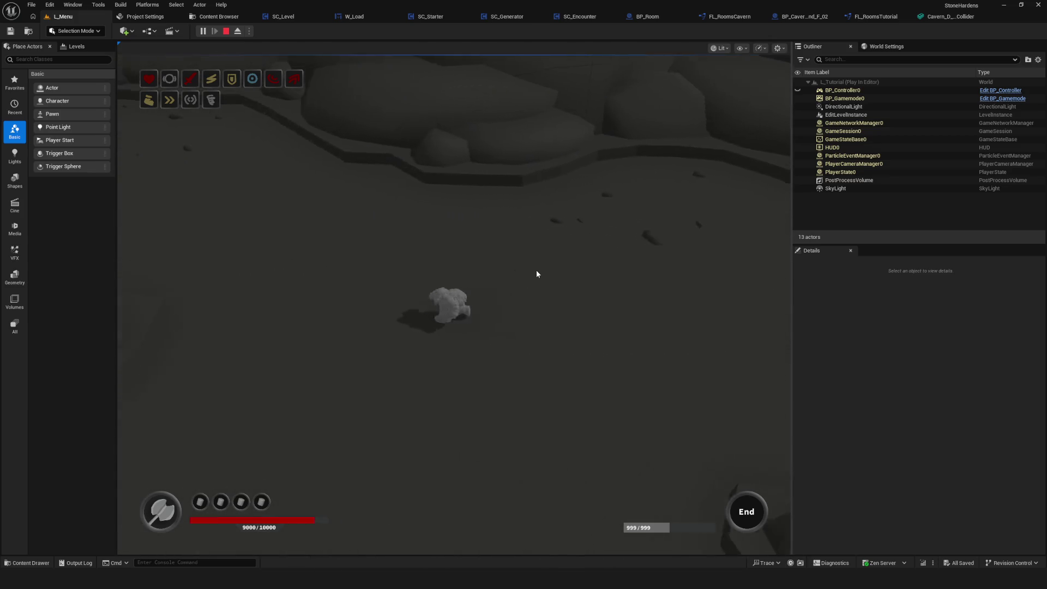
key("w")
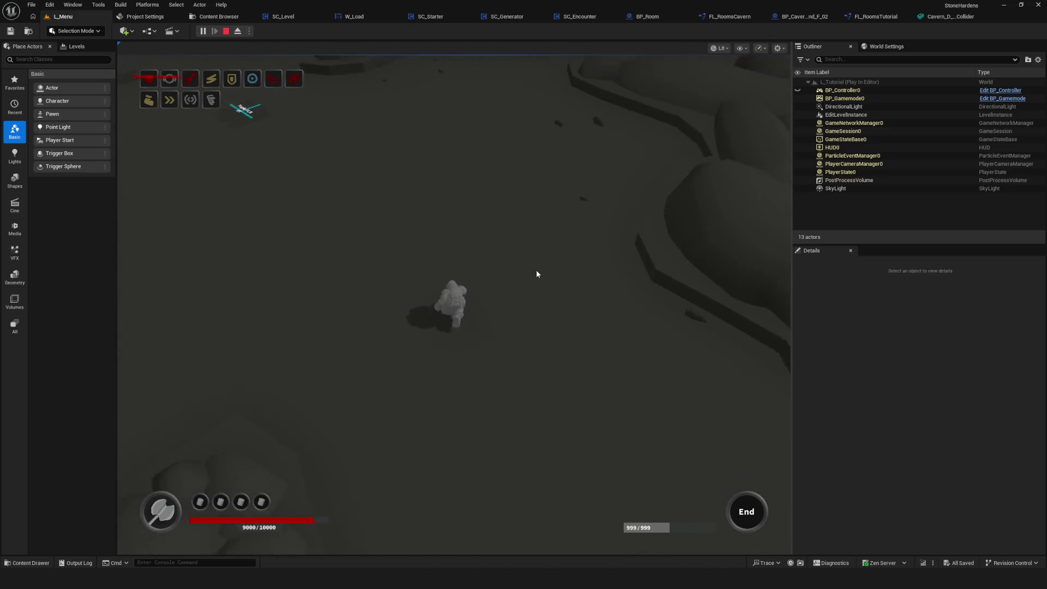
key("w")
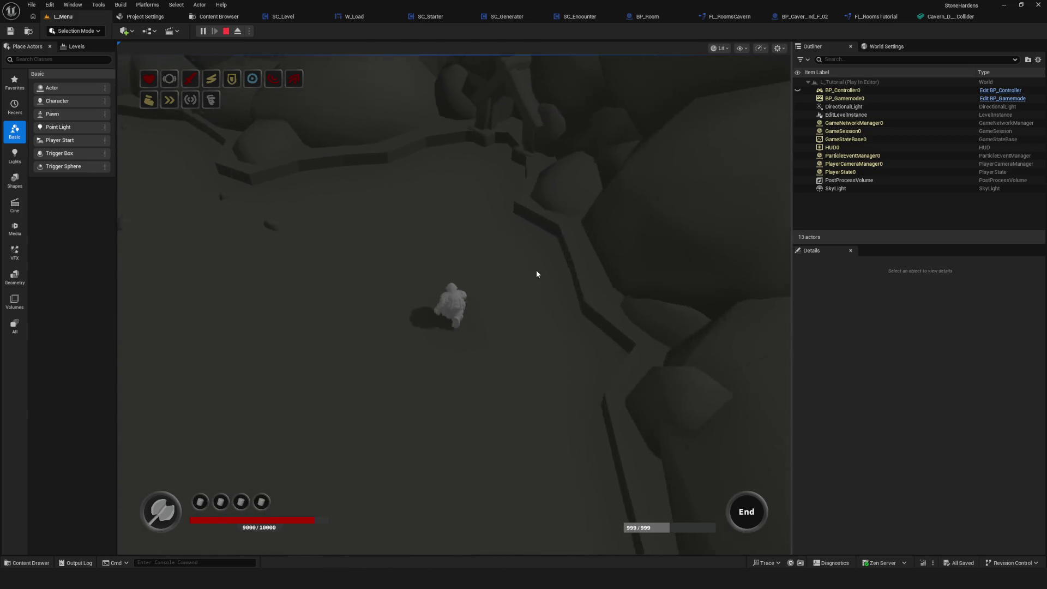
key("w")
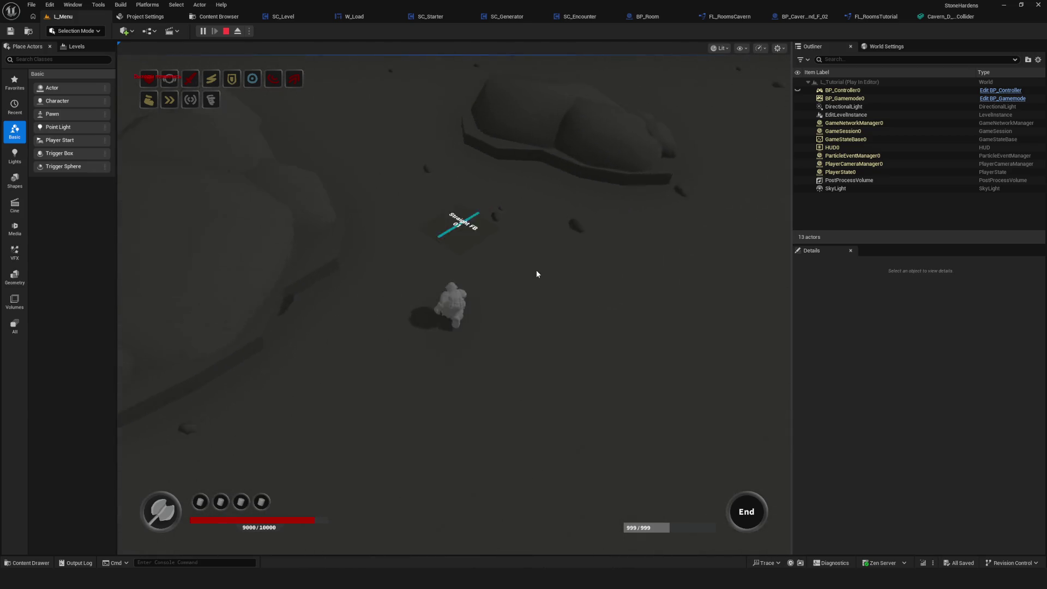
key("w")
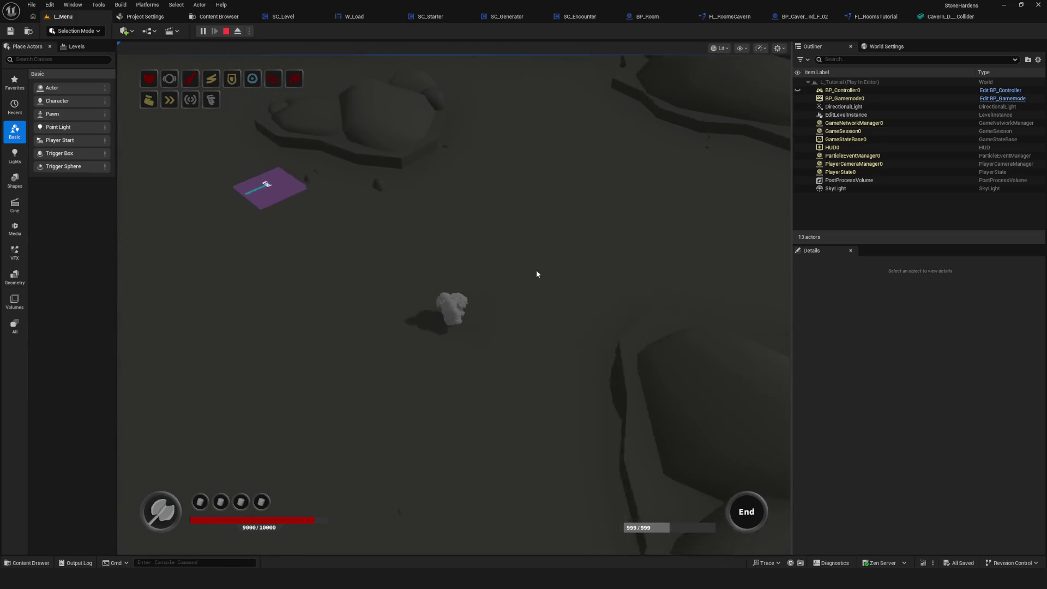
key("Escape")
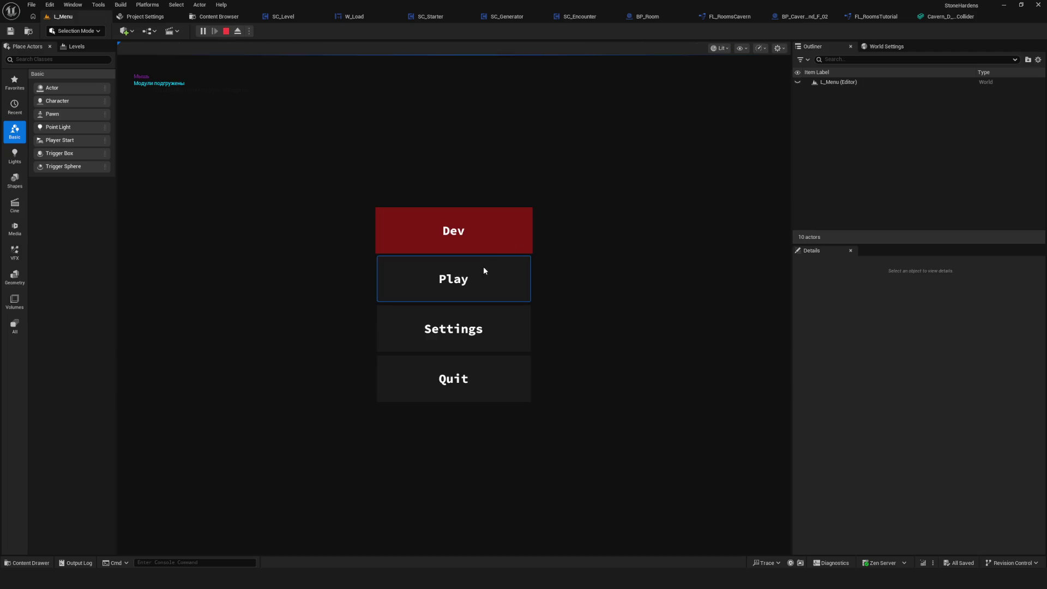
left_click(483, 275)
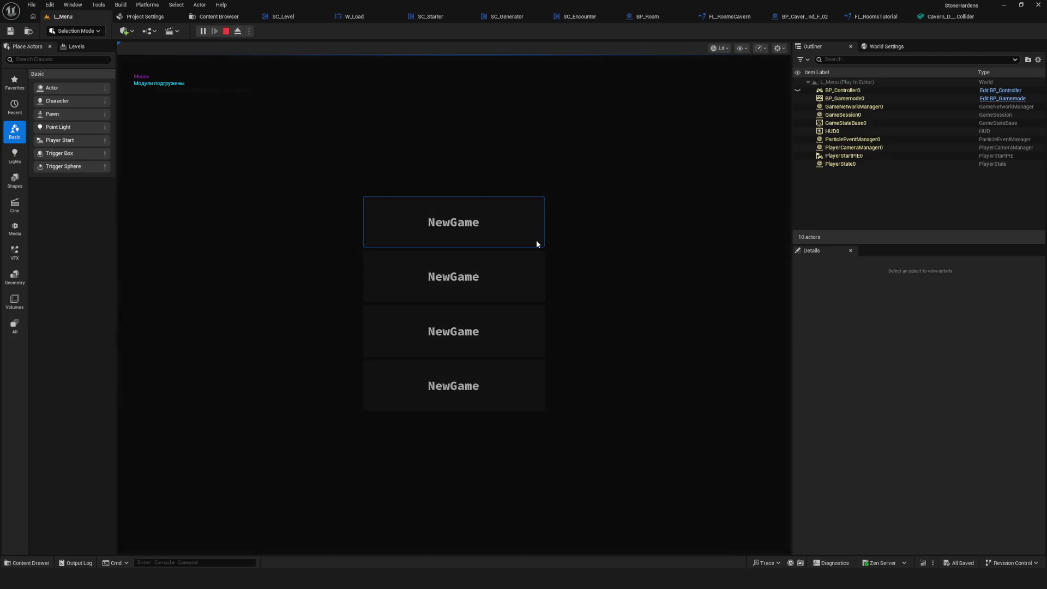
key("w")
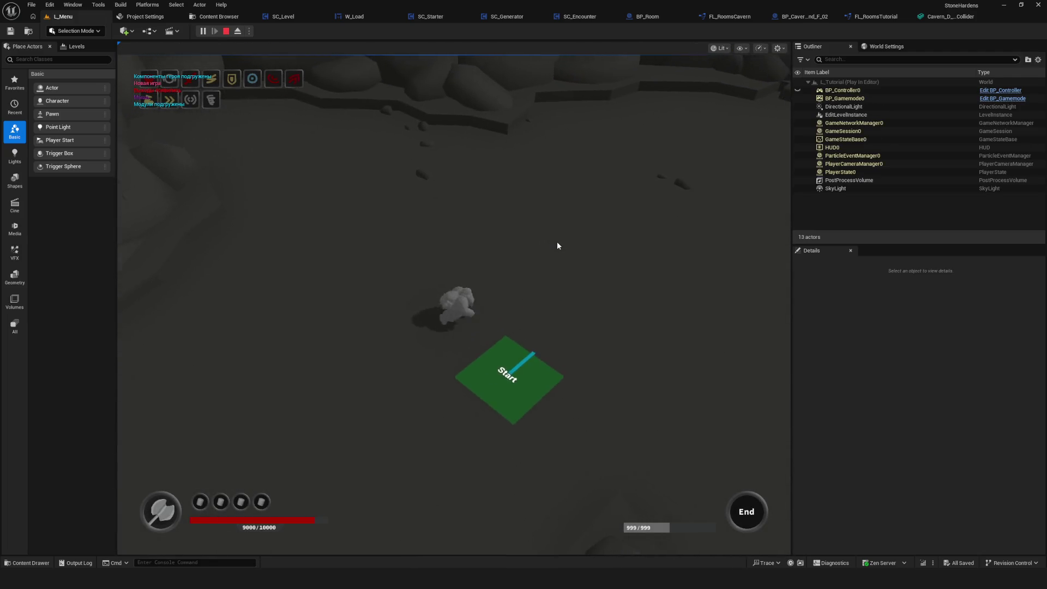
key("d")
key("s")
key("a")
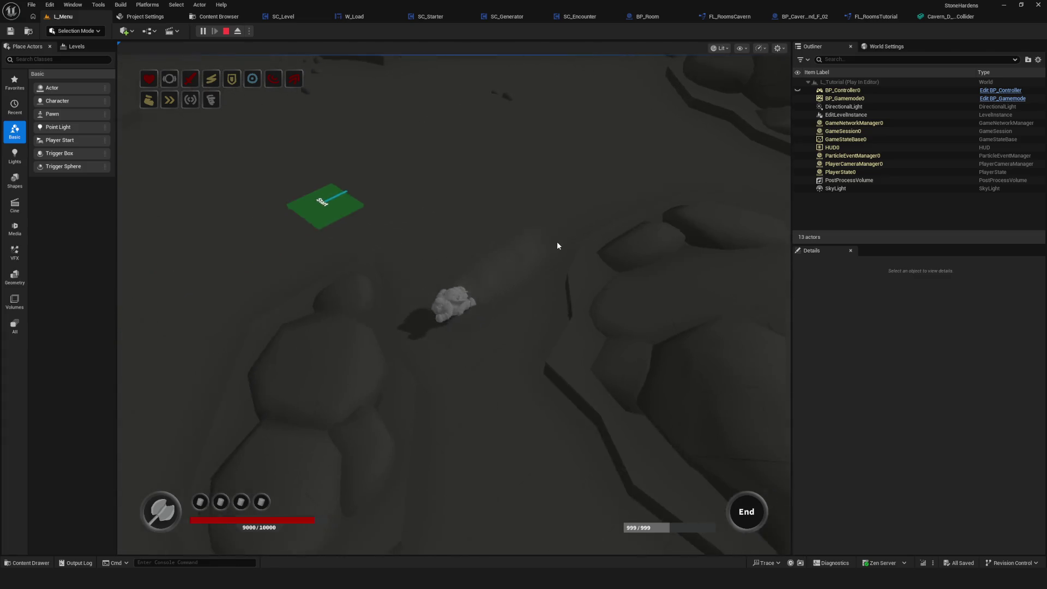
key("s")
key("a")
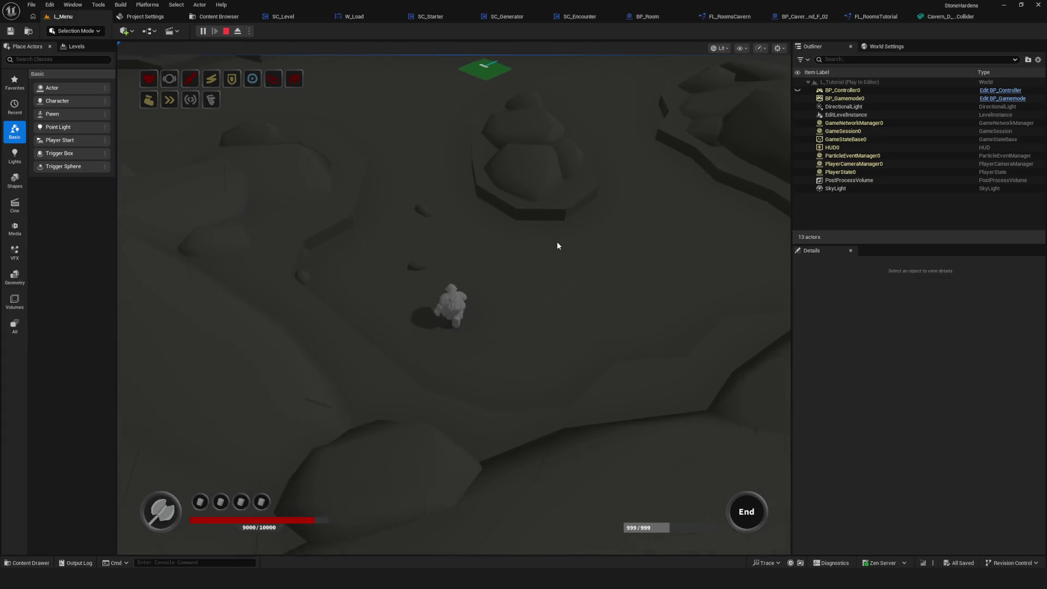
key("w")
key("w")
key("a")
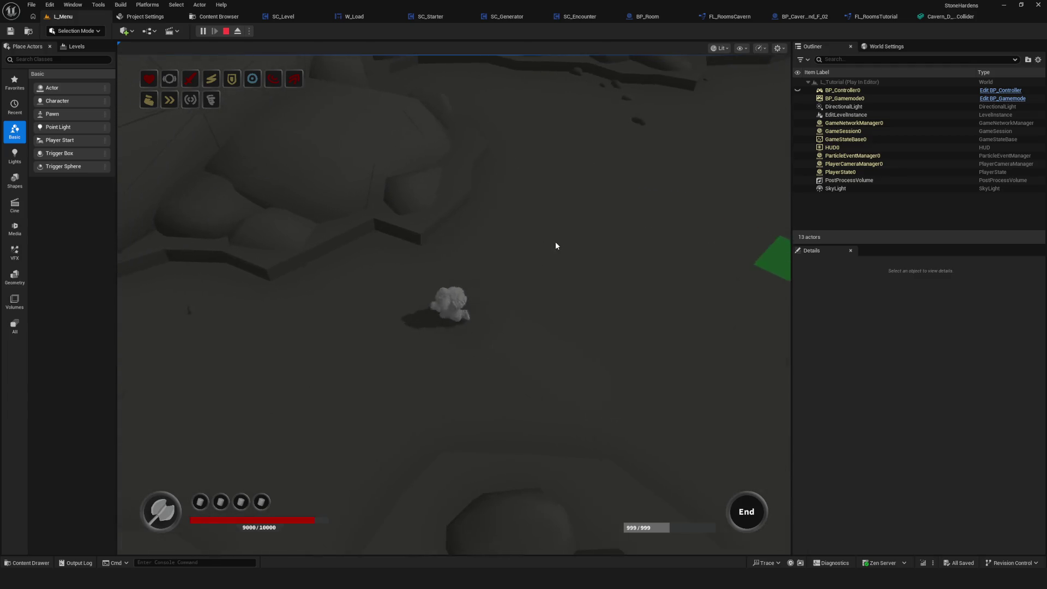
key("w")
key("d")
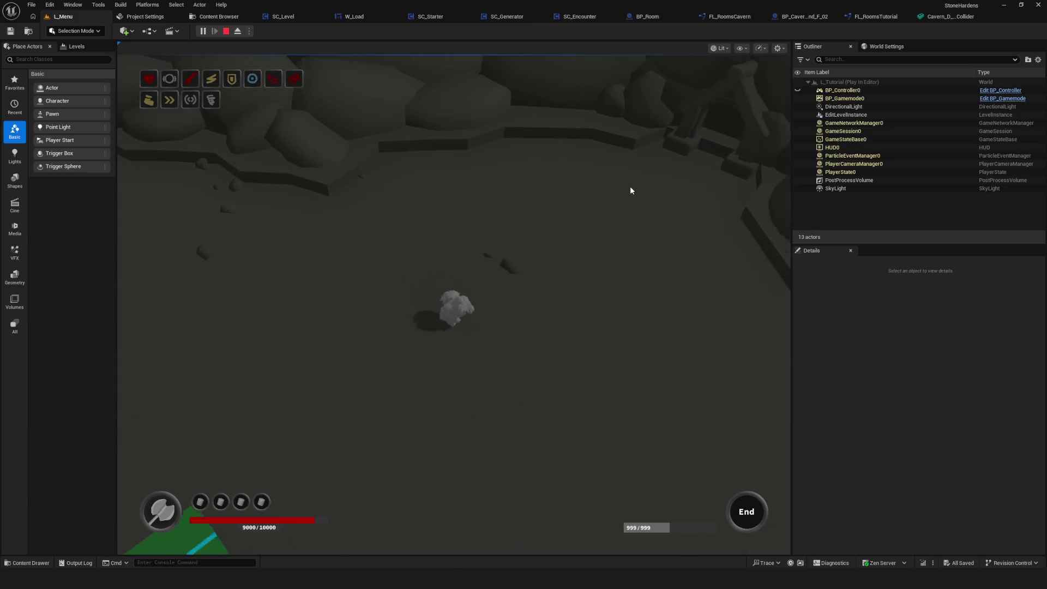
key("Escape")
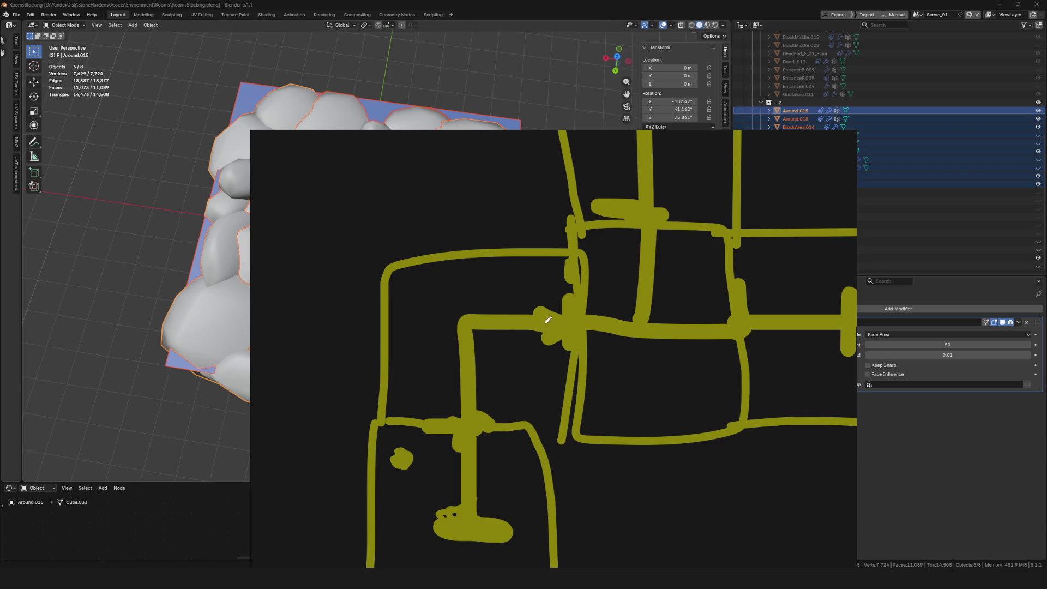
Step: Close the gameplan sketch, hide the F 2 dead-end room and collapse the F collection
left_click(820, 136)
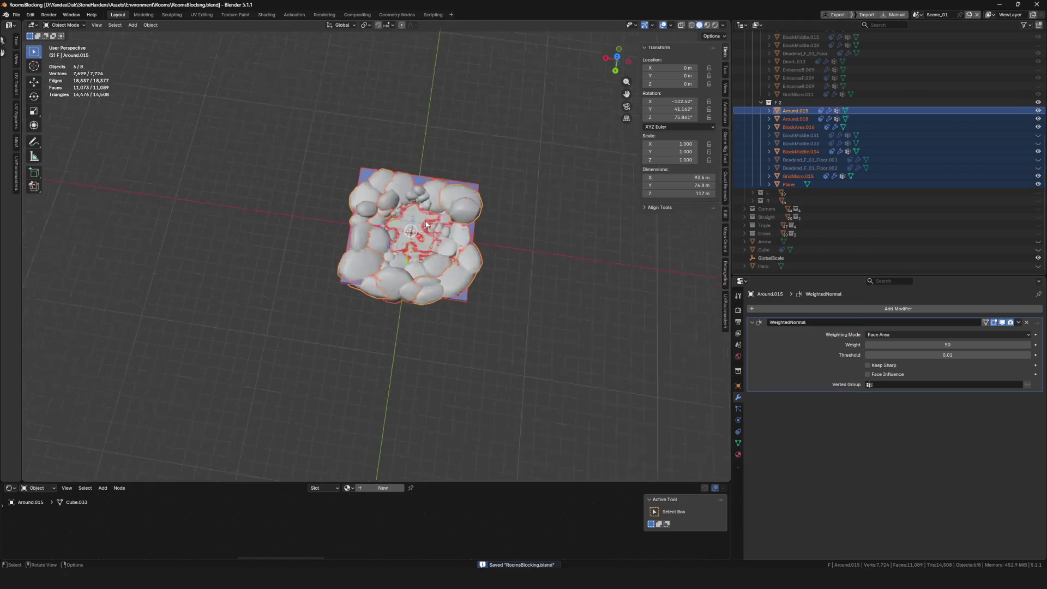
left_click(779, 102)
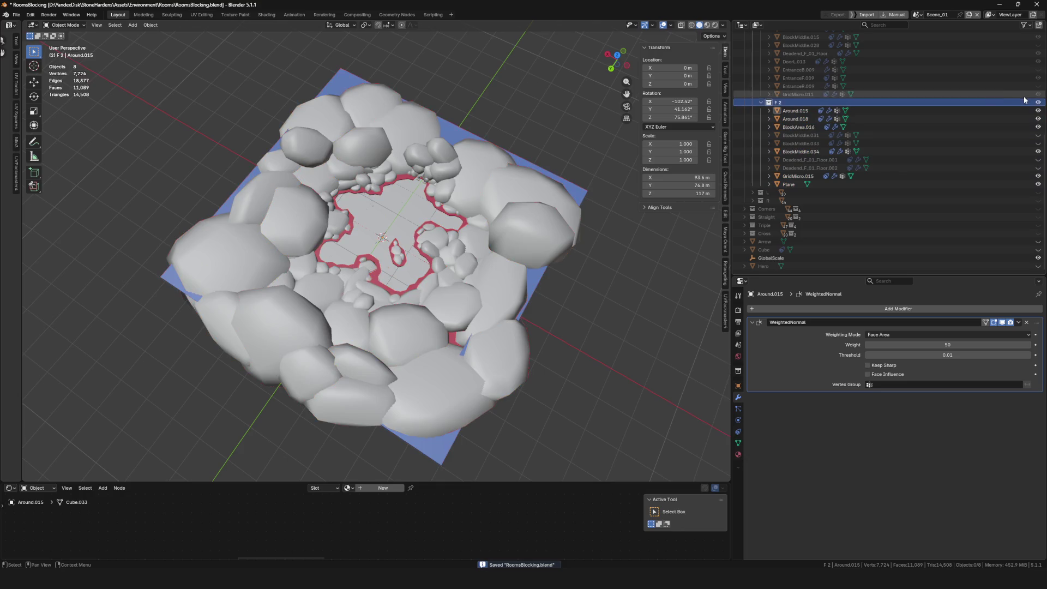
left_click(1039, 102)
scroll(1038, 104, "up", 6)
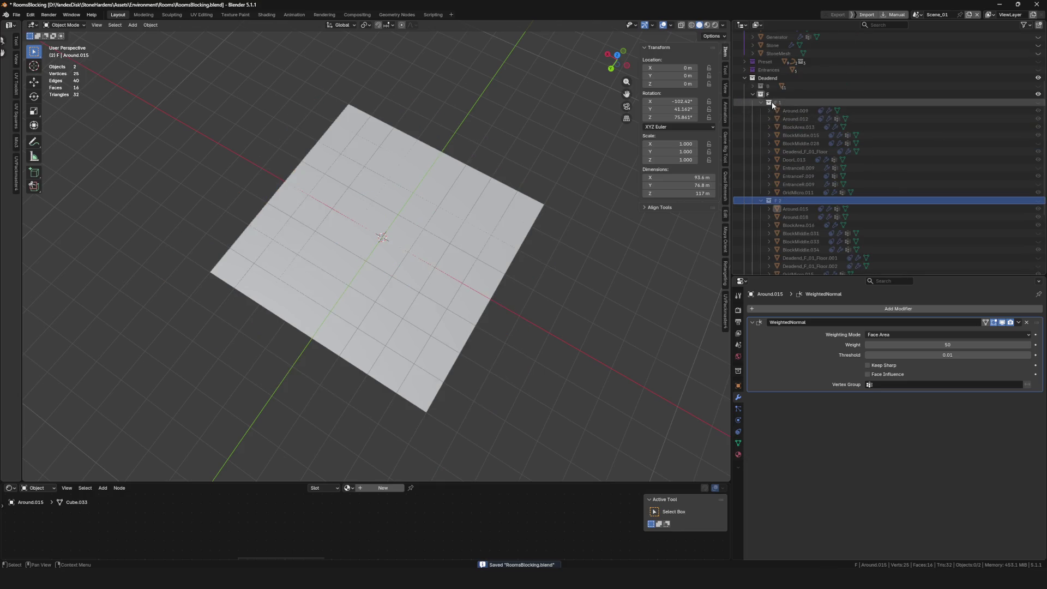
key("KP_Subtract")
key("KP_Subtract")
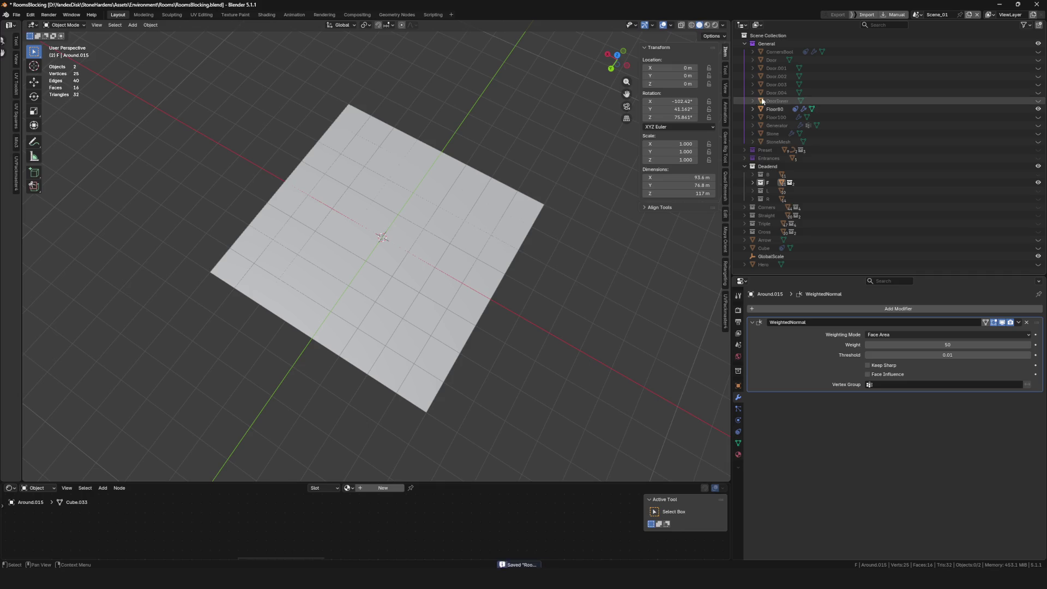
Step: Show the Corners collection and expand it to reveal its BL, BR, FL and FR rooms
left_click(1025, 165)
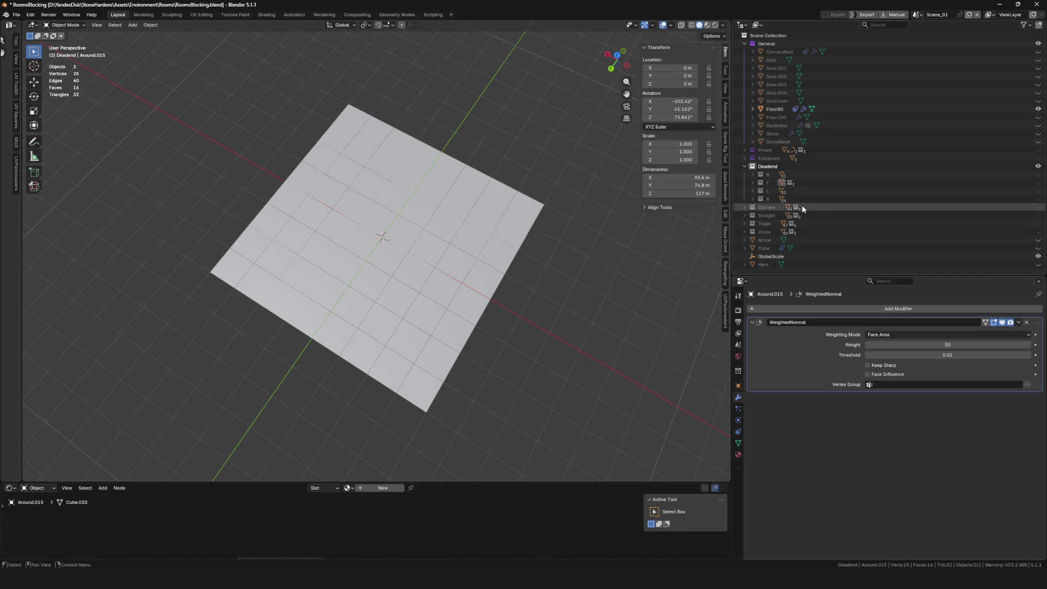
left_click(1038, 207)
left_click(744, 207)
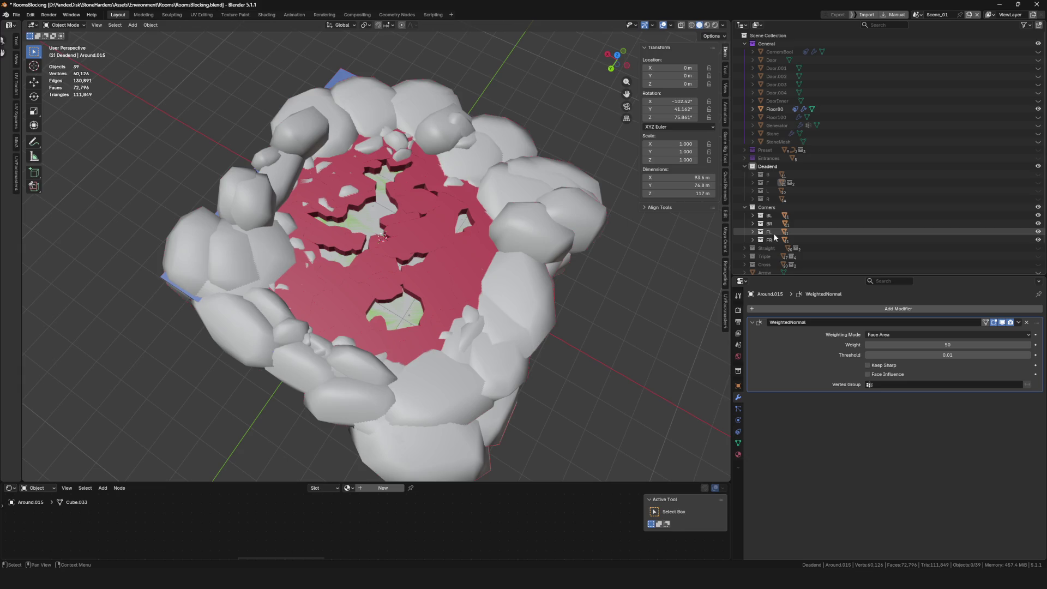
left_click(752, 225)
Step: Create two new child collections, BR 1 and BR 2, under BR
left_click(752, 224)
right_click(787, 224)
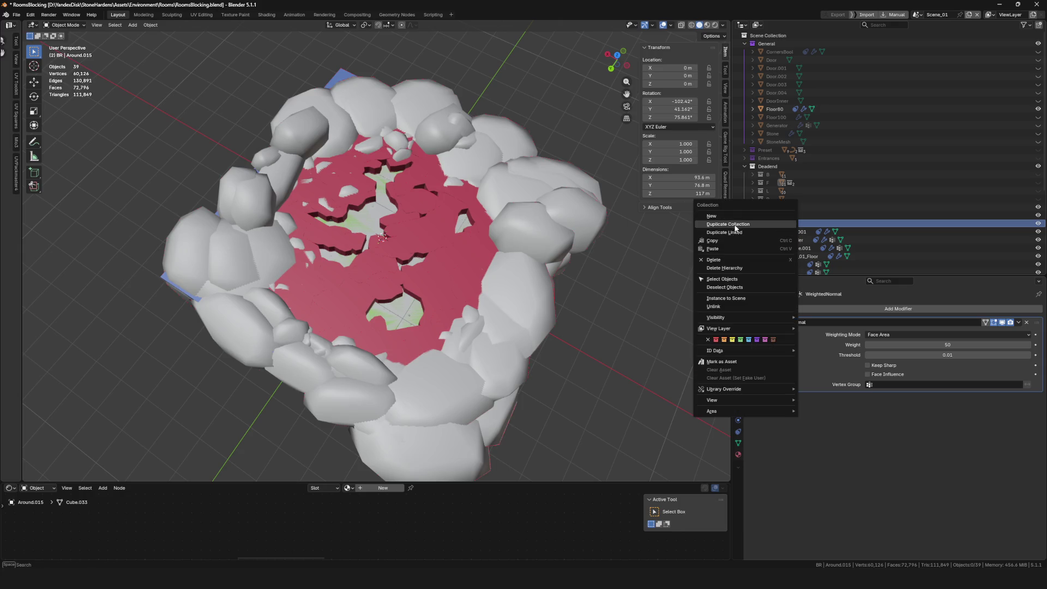
left_click(736, 217)
right_click(797, 232)
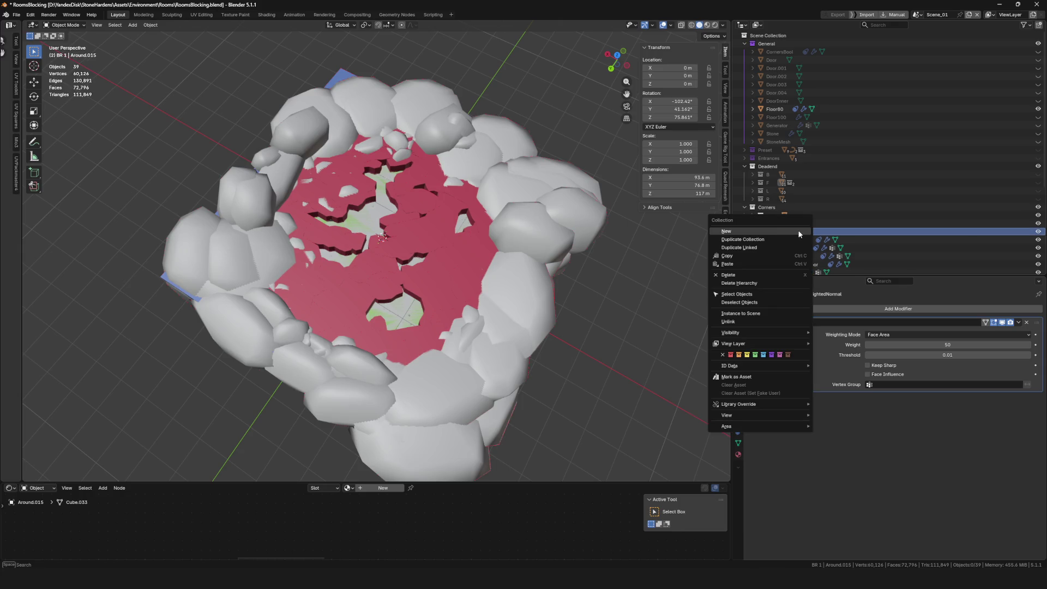
left_click(797, 230)
left_click(780, 224)
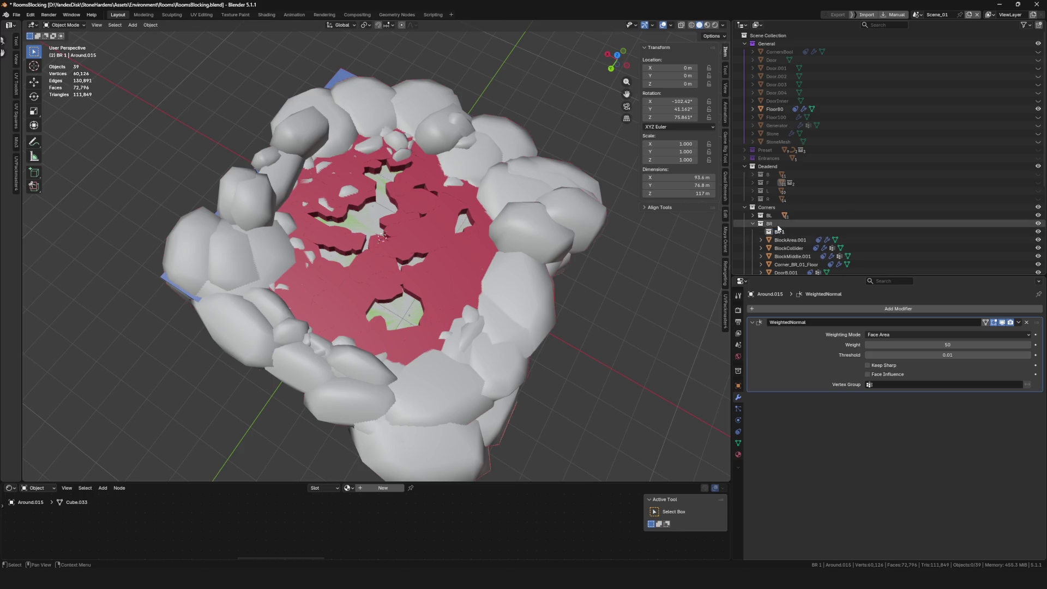
right_click(781, 225)
left_click(758, 224)
left_click(785, 240)
Step: Move the eleven room objects, BlockArea.001 through StoneSolo.342, into BR 1 and frame them
scroll(798, 207, "down", 3)
left_click(790, 199)
scroll(834, 211, "down", 3)
left_click(796, 188, "shift")
scroll(802, 164, "up", 3)
left_click_drag(802, 152, 786, 169)
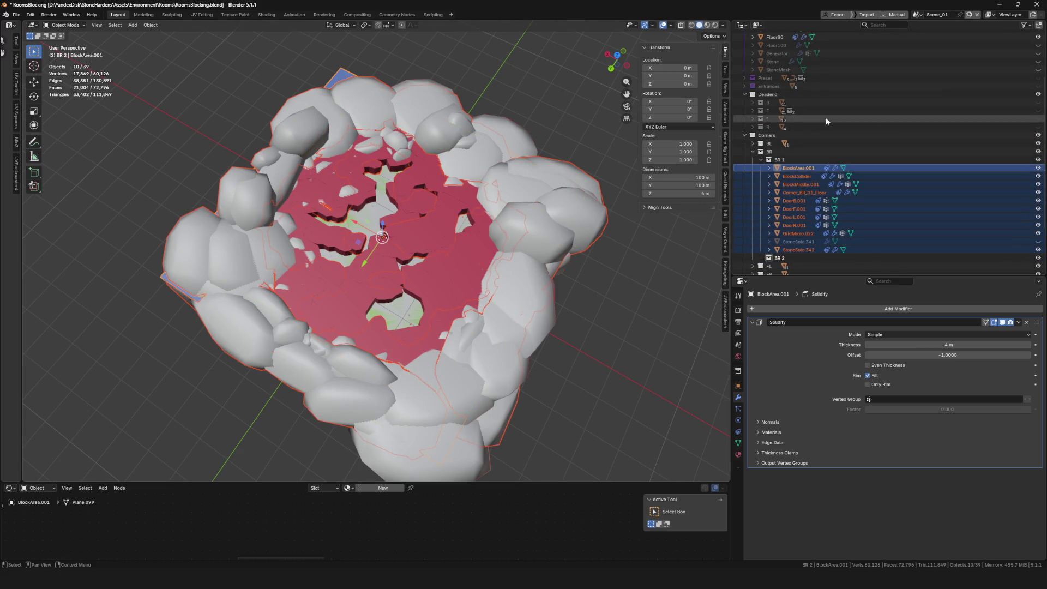
scroll(588, 216, "down", 5)
key("KP_Decimal")
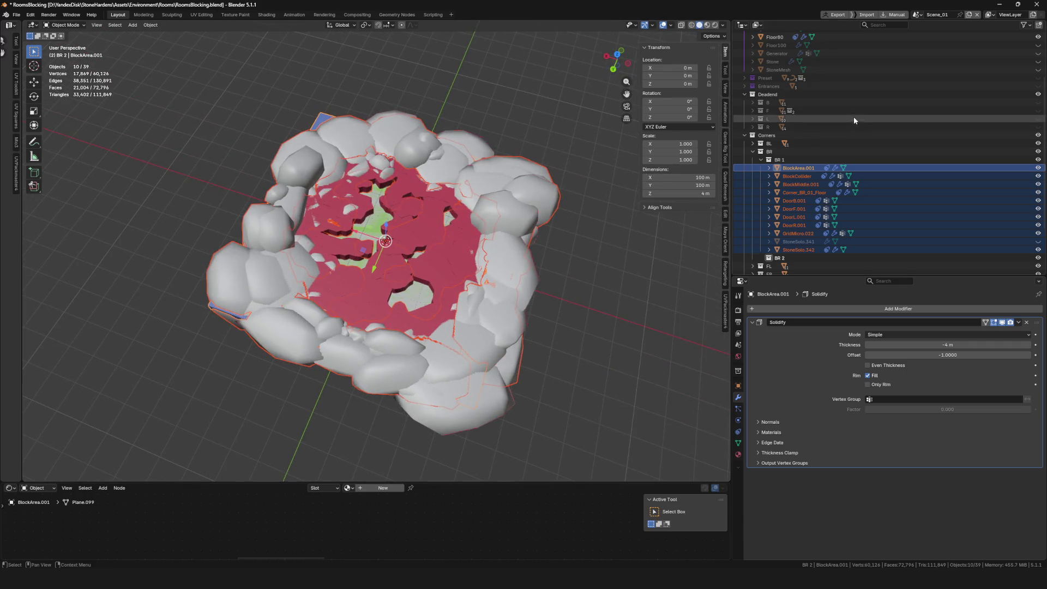
Step: Hide the BL, FL and FR corner rooms, leaving only BR 1 visible
left_click(1038, 143)
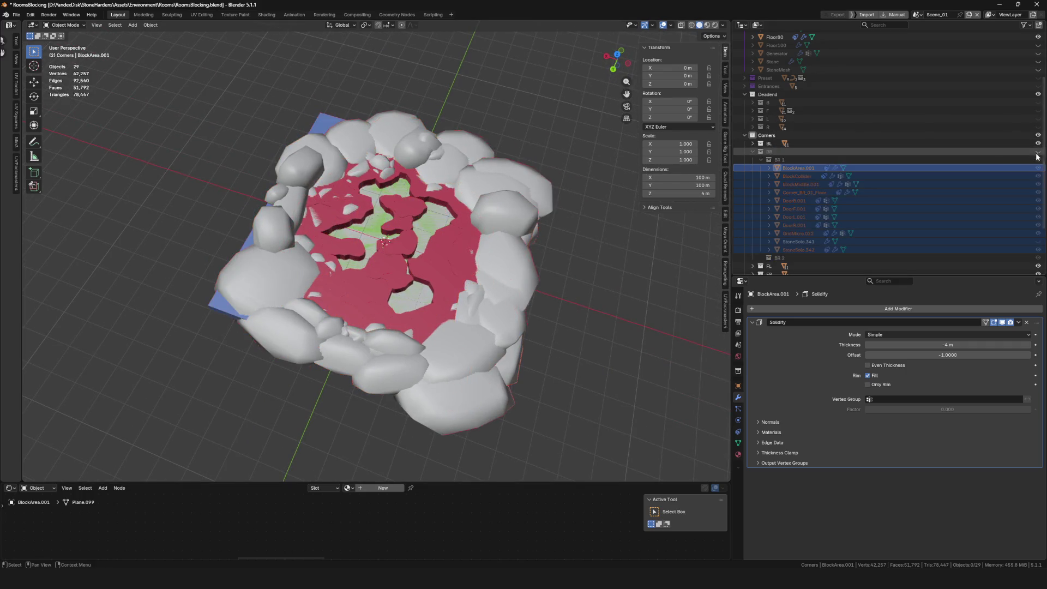
left_click(1038, 143)
left_click(1039, 144)
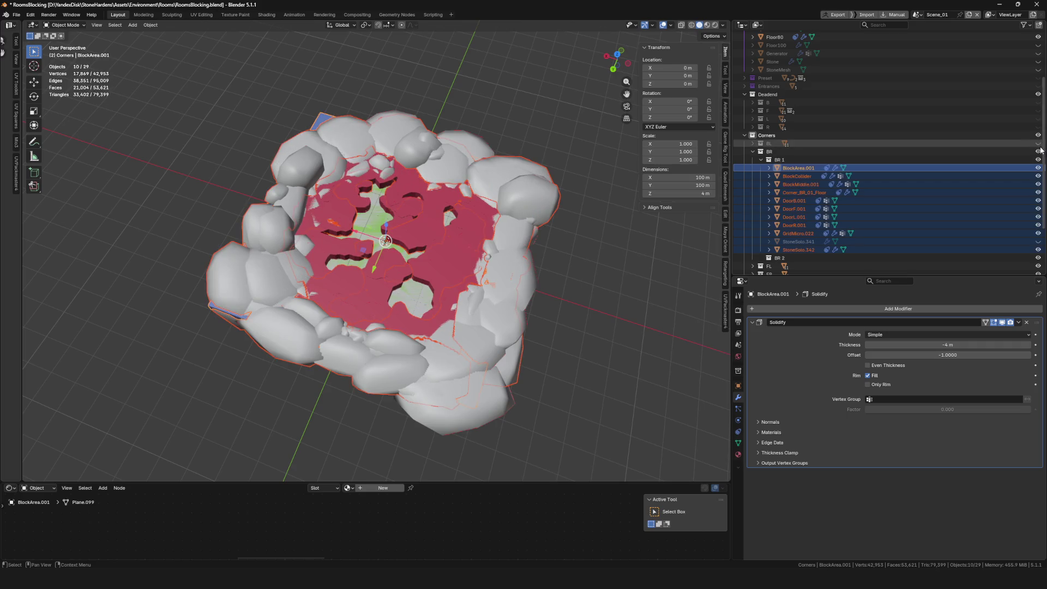
scroll(1040, 180, "down", 3)
left_click_drag(1038, 200, 1038, 208)
scroll(503, 309, "down", 5)
scroll(503, 309, "up", 8)
mouse_move(502, 309)
left_mouse_down()
mouse_move(463, 267)
mouse_move(430, 268)
left_mouse_up()
Step: Duplicate the room objects in place and move the copies into BR 2
scroll(430, 269, "down", 5)
scroll(407, 273, "up", 5)
scroll(406, 273, "up", 6)
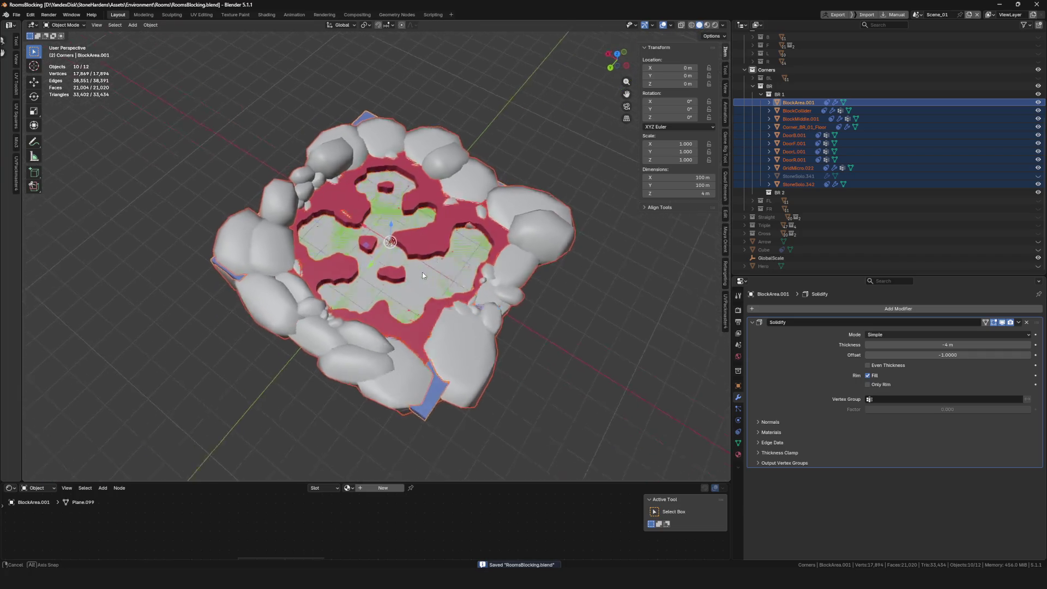
left_click_drag(477, 263, 400, 279)
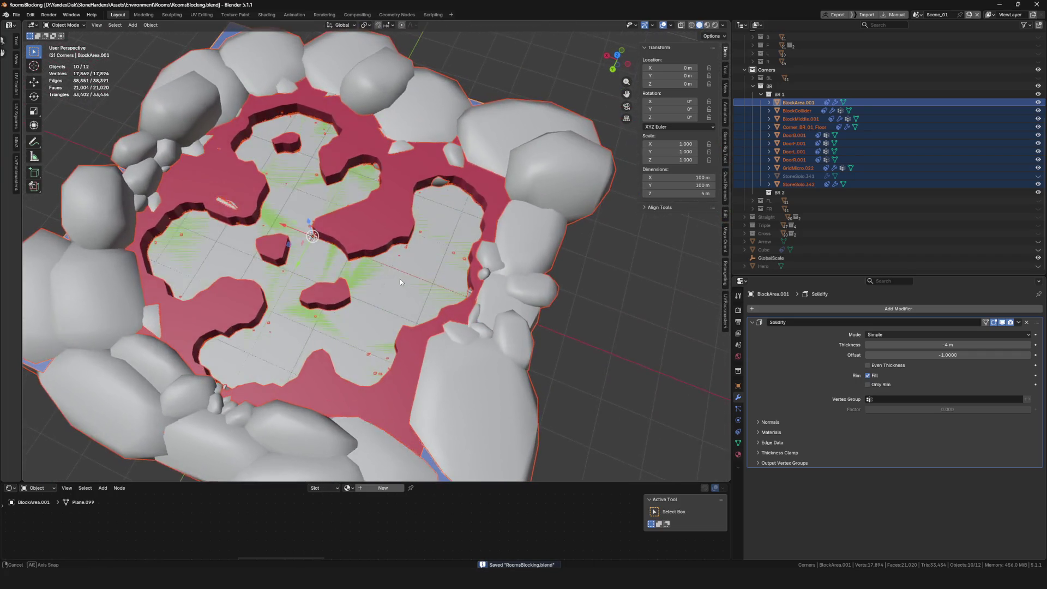
scroll(400, 279, "down", 5)
scroll(394, 280, "up", 5)
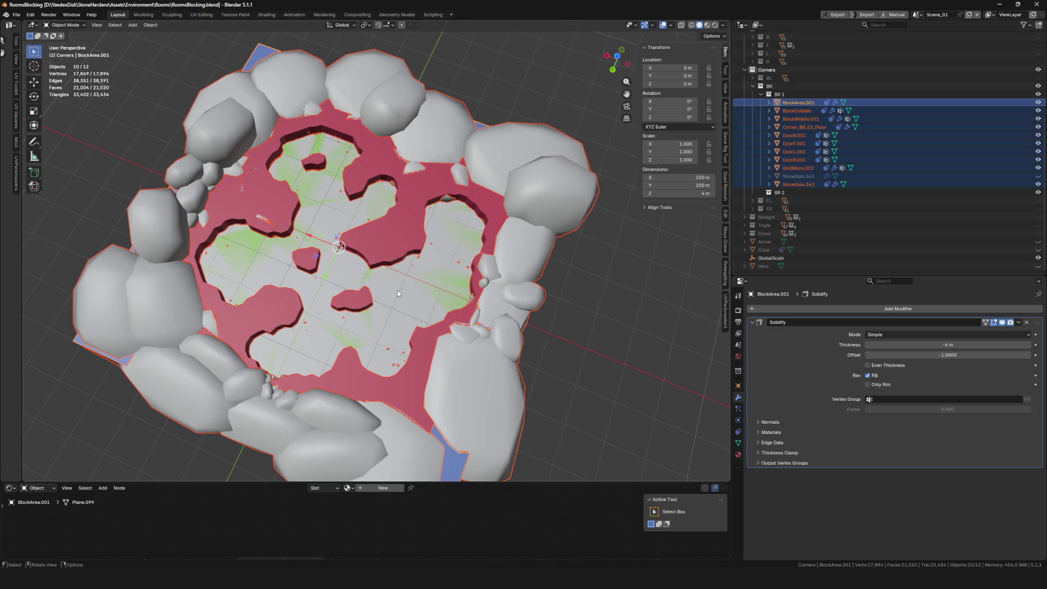
scroll(306, 255, "down", 5)
scroll(306, 255, "up", 6)
key("shift+d")
key("Escape")
mouse_move(931, 166)
left_mouse_down()
mouse_move(796, 180)
mouse_move(796, 229)
mouse_move(779, 273)
left_mouse_up()
scroll(830, 126, "up", 3)
scroll(831, 129, "up", 1)
Step: Hide the original BR 1 room and the BlockCollider.001 object
left_click(1037, 175)
scroll(513, 170, "up", 2)
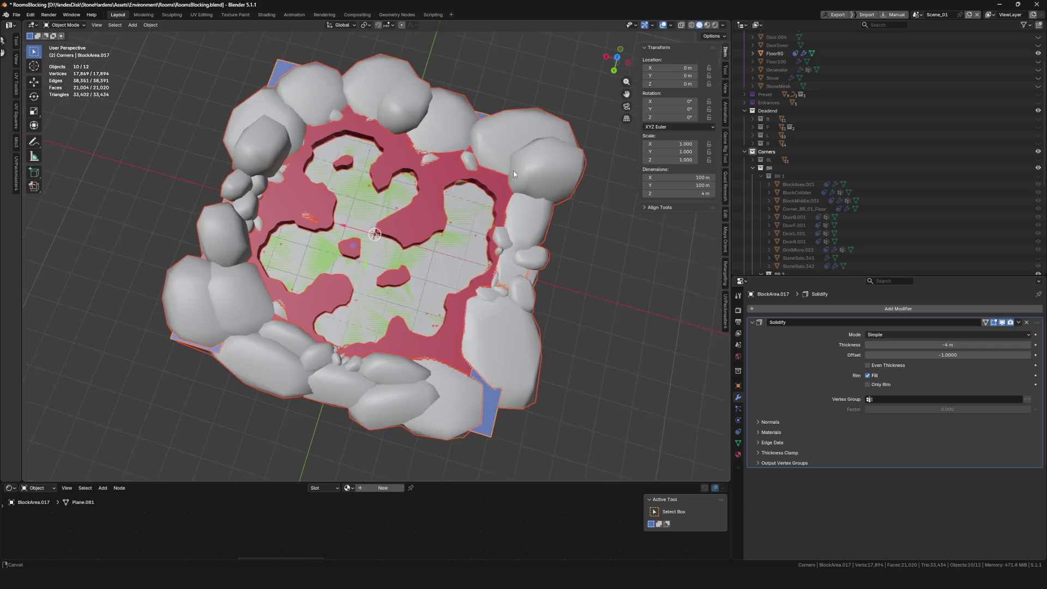
left_click(492, 250)
key("h")
Step: Isolate the StoneSolo.001 rock ring and edit its mesh with X-ray on
mouse_move(484, 217)
left_mouse_down()
mouse_move(443, 195)
mouse_move(438, 217)
left_mouse_up()
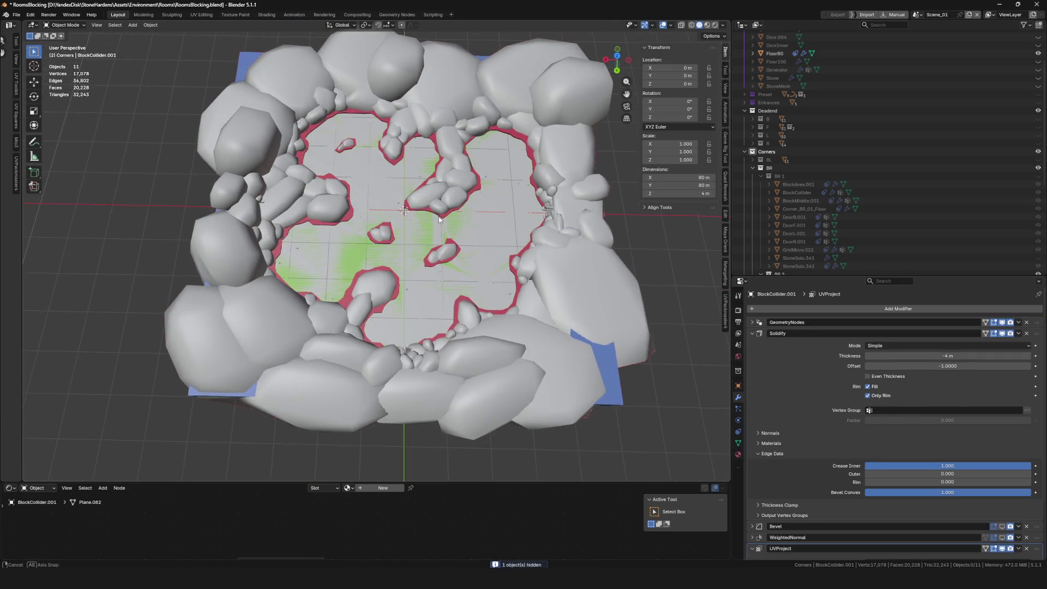
left_click(442, 197)
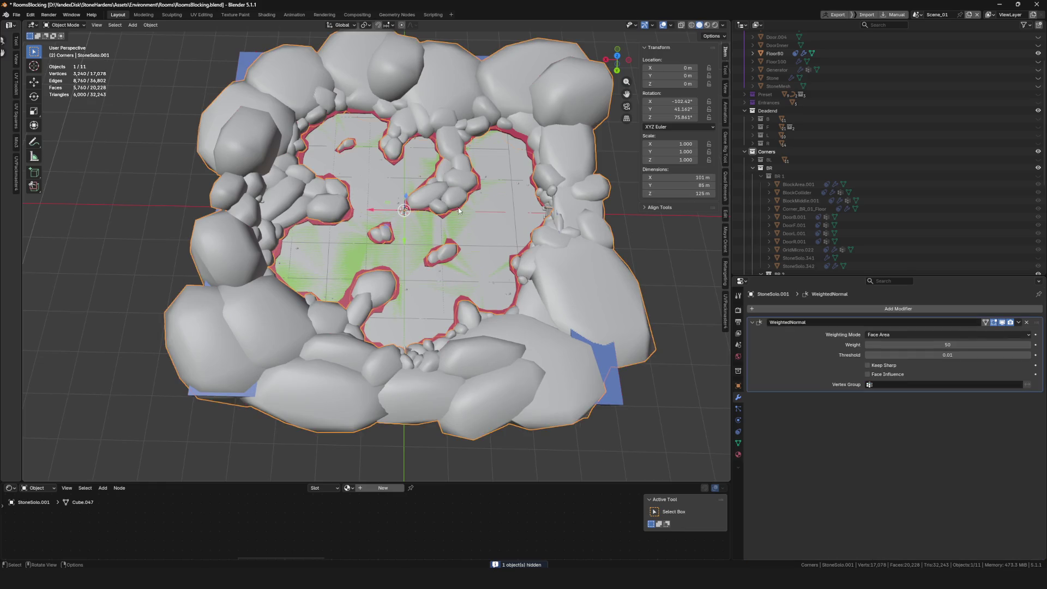
key("KP_Divide")
key("Tab")
mouse_move(483, 281)
left_mouse_down()
mouse_move(457, 267)
mouse_move(507, 332)
mouse_move(404, 268)
left_mouse_up()
key("alt+z")
Step: Separate the three small floor stones into StoneSolo.002 and hide them
left_click_drag(405, 231, 344, 223)
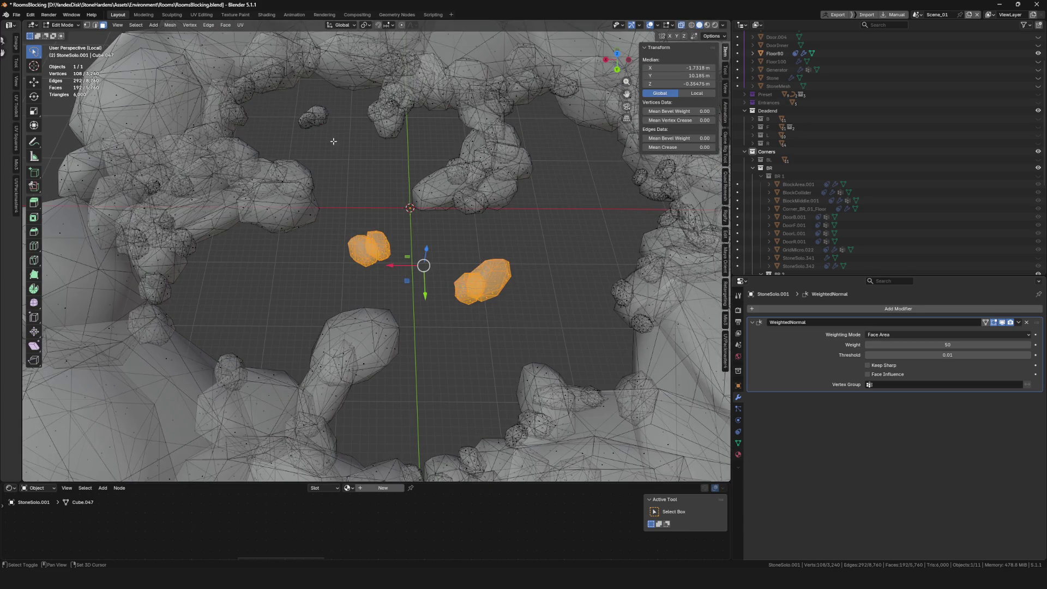
mouse_move(286, 125)
left_mouse_down("shift")
mouse_move(344, 128)
mouse_move(349, 142)
left_mouse_up("shift")
mouse_move(276, 130)
left_mouse_down("shift")
mouse_move(344, 138)
mouse_move(267, 131)
left_mouse_up("shift")
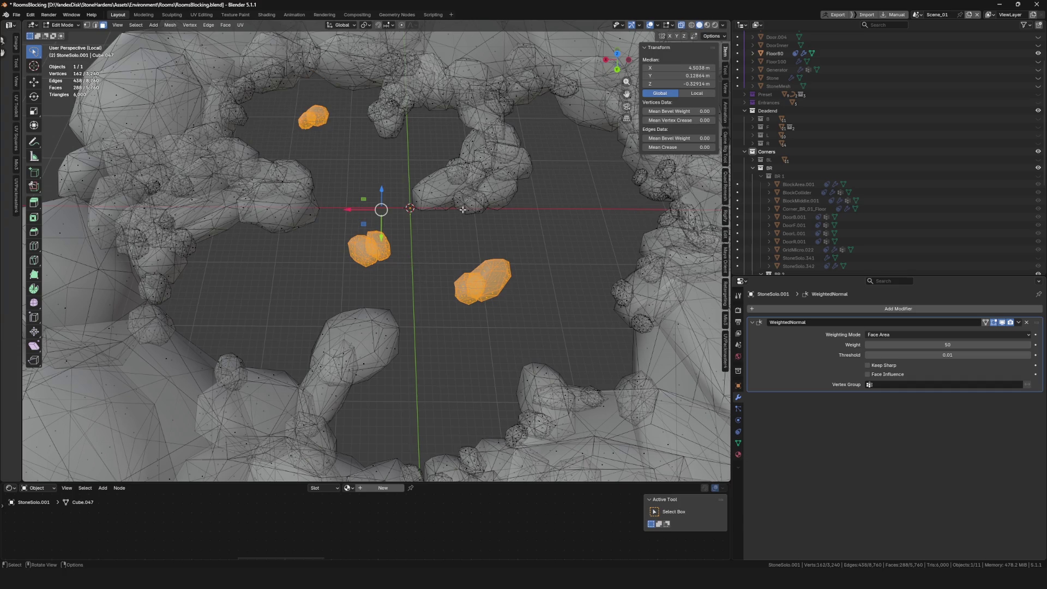
key("p")
key("Tab")
left_click(378, 252)
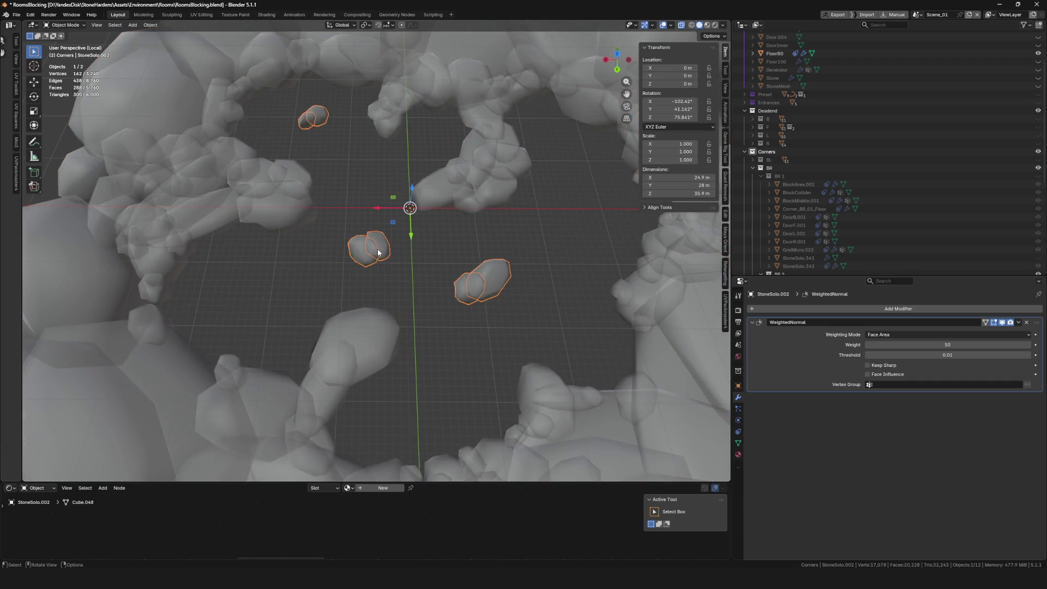
key("h")
Step: Exit local view and put the BlockMiddle.032 floor object into Weight Paint mode
scroll(397, 246, "down", 6)
left_click(437, 239)
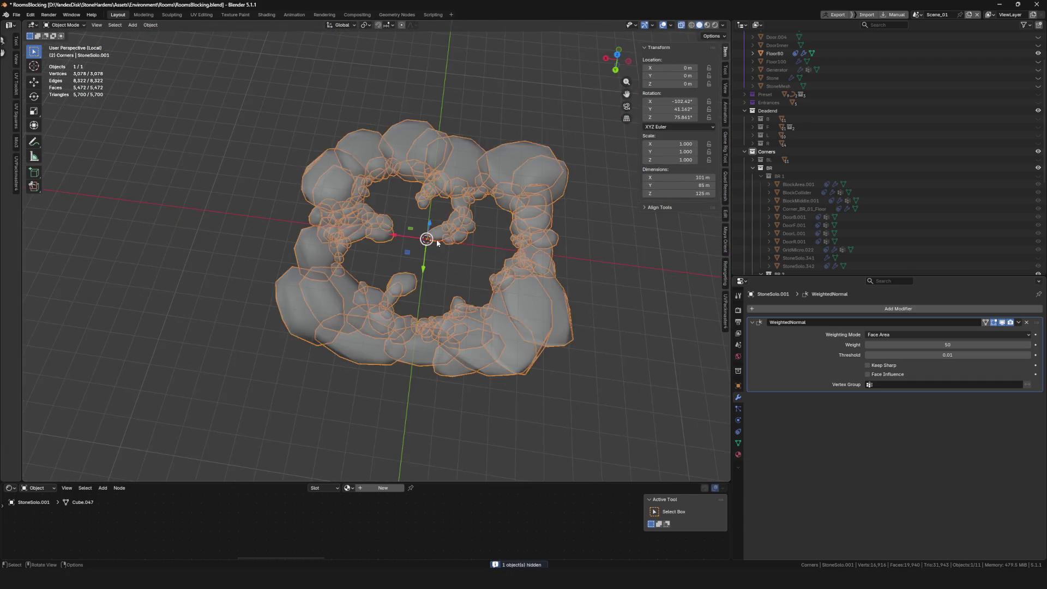
key("KP_Divide")
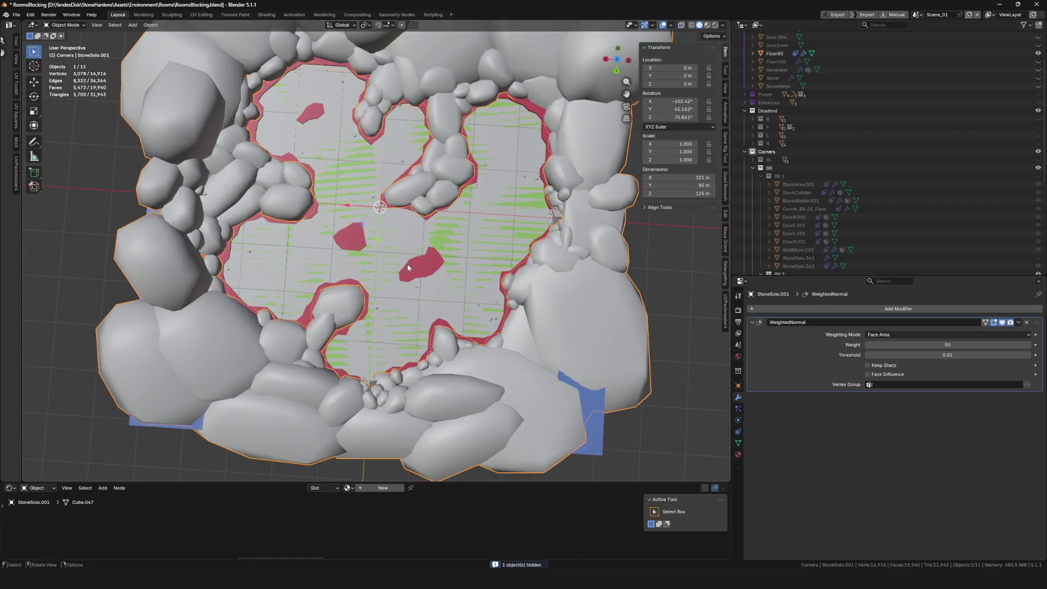
left_click(433, 274)
key("KP_Decimal")
key("ctrl+Tab")
left_click(337, 201)
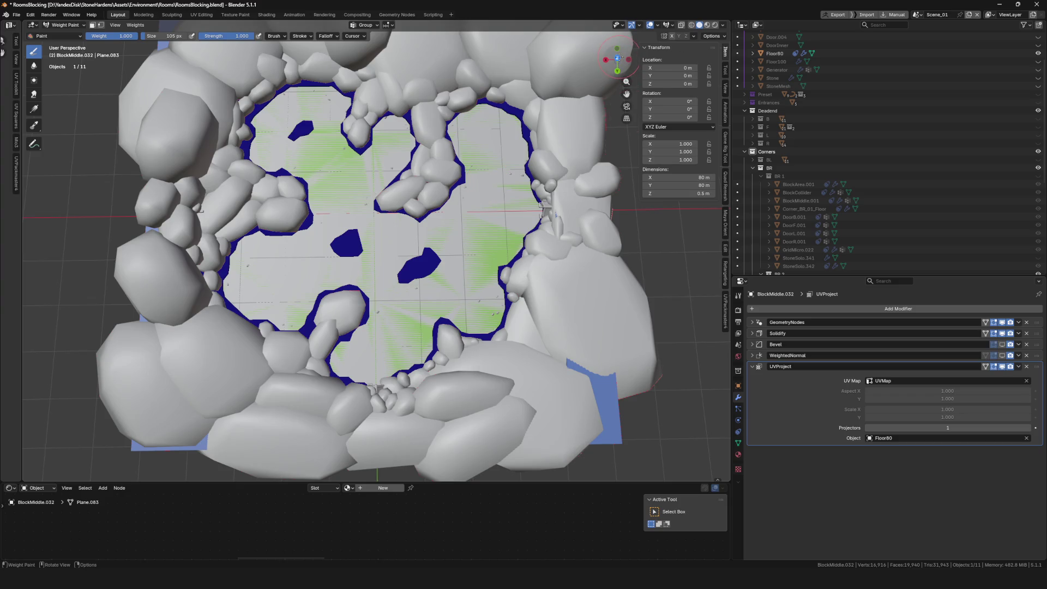
Step: From a top view, paint rock weight from the upper-left pocket toward the right, undoing one bad stroke
left_click(618, 57)
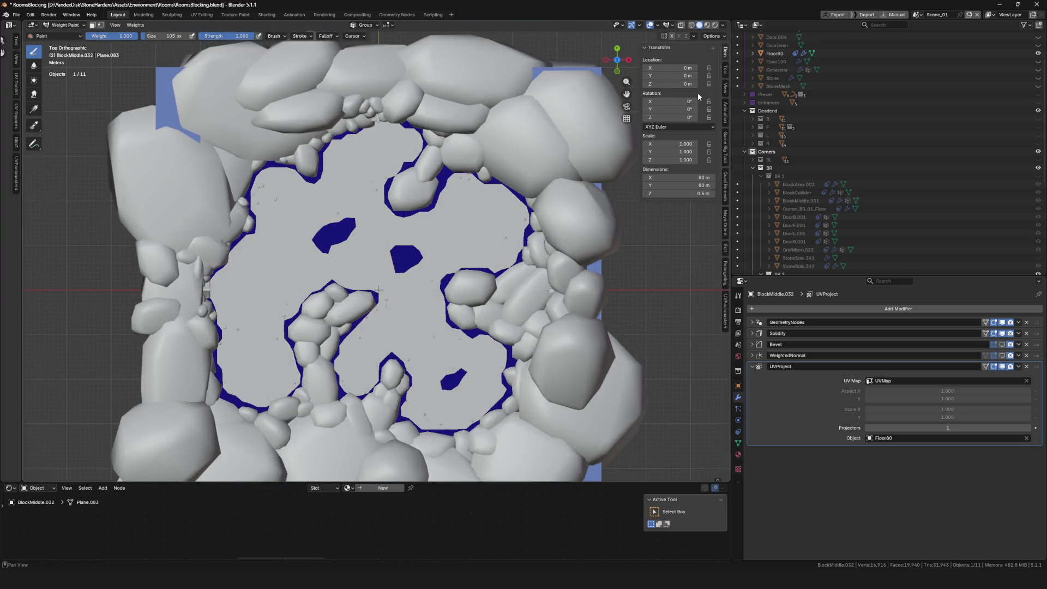
scroll(305, 349, "down", 5)
scroll(306, 348, "up", 2)
left_click_drag(305, 348, 497, 242)
scroll(364, 345, "up", 8)
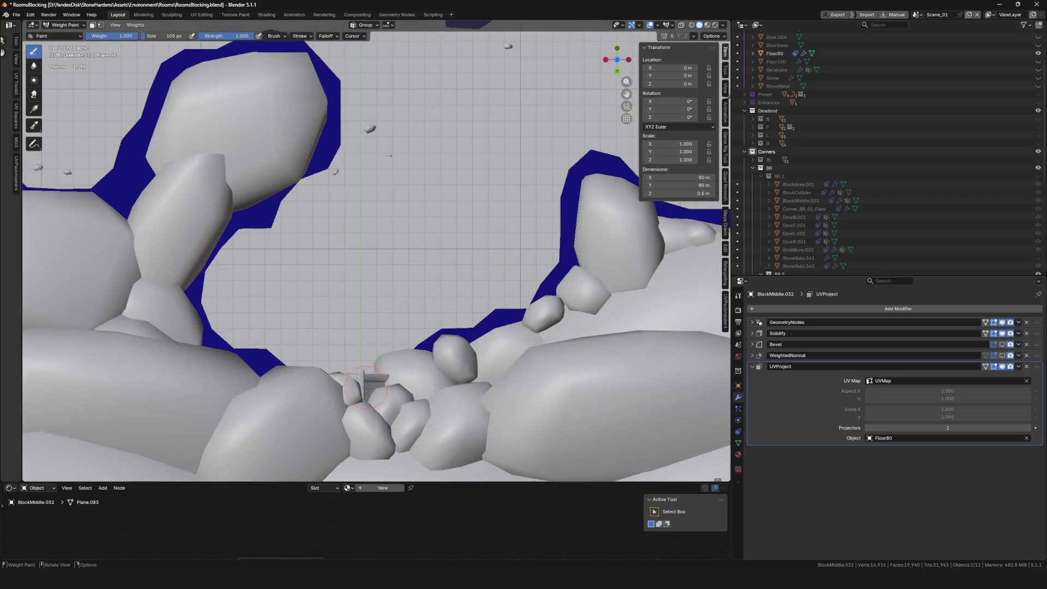
scroll(407, 67, "down", 6)
scroll(423, 265, "up", 2)
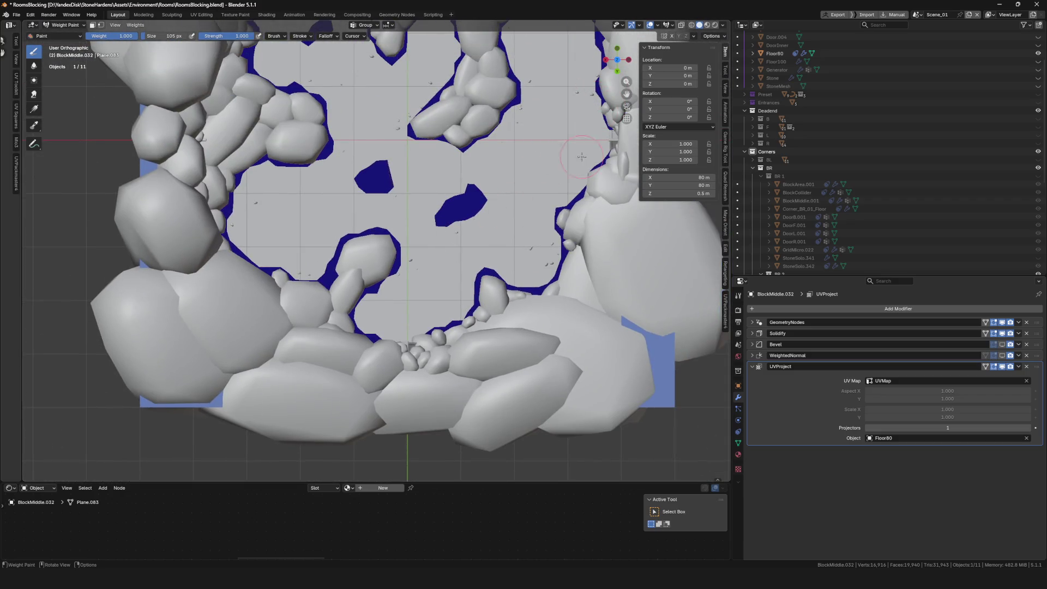
scroll(423, 266, "up", 2)
mouse_move(423, 265)
left_mouse_down()
mouse_move(444, 280)
mouse_move(414, 255)
left_mouse_up()
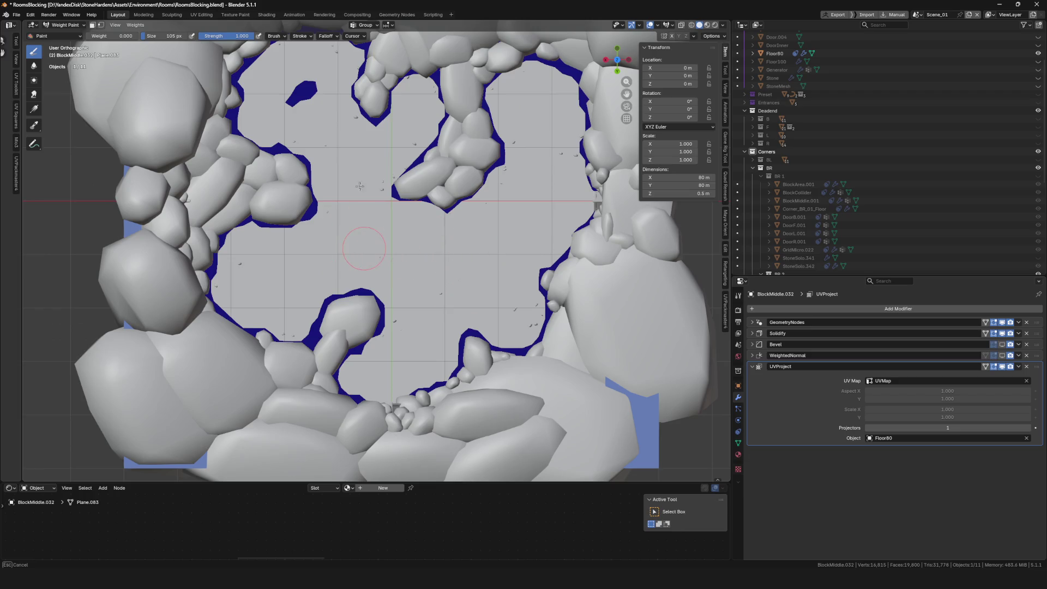
left_click_drag(357, 139, 398, 209)
left_click_drag(328, 215, 382, 183)
key("ctrl+z")
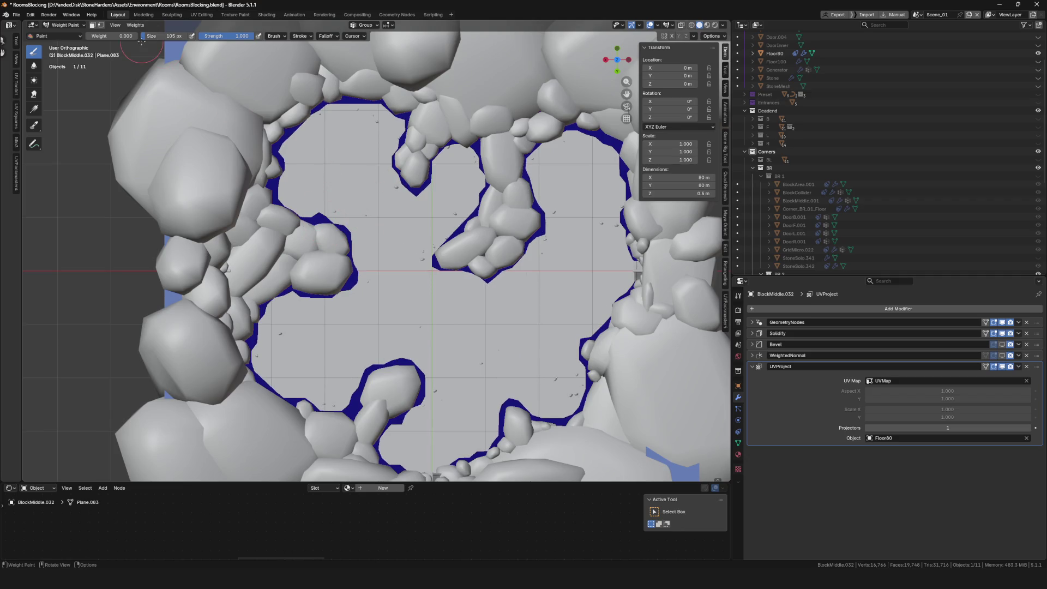
mouse_move(350, 241)
left_mouse_down()
mouse_move(347, 214)
mouse_move(407, 170)
left_mouse_up()
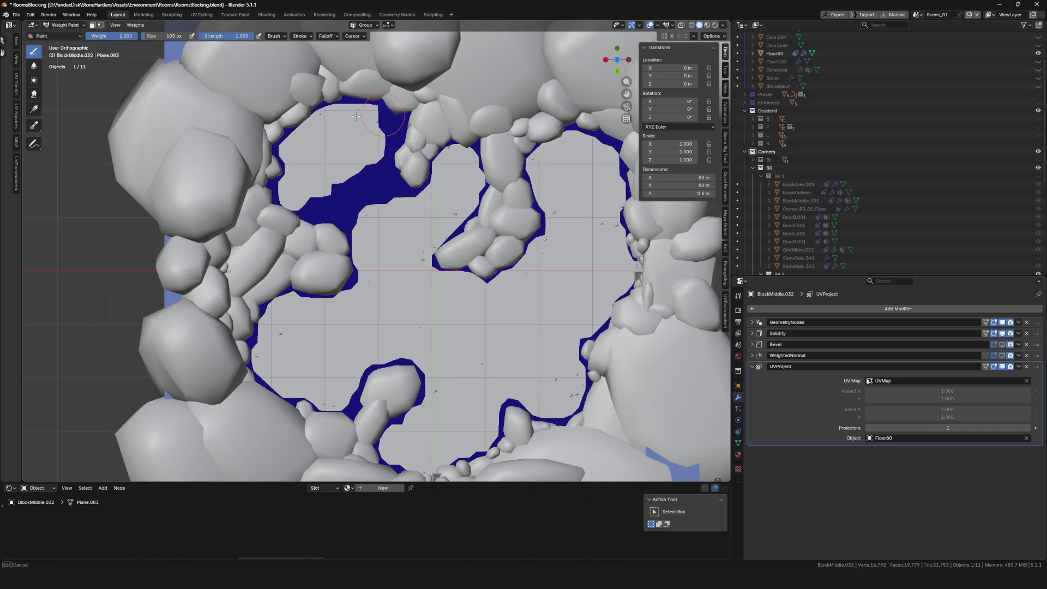
Step: Fill the upper-left pocket, upper floor and small top island with rock weight
mouse_move(303, 137)
left_mouse_down()
mouse_move(289, 196)
mouse_move(327, 125)
mouse_move(328, 180)
mouse_move(381, 144)
left_mouse_up()
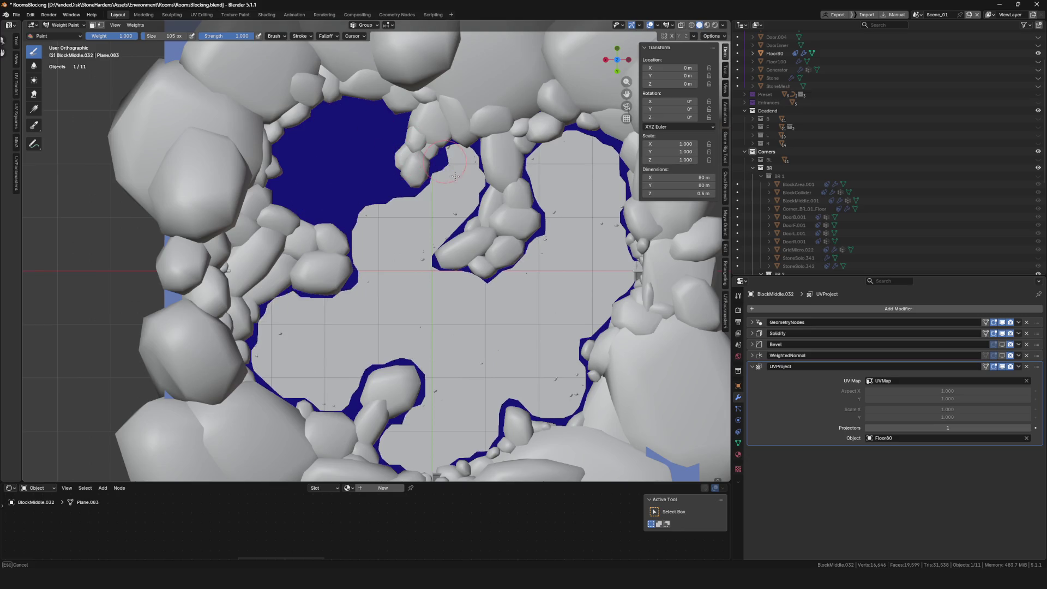
left_click_drag(456, 176, 478, 219)
mouse_move(425, 173)
left_mouse_down()
mouse_move(456, 161)
mouse_move(457, 227)
left_mouse_up()
left_click_drag(458, 176, 432, 148)
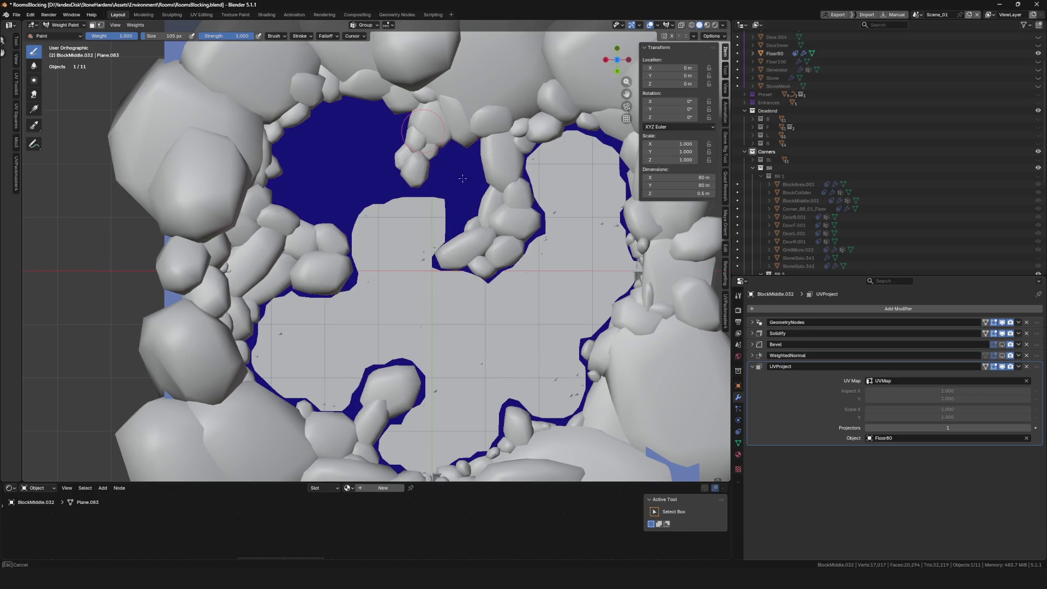
Step: Paint rock weight over the right floor island and along the right edge, then isolate the floor
scroll(517, 236, "down", 3)
scroll(557, 225, "up", 2)
left_click_drag(589, 152, 503, 170)
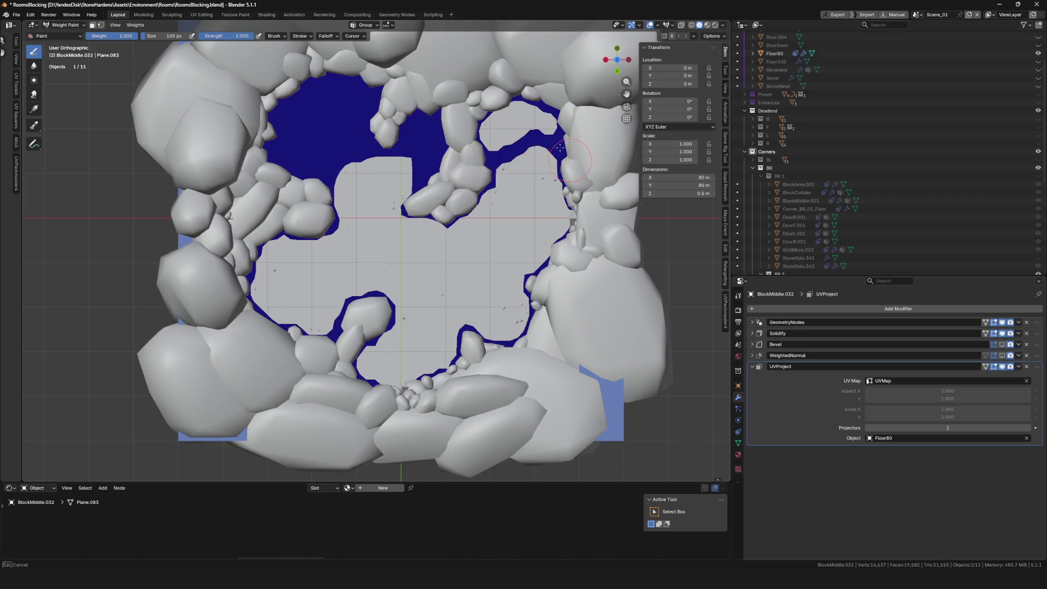
mouse_move(493, 130)
left_mouse_down()
mouse_move(536, 117)
mouse_move(523, 99)
left_mouse_up()
left_click_drag(498, 185, 560, 274)
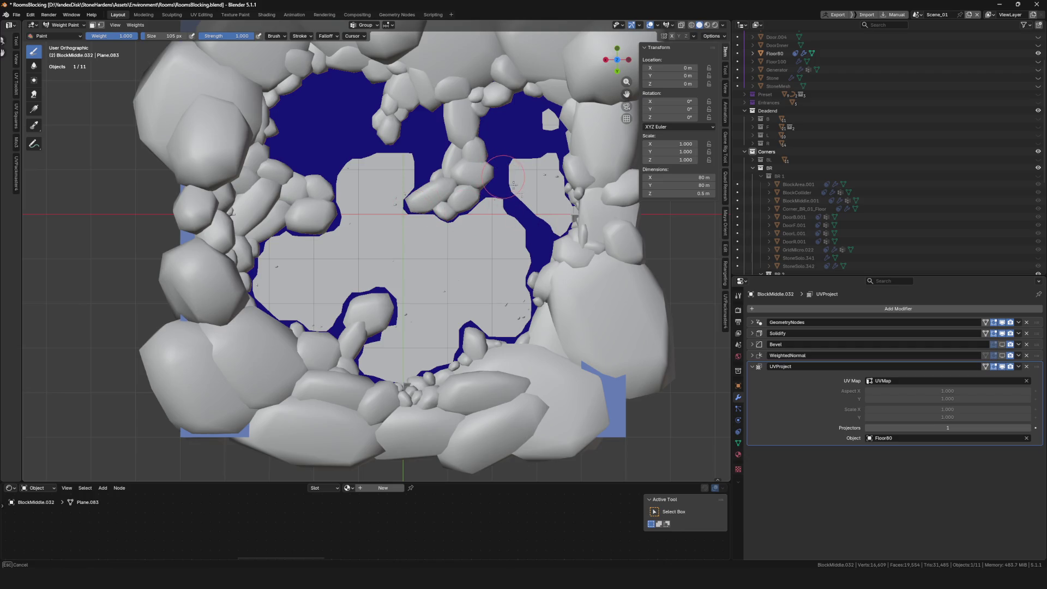
key("KP_Divide")
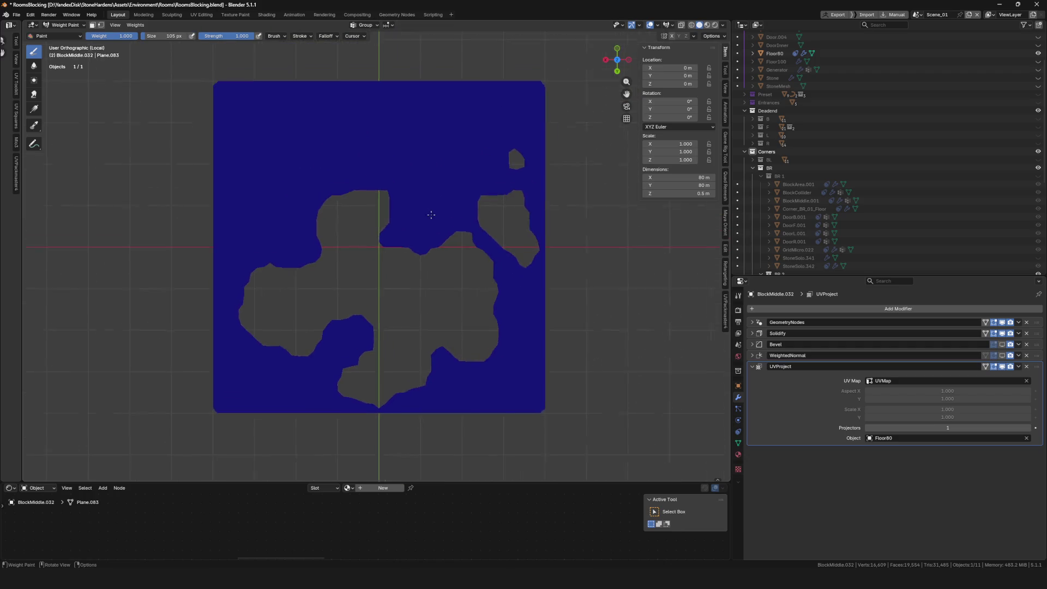
Step: Paint floor weight across the right island, upper-left edge, top notch and top-right bump
scroll(382, 245, "up", 5)
scroll(391, 238, "down", 2)
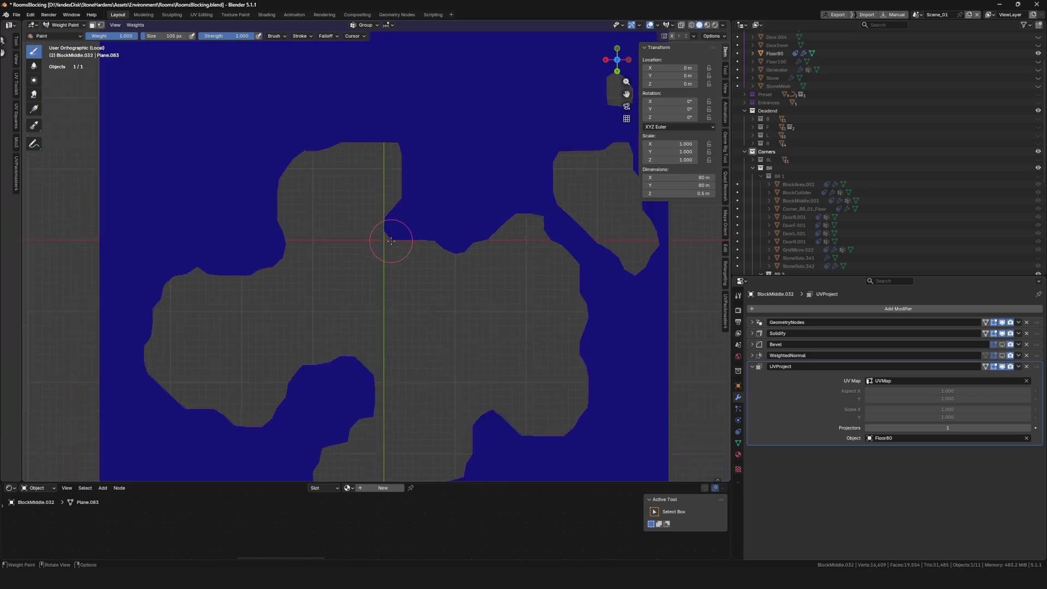
left_click_drag(526, 157, 569, 232)
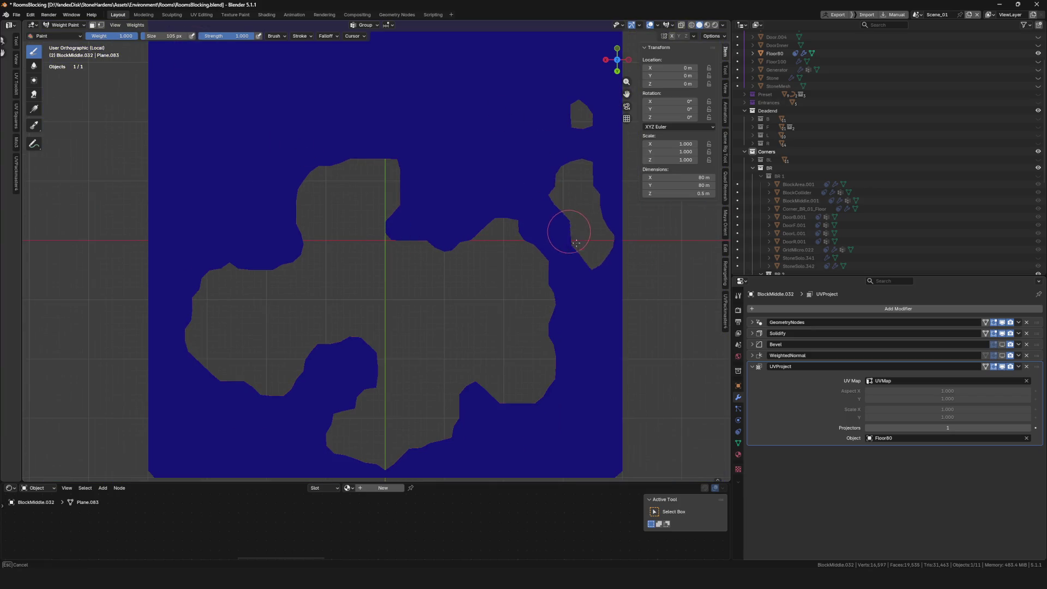
left_click_drag(567, 180, 585, 224)
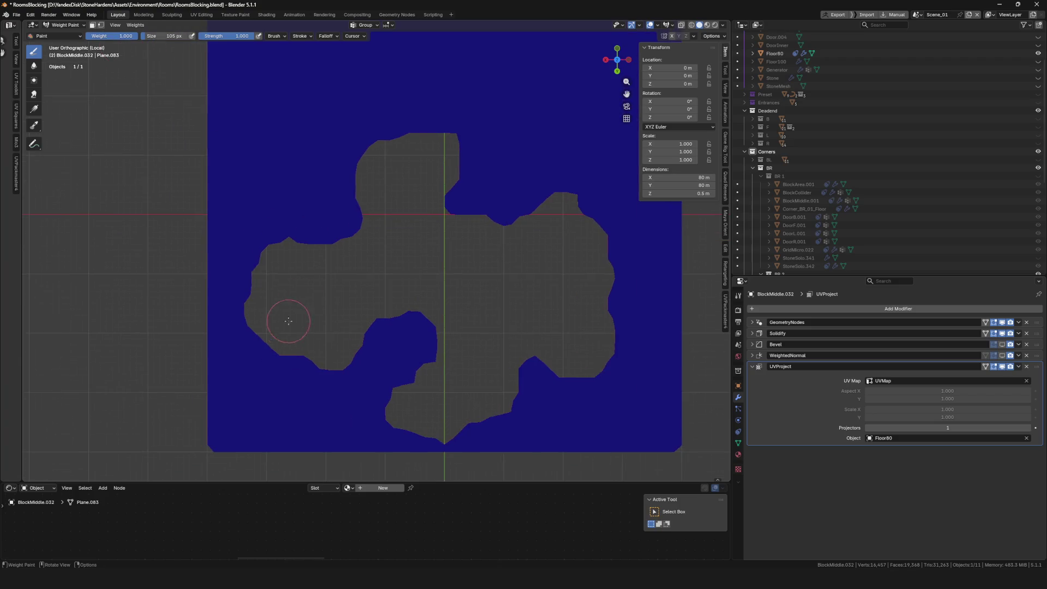
mouse_move(264, 245)
left_mouse_down()
mouse_move(261, 334)
mouse_move(297, 247)
mouse_move(254, 277)
left_mouse_up()
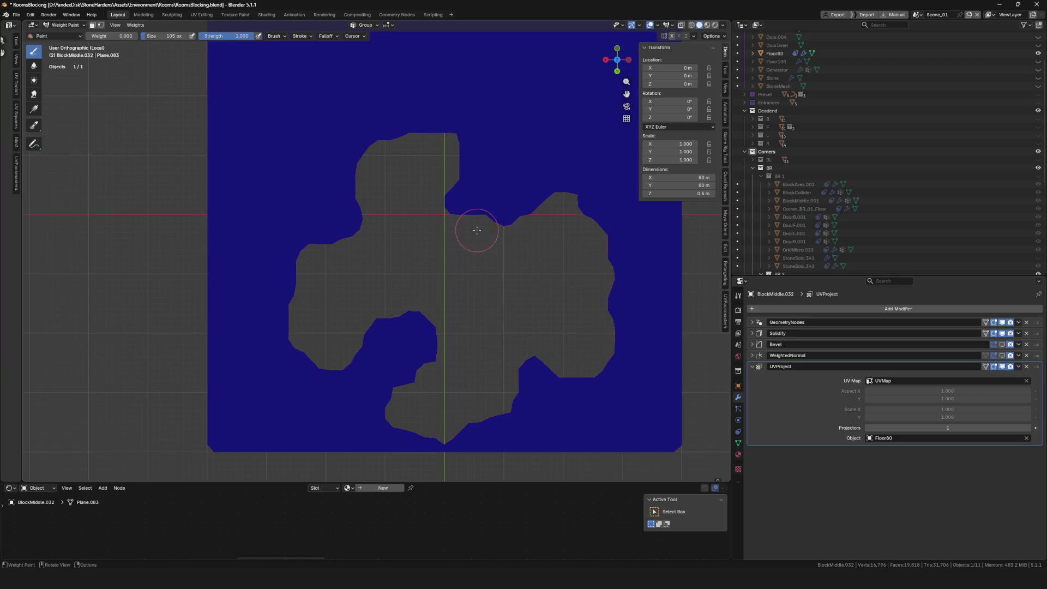
left_click_drag(472, 207, 479, 187)
mouse_move(518, 216)
left_mouse_down()
mouse_move(501, 189)
mouse_move(507, 206)
left_mouse_up()
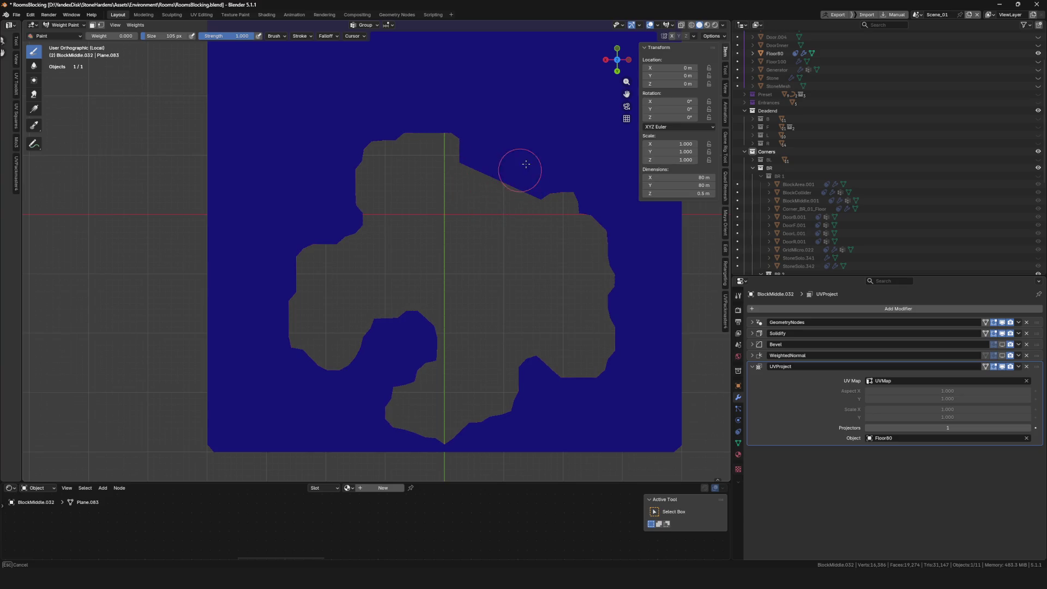
left_click_drag(572, 189, 592, 214)
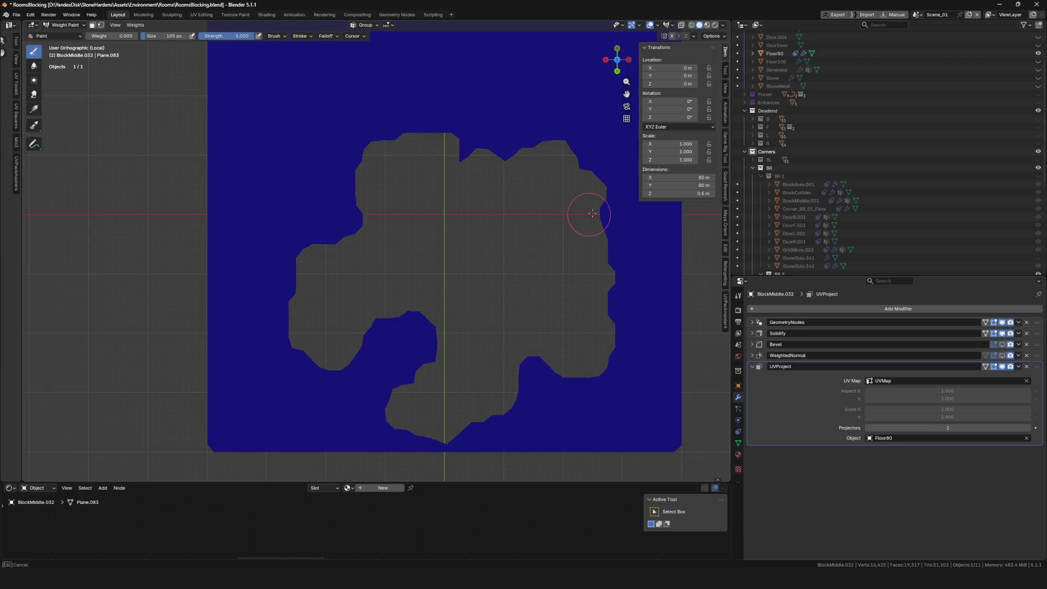
mouse_move(572, 101)
left_mouse_down()
mouse_move(596, 106)
mouse_move(539, 122)
mouse_move(589, 121)
left_mouse_up()
Step: Reshape the floor's right edge, erasing with zero weight and filling the right notch
scroll(591, 184, "up", 1)
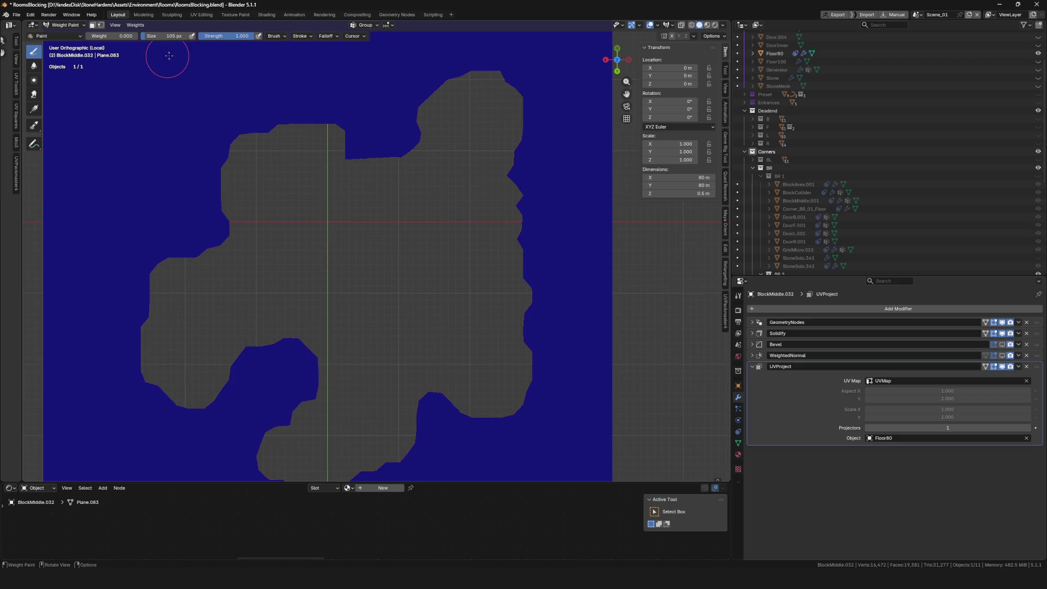
mouse_move(511, 167)
left_mouse_down()
mouse_move(484, 187)
mouse_move(538, 192)
mouse_move(509, 220)
mouse_move(486, 204)
mouse_move(503, 213)
mouse_move(513, 199)
left_mouse_up()
scroll(513, 199, "down", 5)
scroll(511, 197, "up", 3)
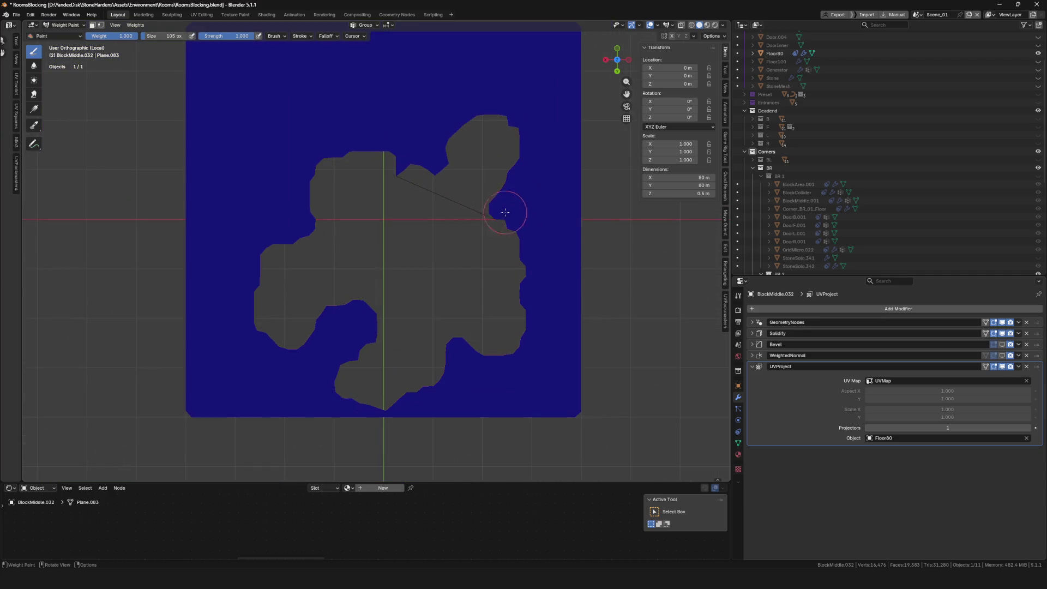
left_click_drag(475, 154, 507, 206)
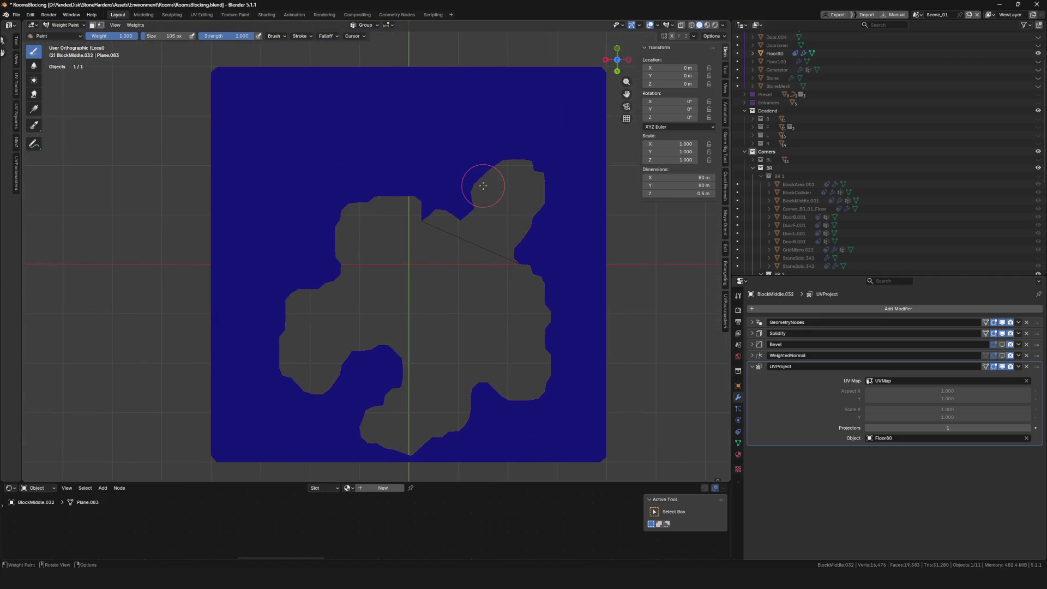
key("BackSpace")
mouse_move(459, 211)
left_mouse_down()
mouse_move(468, 206)
mouse_move(428, 190)
left_mouse_up()
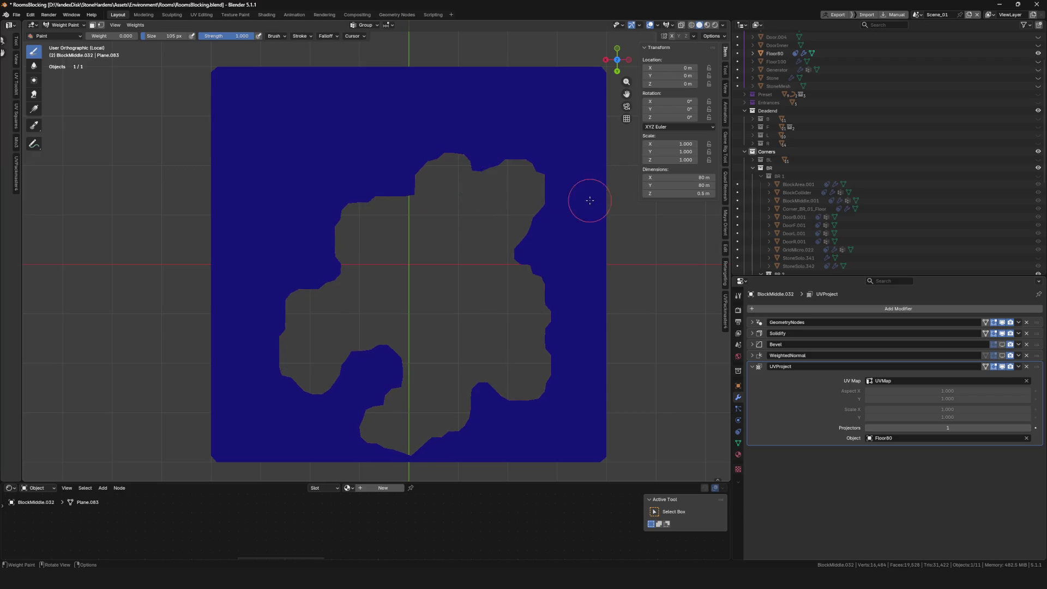
scroll(589, 201, "down", 7)
scroll(447, 285, "up", 6)
scroll(417, 305, "right", 2)
scroll(417, 305, "up", 1)
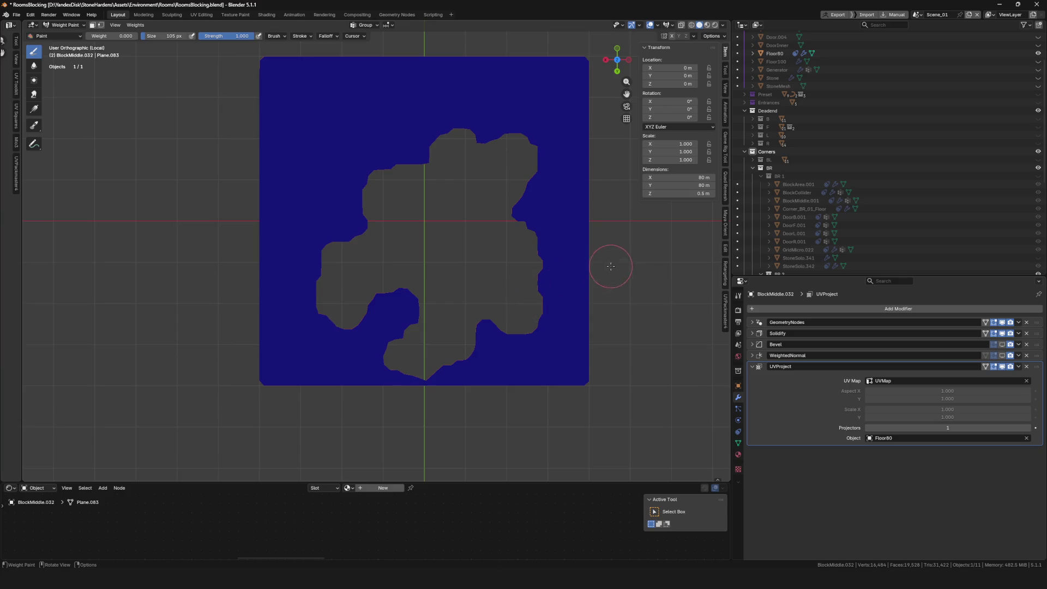
left_click_drag(501, 197, 531, 218)
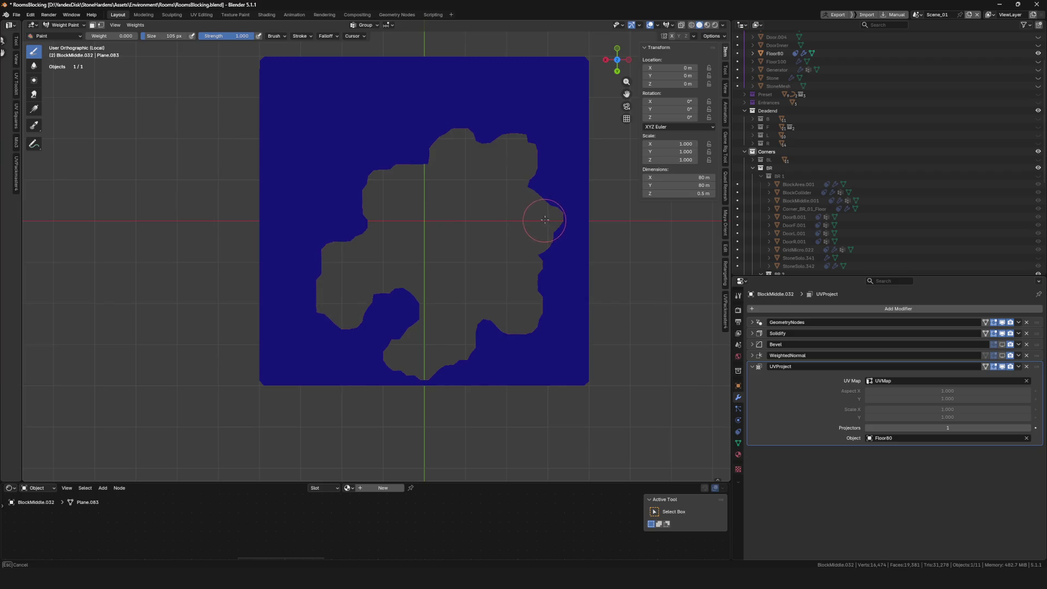
left_click_drag(164, 38, 164, 38)
mouse_move(554, 216)
left_mouse_down()
mouse_move(524, 186)
mouse_move(547, 269)
left_mouse_up()
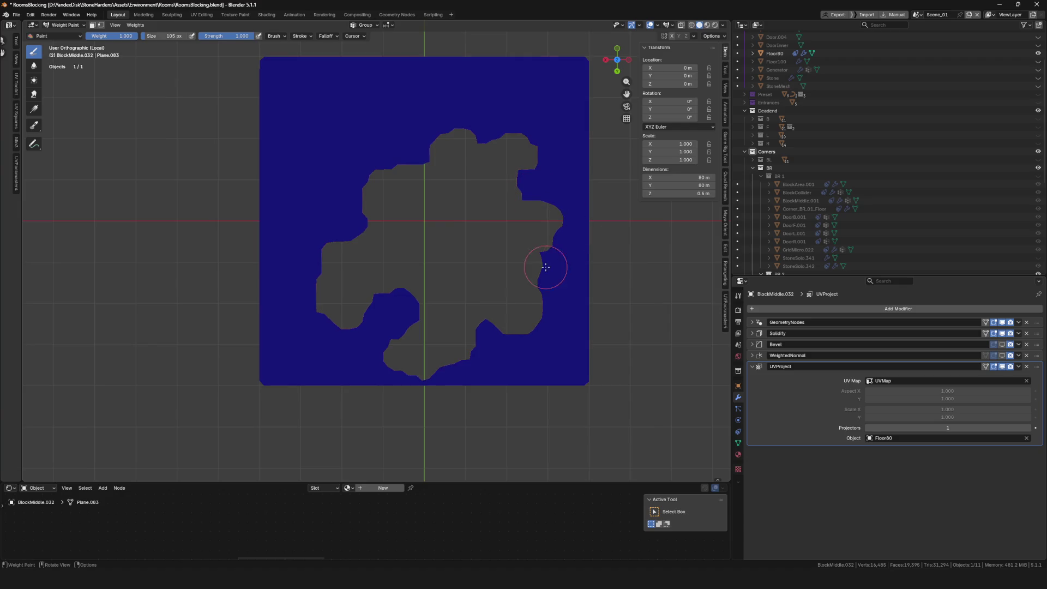
scroll(509, 238, "down", 3)
scroll(483, 219, "up", 4)
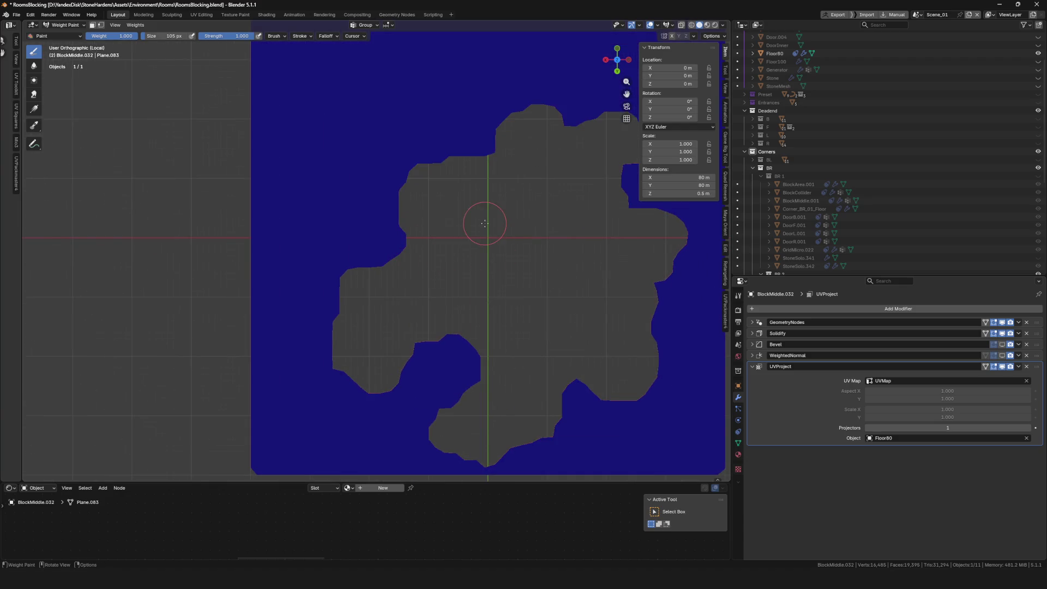
Step: Check the floor shape against the surrounding rock ring, then isolate the plane again
key("KP_Divide")
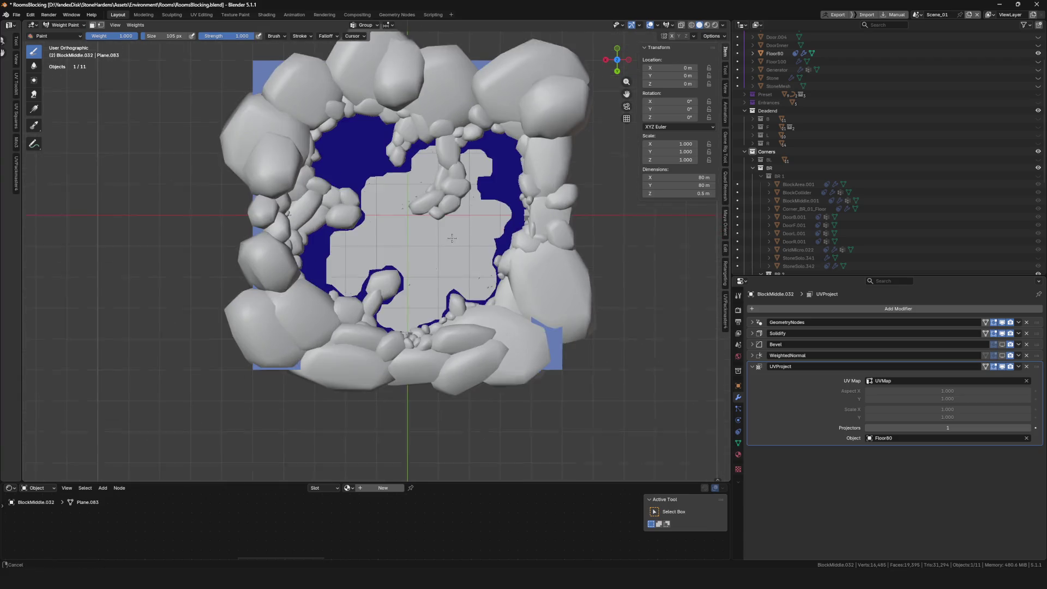
scroll(457, 268, "down", 4)
scroll(470, 236, "up", 6)
left_click_drag(470, 237, 459, 268)
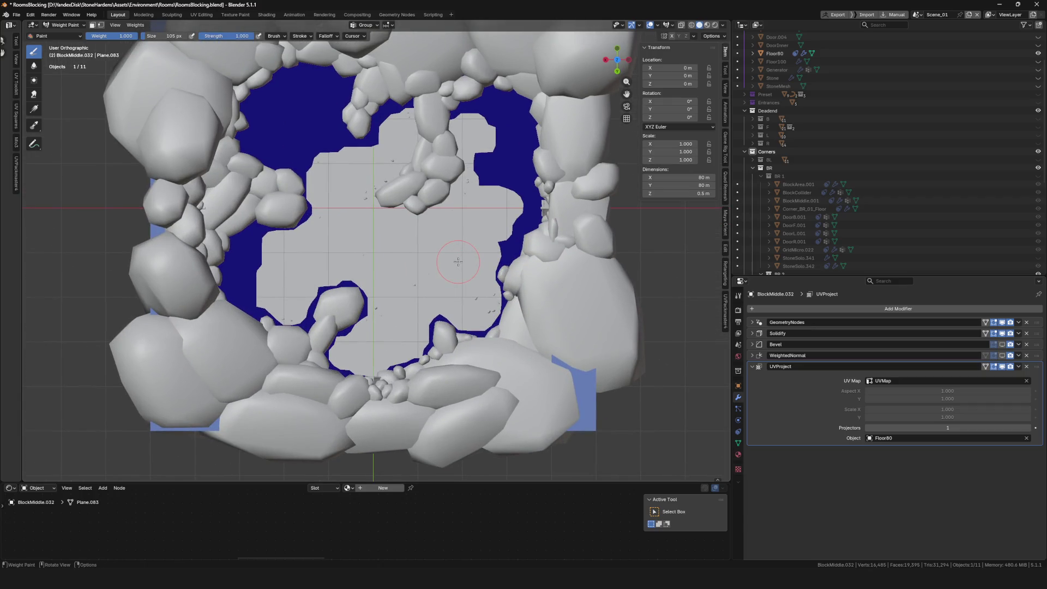
key("KP_Divide")
Step: Carve a thin sliver at the top notch and repaint the floor's top bump and edge
scroll(453, 257, "up", 3)
mouse_move(428, 180)
left_mouse_down()
mouse_move(416, 222)
mouse_move(443, 188)
mouse_move(430, 220)
left_mouse_up()
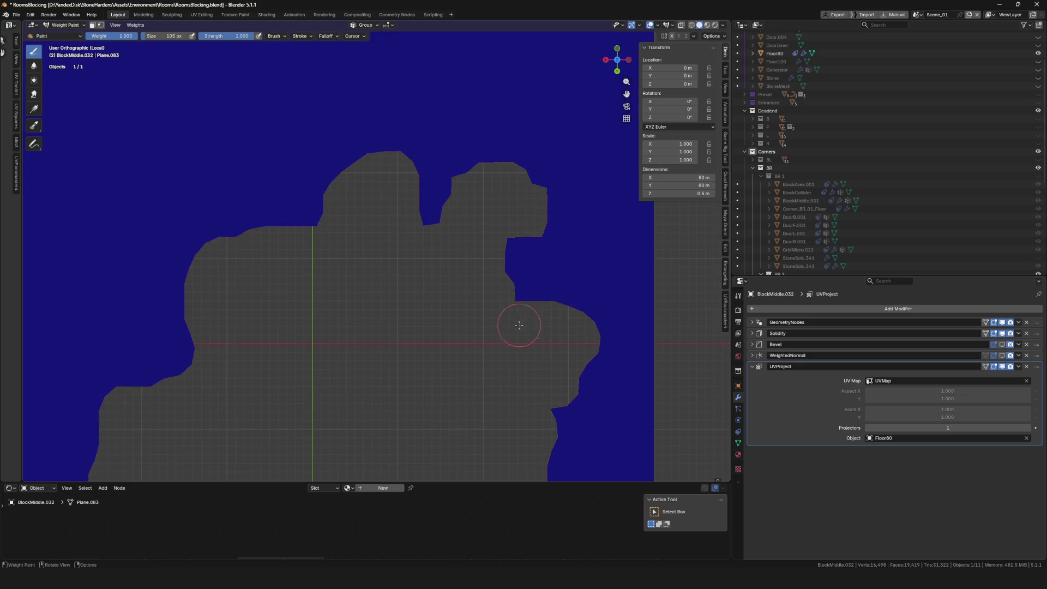
scroll(517, 282, "down", 5)
scroll(432, 187, "up", 5)
left_click_drag(538, 159, 517, 172)
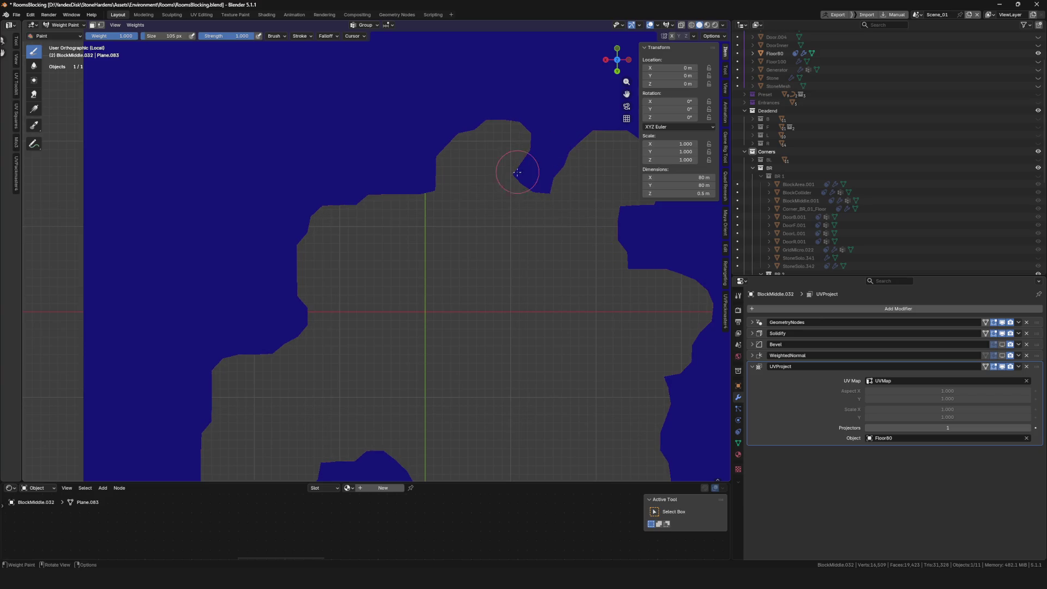
mouse_move(523, 132)
left_mouse_down()
mouse_move(523, 158)
mouse_move(492, 147)
mouse_move(496, 159)
mouse_move(449, 132)
mouse_move(484, 169)
mouse_move(526, 197)
mouse_move(538, 194)
mouse_move(562, 234)
left_mouse_up()
scroll(529, 192, "down", 4)
scroll(523, 196, "up", 4)
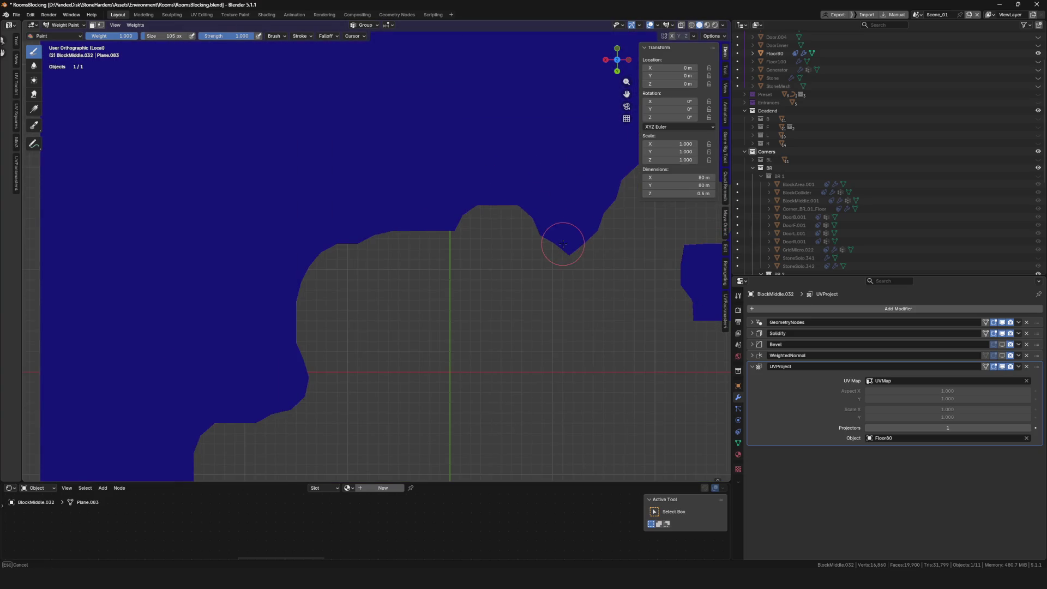
scroll(513, 178, "down", 4)
scroll(513, 177, "down", 2)
scroll(426, 248, "up", 5)
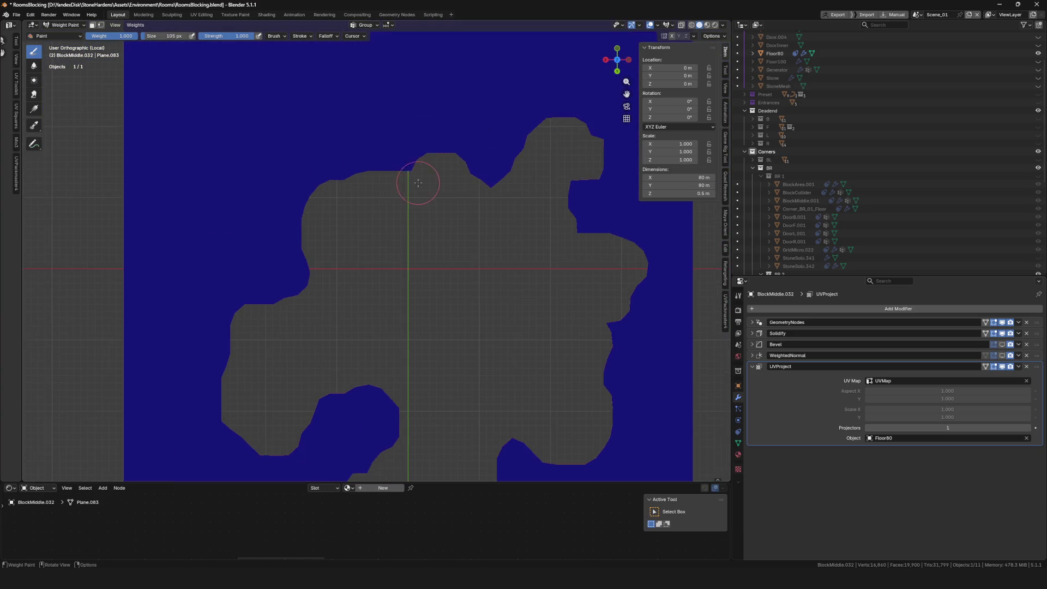
Step: Trim the floor's top edge with a zero-weight brush
left_click_drag(109, 36, 90, 36)
mouse_move(397, 175)
left_mouse_down()
mouse_move(391, 140)
mouse_move(416, 152)
mouse_move(352, 158)
mouse_move(380, 137)
mouse_move(398, 142)
left_mouse_up()
scroll(510, 196, "down", 7)
scroll(535, 226, "up", 5)
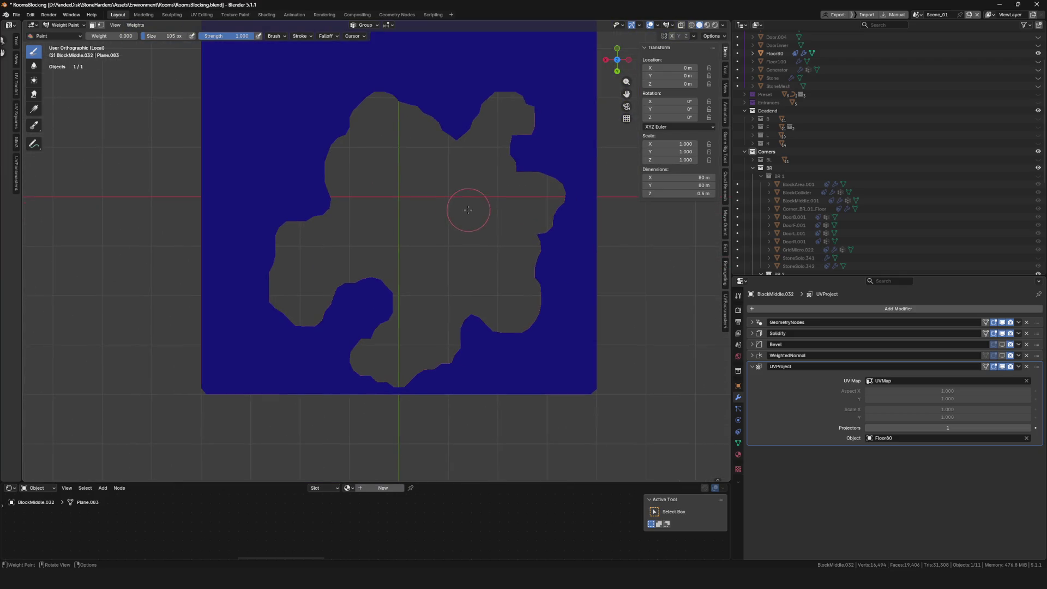
scroll(463, 203, "down", 7)
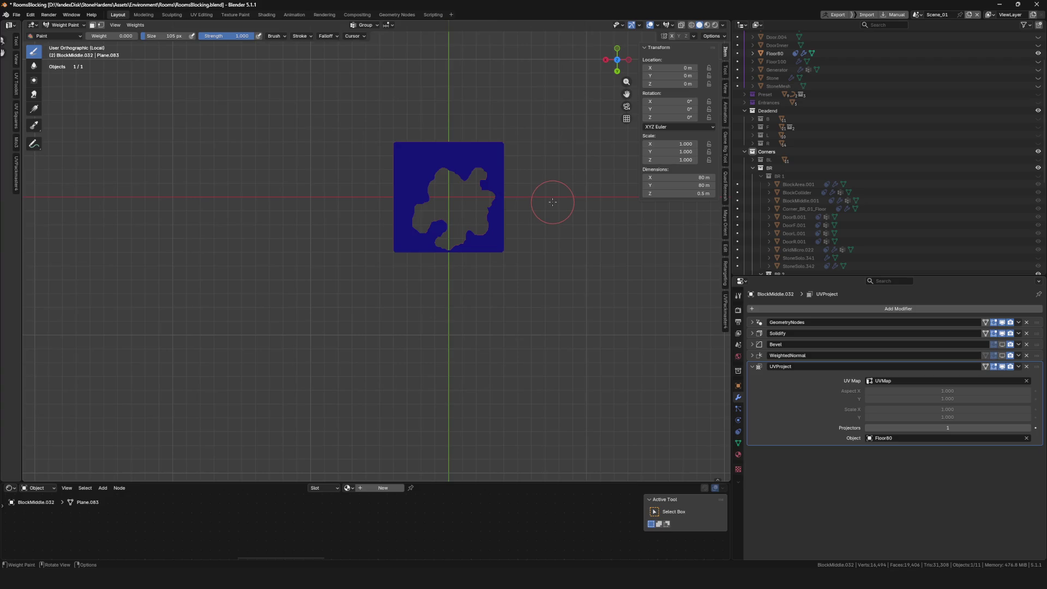
scroll(546, 203, "up", 2)
Step: Return to Object Mode, exit Local view and select the rock ring StoneSolo.001
key("ctrl+Tab")
scroll(496, 202, "up", 2)
key("slash")
scroll(441, 214, "down", 1)
scroll(431, 217, "up", 3)
left_click(421, 219)
scroll(422, 213, "down", 5)
scroll(423, 215, "up", 4)
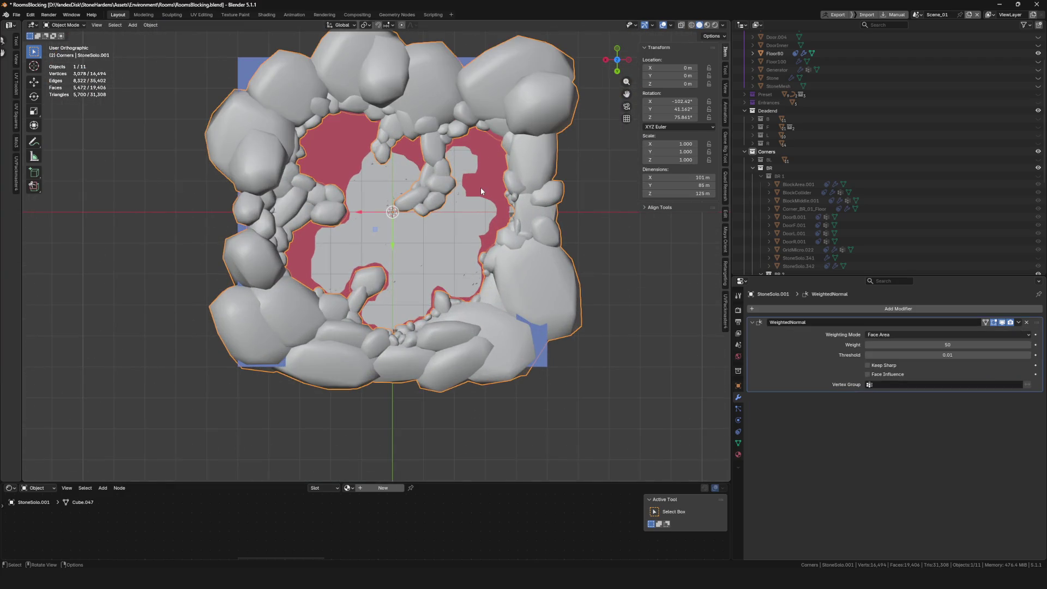
Step: View the rocks in wireframe, then switch back to solid shading
scroll(414, 246, "down", 1)
scroll(394, 293, "up", 2)
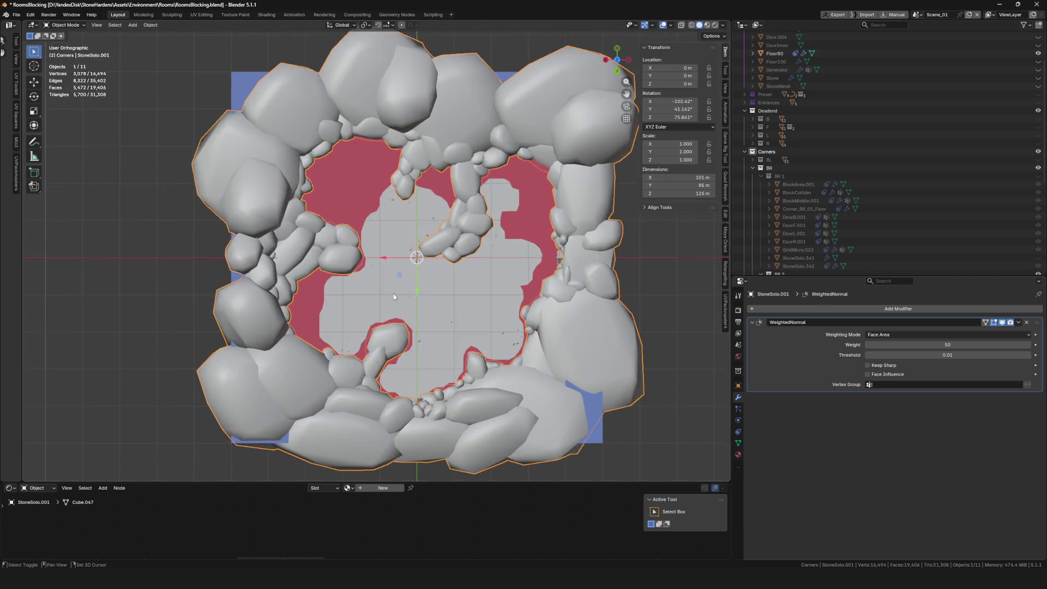
scroll(394, 293, "down", 1)
scroll(391, 270, "down", 4)
scroll(437, 250, "up", 2)
scroll(421, 237, "down", 2)
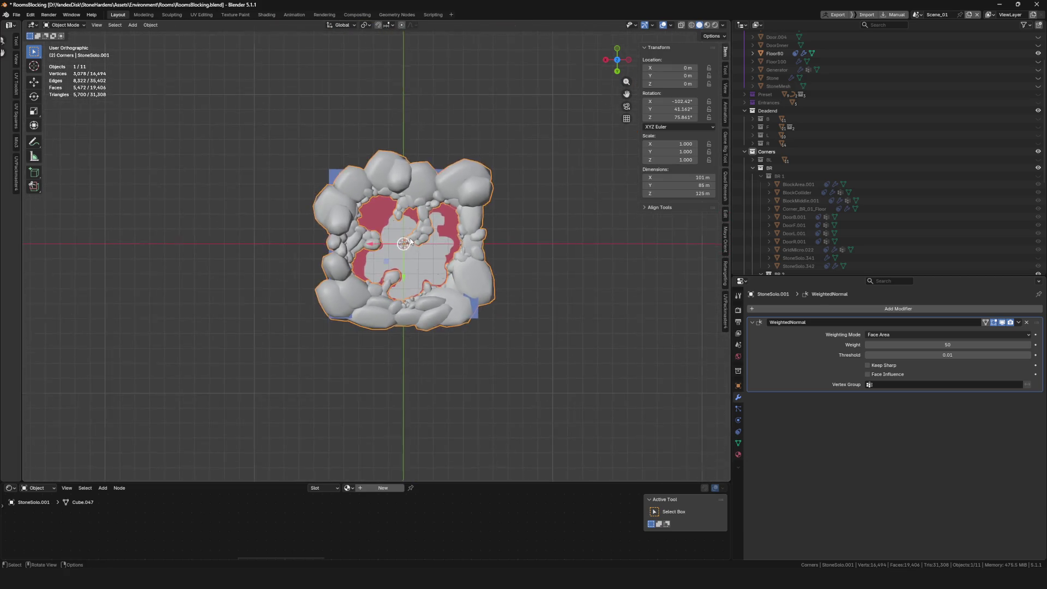
scroll(412, 241, "up", 5)
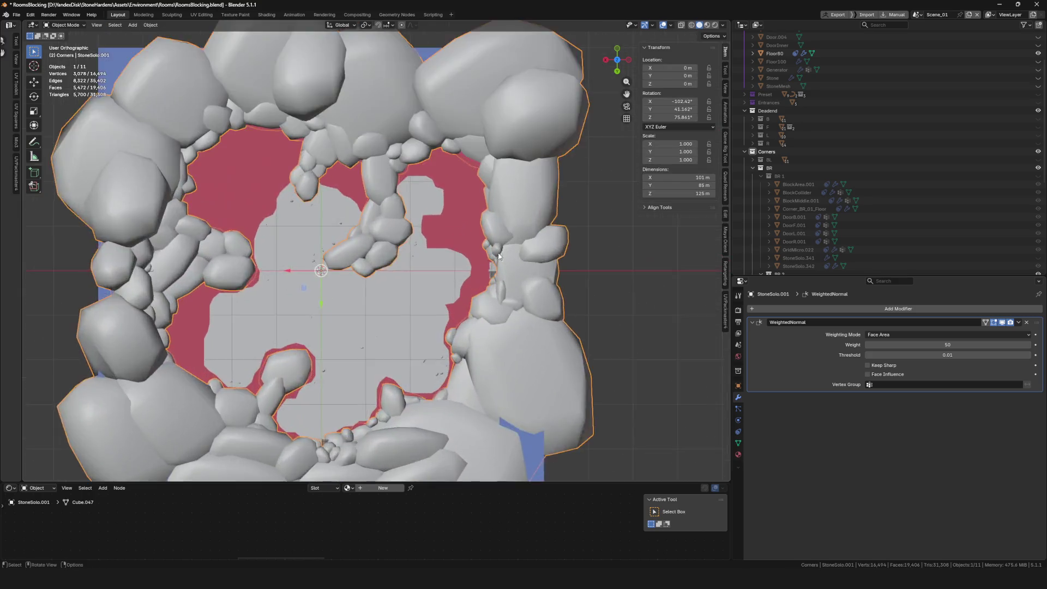
scroll(498, 255, "up", 3)
key("shift+z")
key("z")
left_click(478, 278)
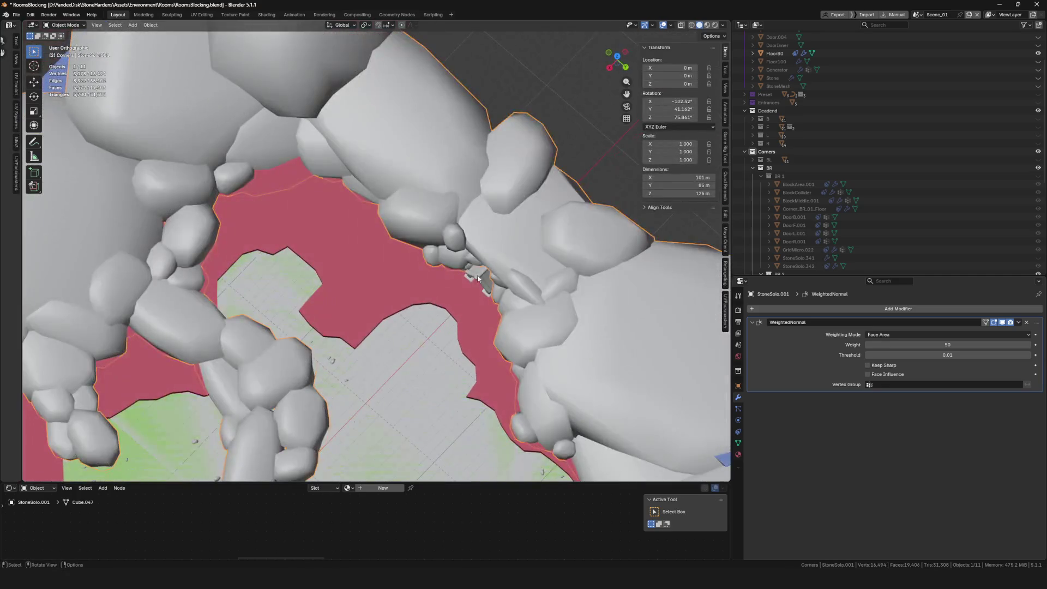
Step: Inspect DoorF.005 and Corner_BR_01_Floor.001 each in Local view
scroll(478, 278, "down", 3)
scroll(477, 278, "up", 3)
left_click(483, 274)
key("KP_Divide")
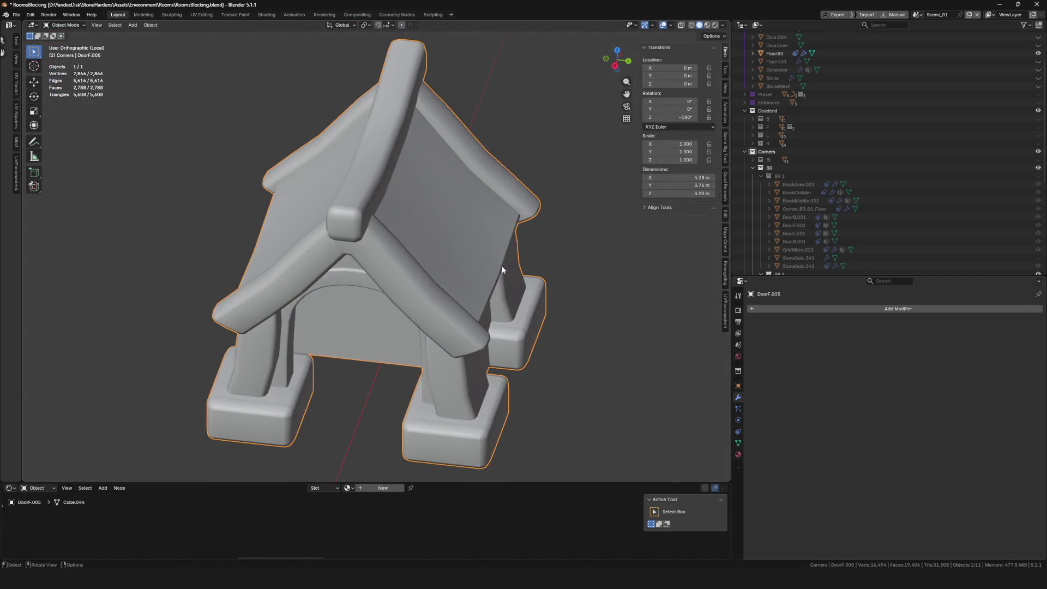
key("KP_Divide")
scroll(504, 264, "up", 5)
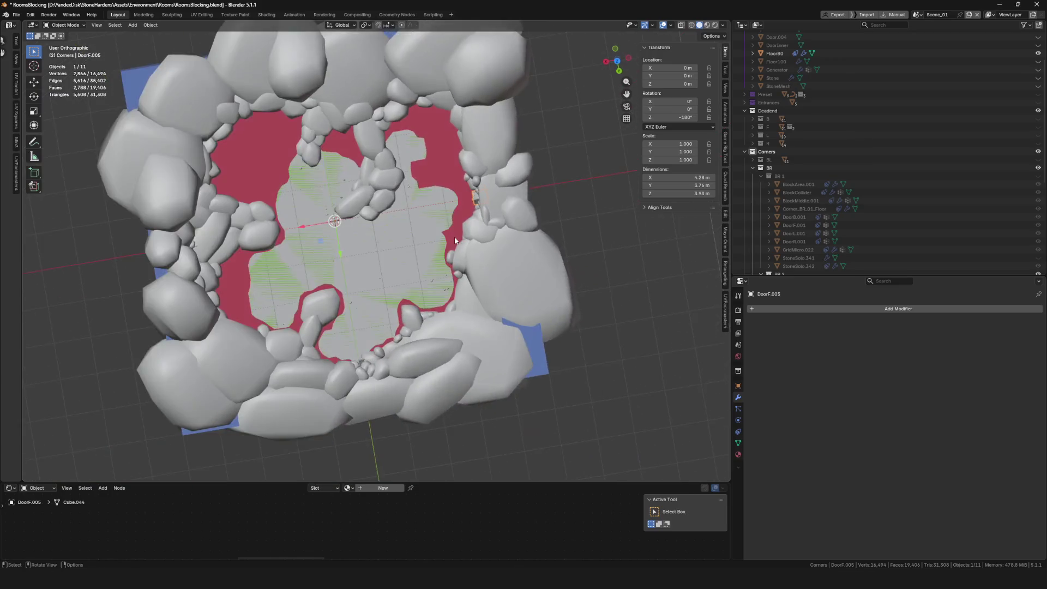
scroll(458, 235, "up", 4)
left_click(371, 244)
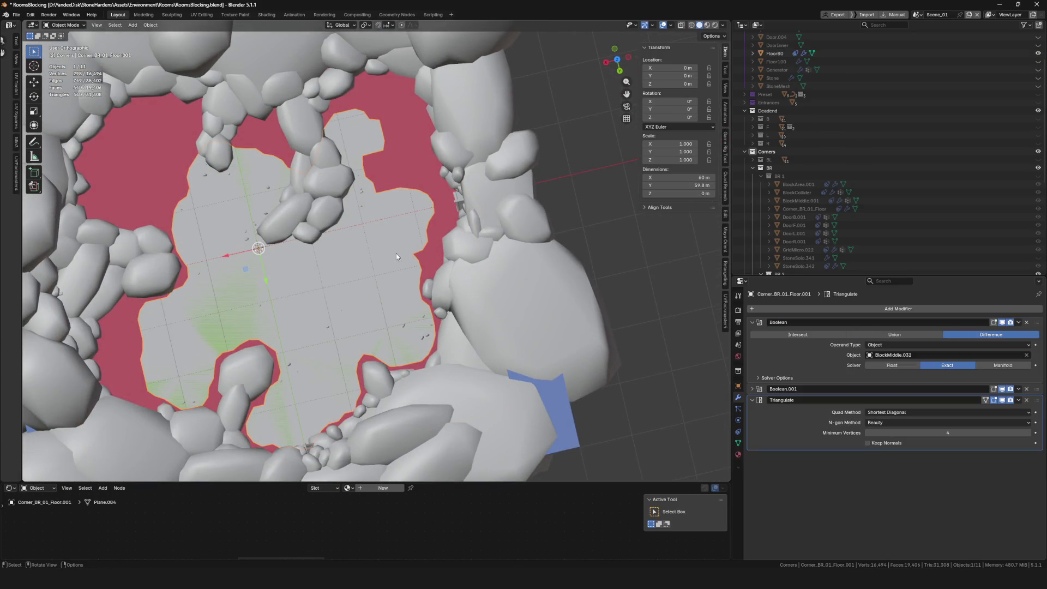
key("KP_Divide")
key("KP_Divide")
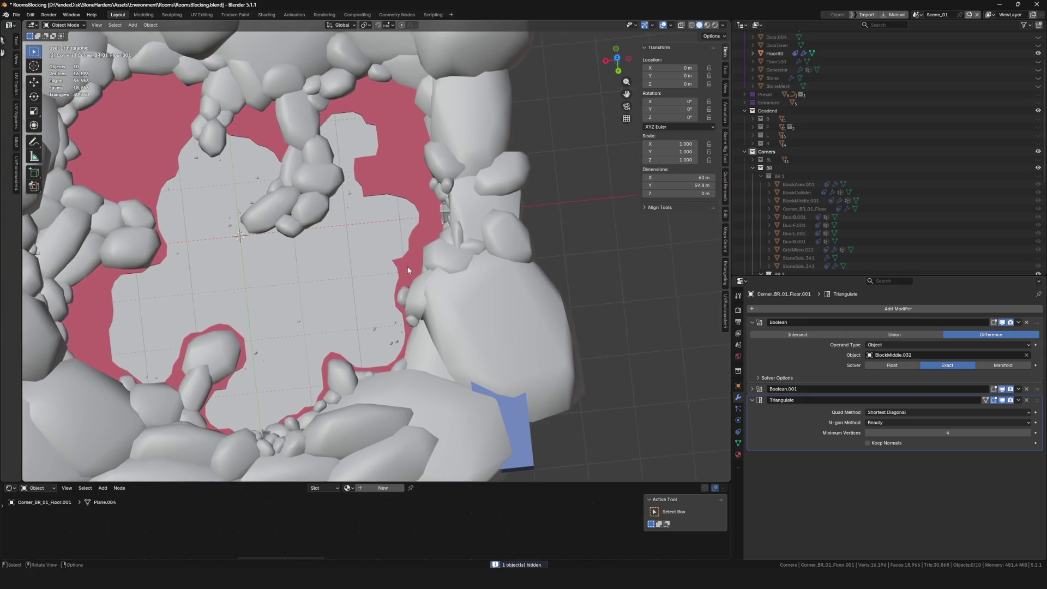
Step: Save RoomsBlocking.blend
key("ctrl+s")
scroll(431, 256, "down", 6)
scroll(437, 259, "up", 7)
Step: Open the rock ring StoneSolo.001 in Edit Mode with X-ray turned on
left_click(459, 243)
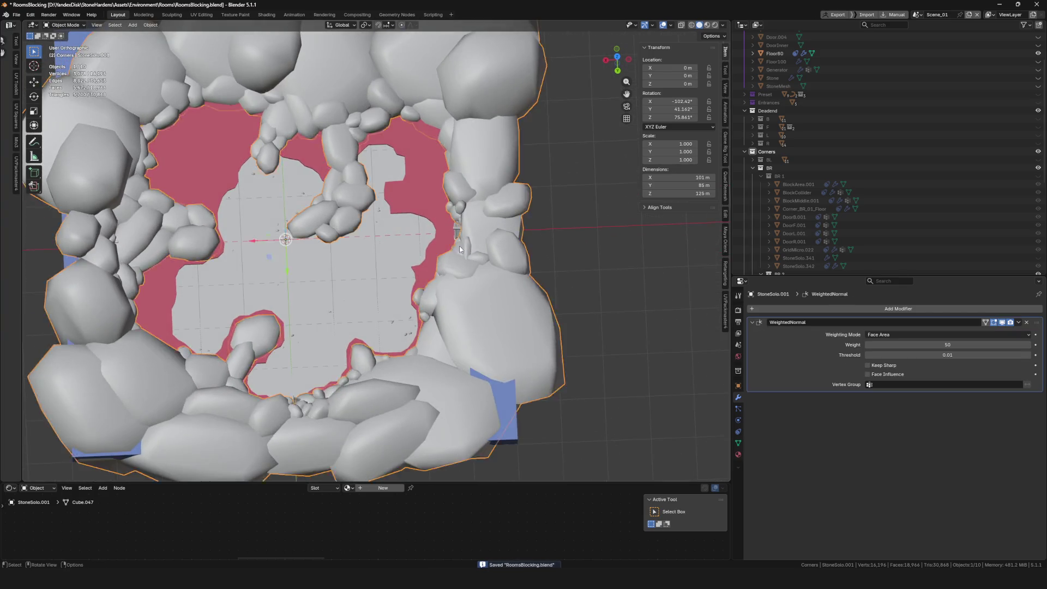
scroll(459, 245, "up", 6)
key("Tab")
key("Tab")
scroll(425, 218, "down", 2)
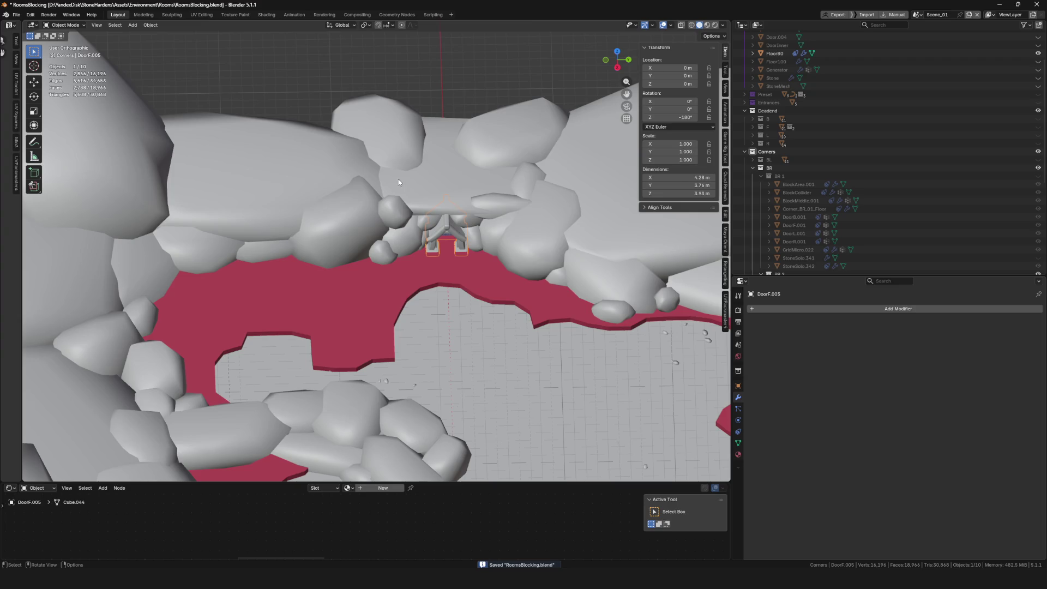
left_click(404, 187)
scroll(409, 185, "down", 5)
scroll(412, 185, "up", 2)
scroll(412, 185, "up", 8)
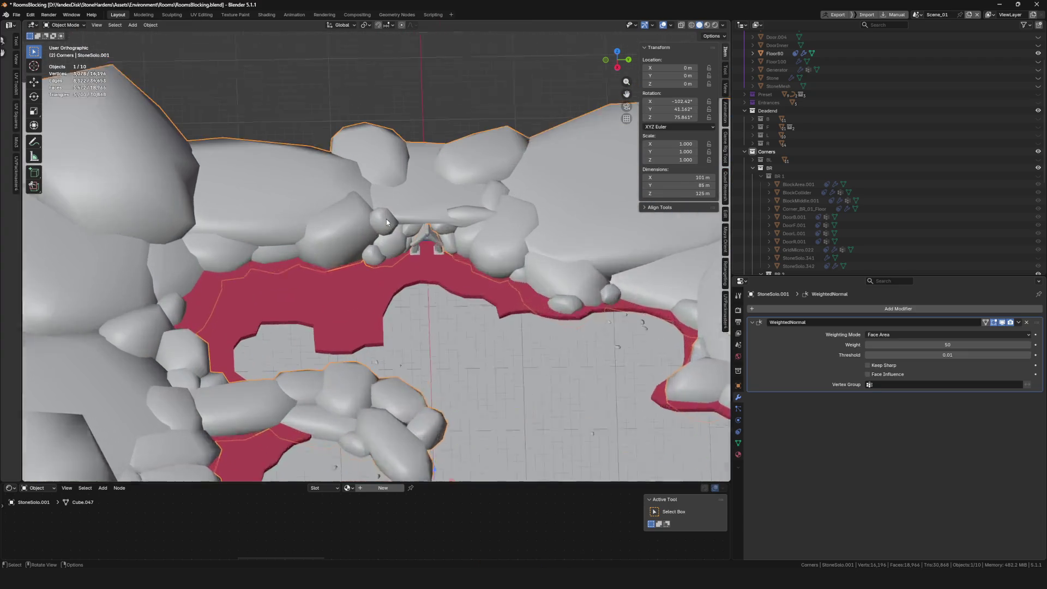
scroll(409, 302, "up", 2)
key("Tab")
key("alt+z")
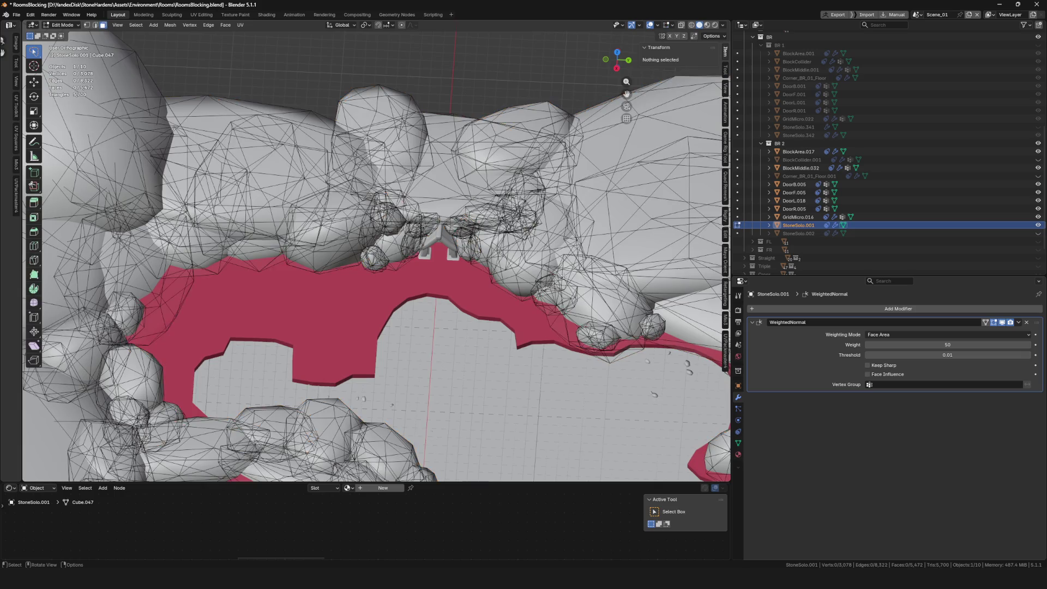
Step: Turn X-ray off and switch the view to perspective
scroll(452, 116, "down", 5)
scroll(433, 156, "up", 5)
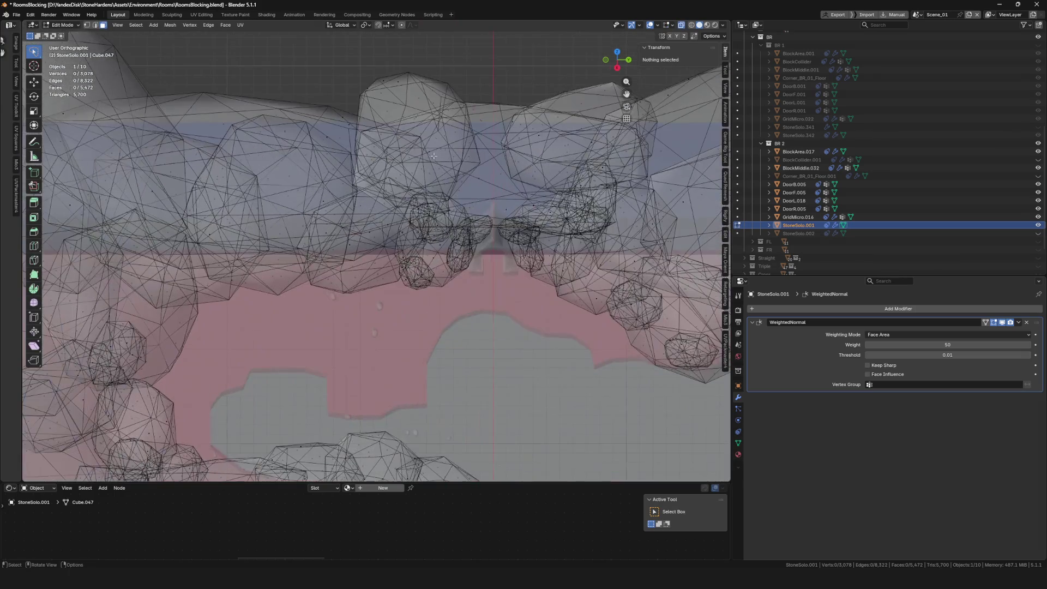
scroll(463, 137, "down", 4)
scroll(408, 202, "up", 5)
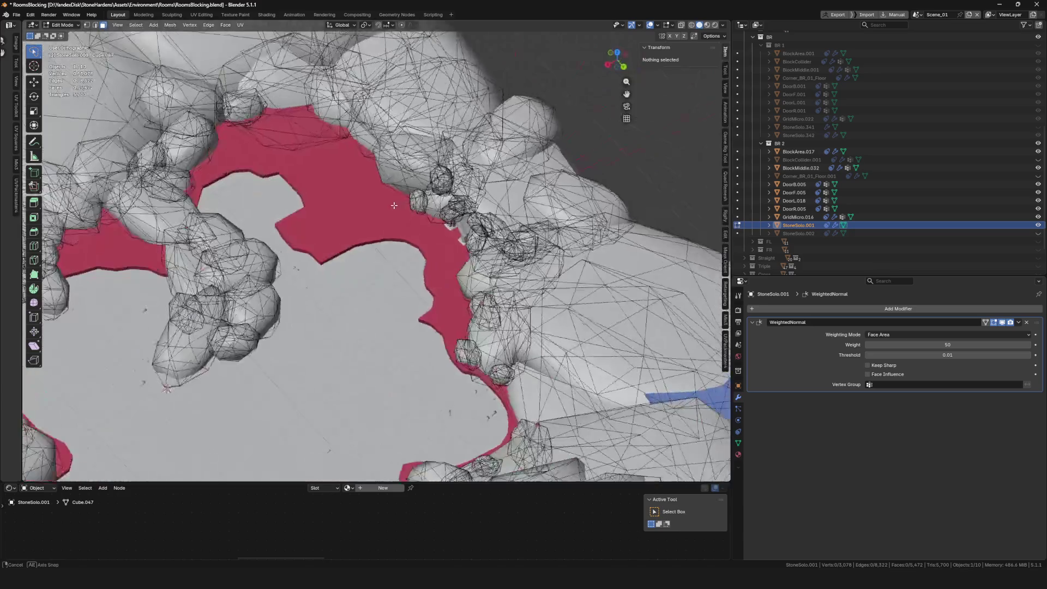
key("alt+z")
key("KP_5")
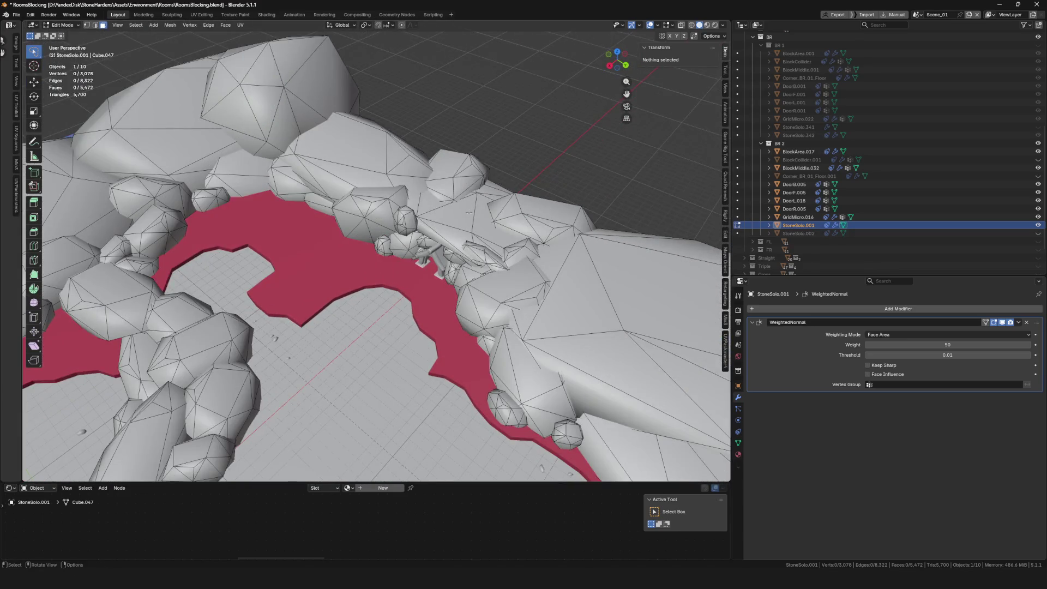
Step: Select the linked rock pieces around the door opening, dropping the rocks that should stay
key("l")
key("l")
key("l")
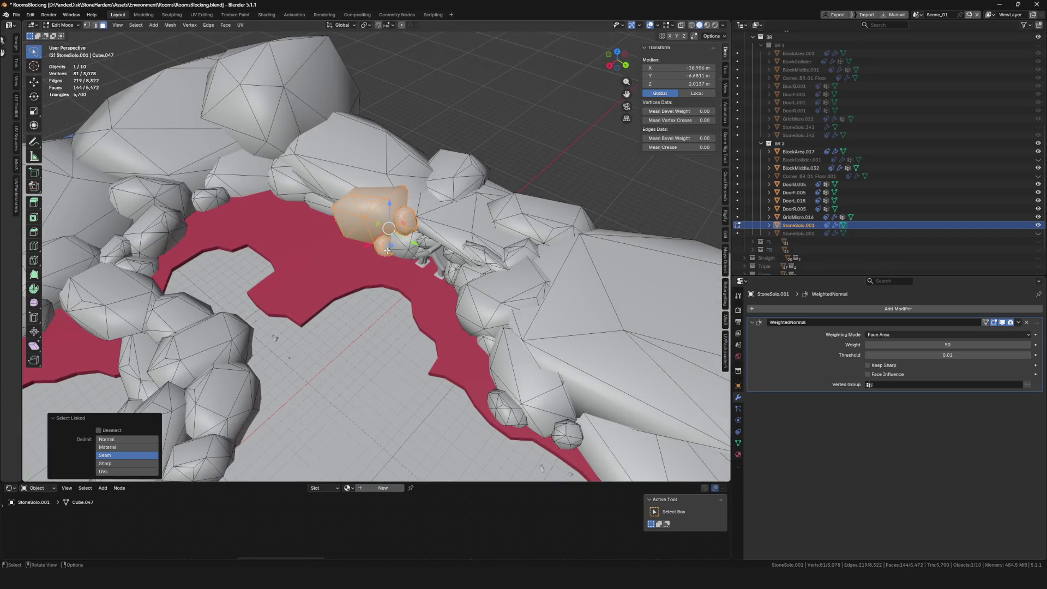
scroll(409, 252, "up", 3)
key("l")
key("l")
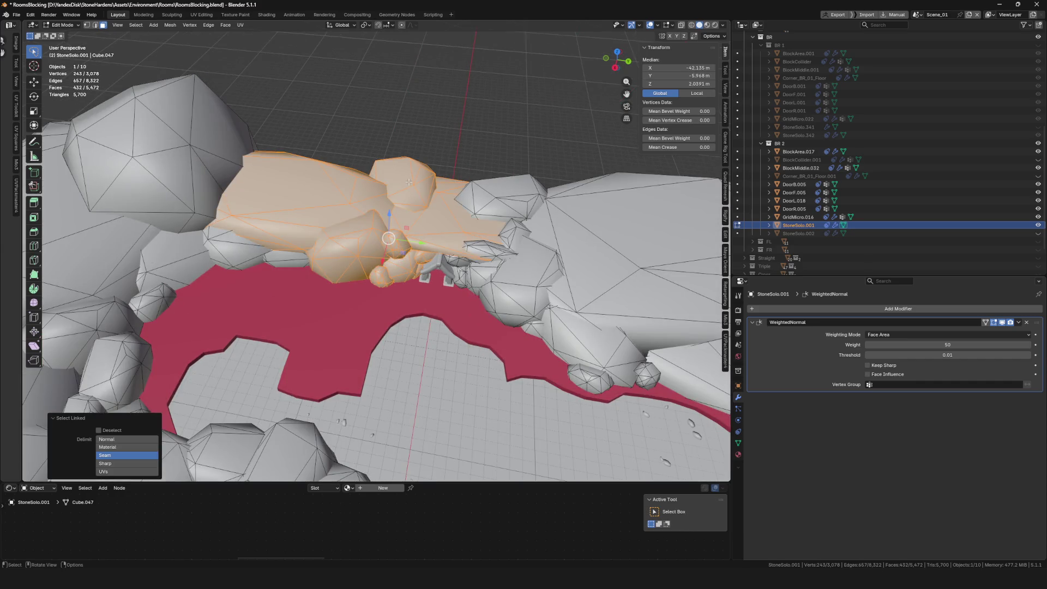
key("l")
key("l")
key("l")
key("l")
key("l")
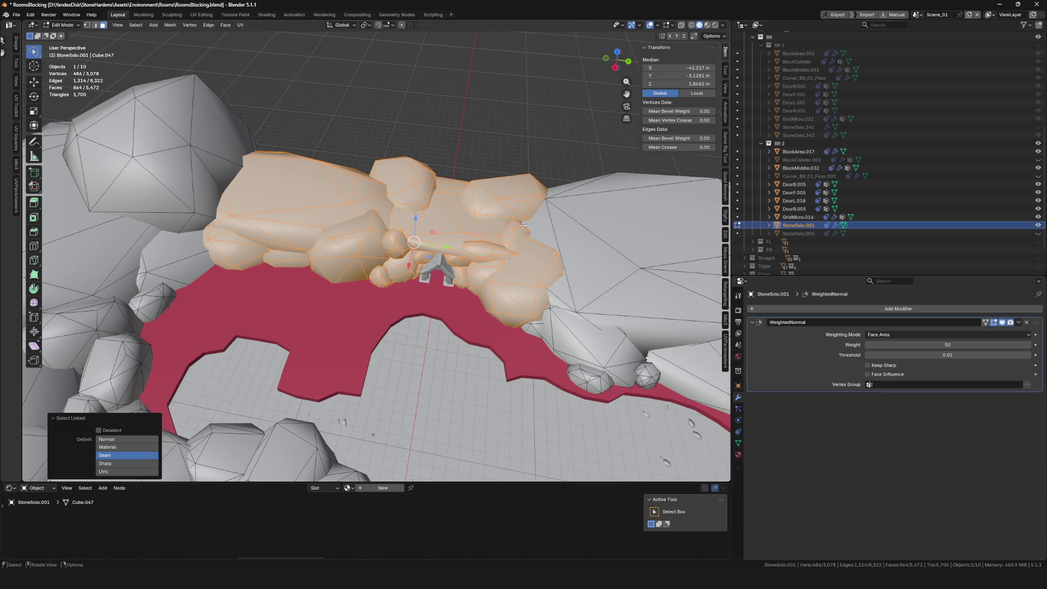
mouse_move(520, 248)
left_mouse_down()
mouse_move(59, 233)
mouse_move(577, 283)
left_mouse_up()
scroll(577, 284, "up", 3)
key("l")
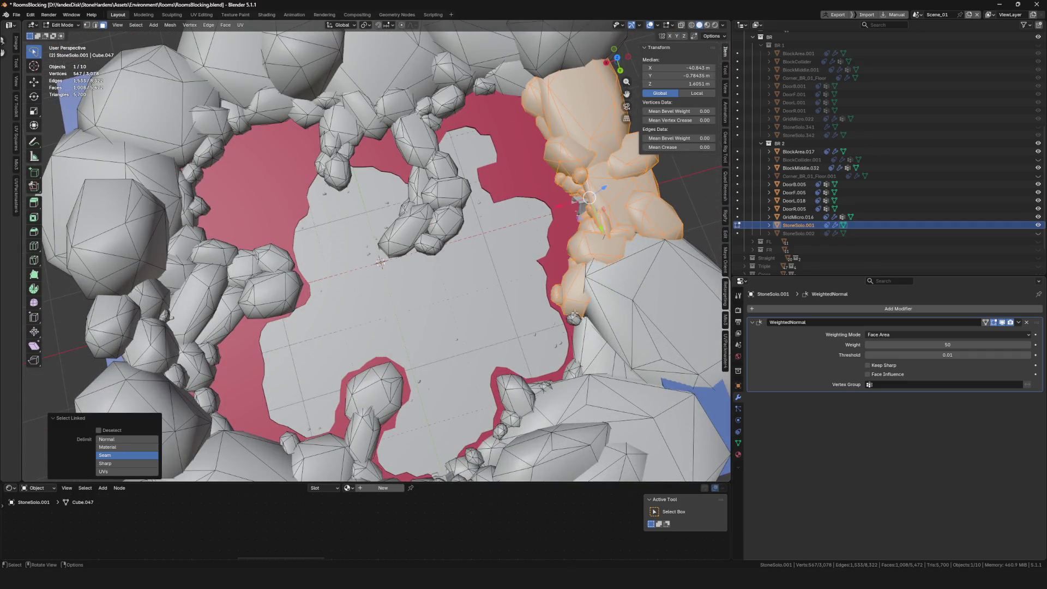
key("ctrl+z")
key("ctrl+z")
mouse_move(605, 281)
left_mouse_down()
mouse_move(520, 232)
mouse_move(437, 262)
left_mouse_up()
Step: Separate the selected rocks into their own object and return to Object Mode
key("p")
left_click(520, 230)
key("Tab")
Step: Select StoneSolo.003 with DoorF.005 and move both along X
left_click(427, 267)
scroll(427, 263, "down", 8)
left_click(430, 253, "shift")
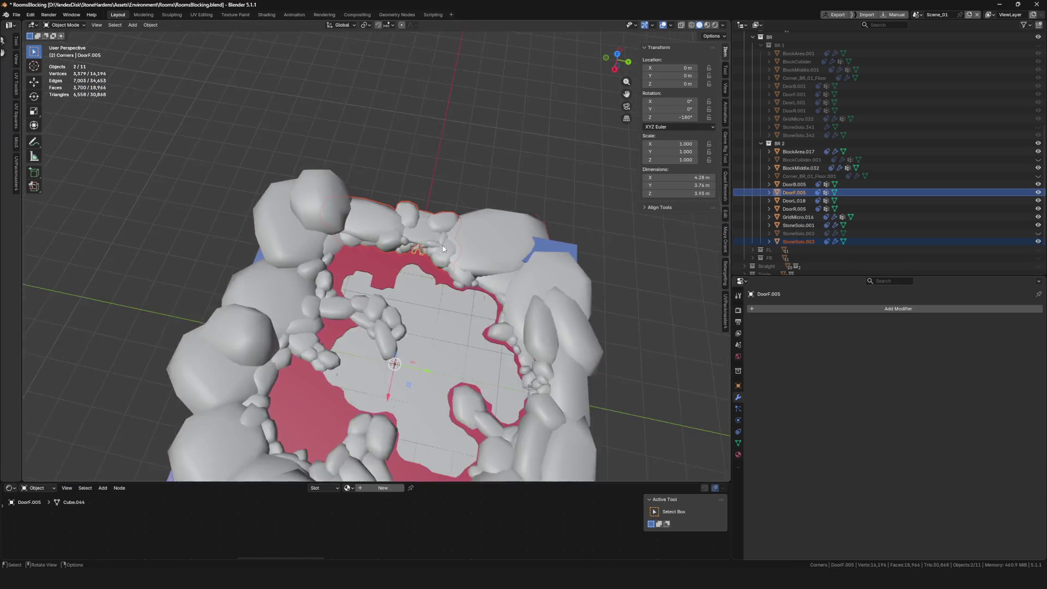
scroll(430, 252, "up", 4)
left_click_drag(430, 253, 407, 309)
scroll(407, 309, "up", 2)
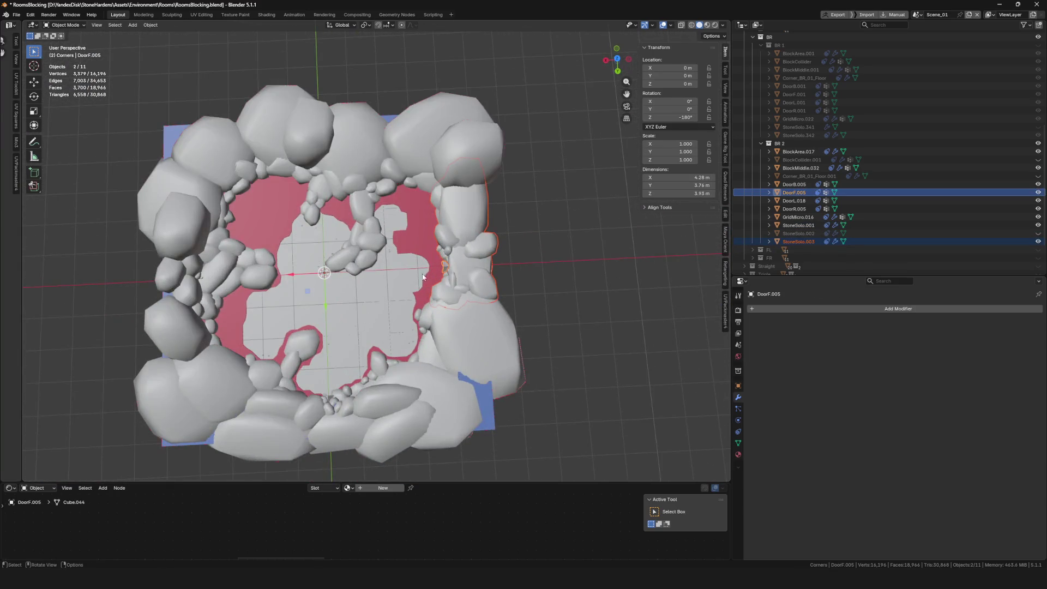
scroll(423, 276, "up", 5)
key("g")
key("x")
left_click(424, 274)
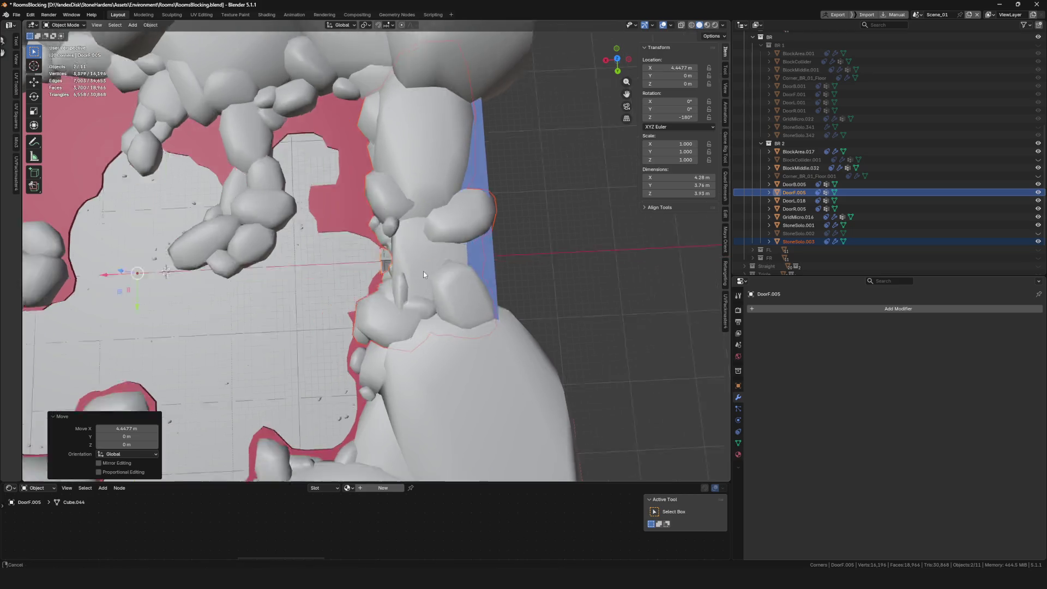
Step: Shift the rocks and door further along X, then select only StoneSolo.003
left_click_drag(423, 275, 469, 251)
scroll(496, 234, "up", 3)
key("g")
key("x")
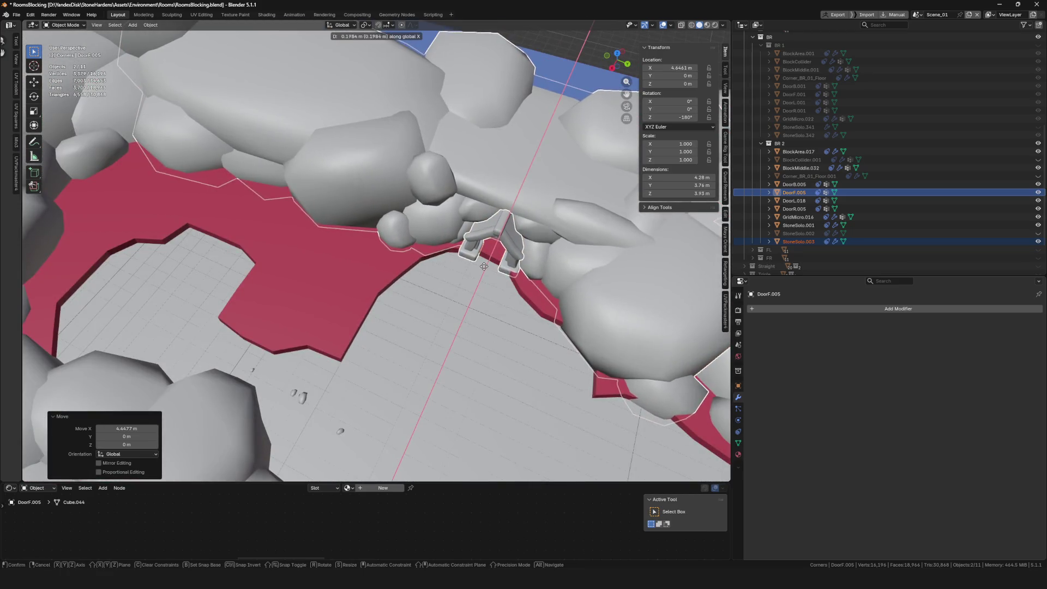
mouse_move(414, 335)
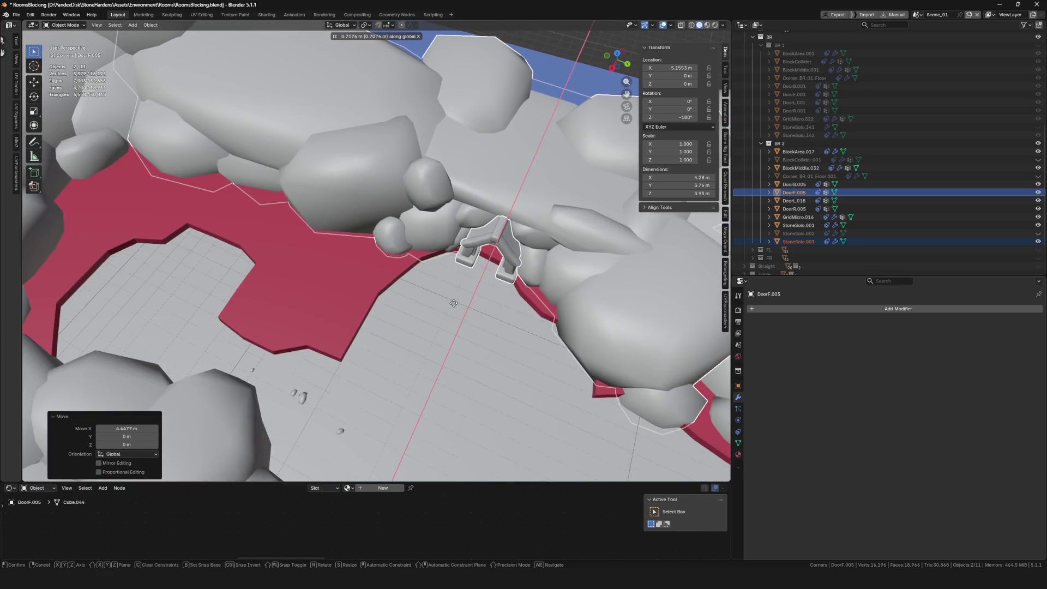
left_click(414, 335)
scroll(422, 242, "up", 2)
left_click(492, 263)
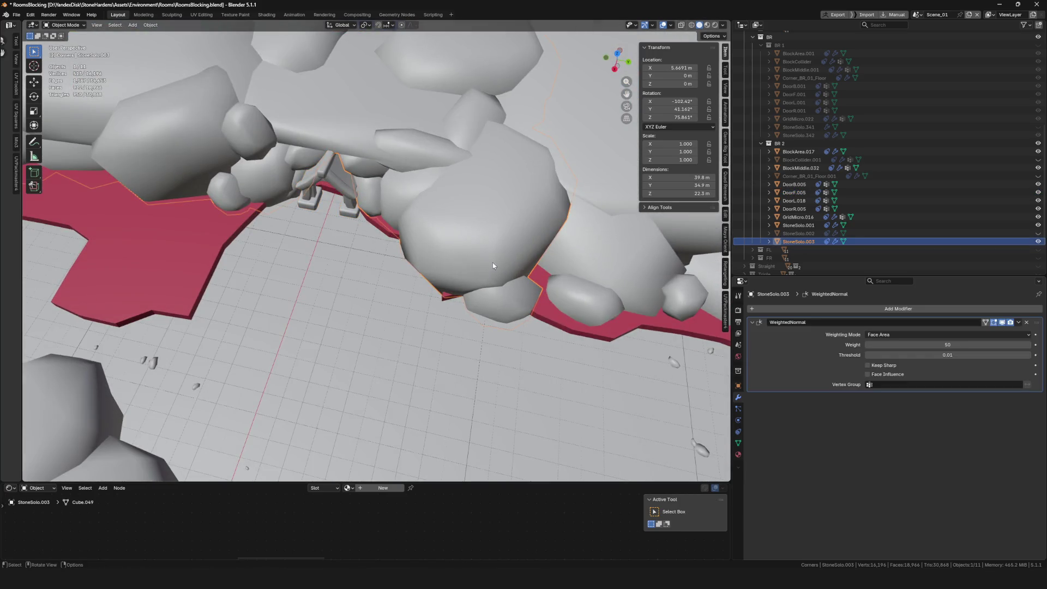
Step: In Edit Mode on StoneSolo.003, select one whole rock and move it to a new position
key("Tab")
scroll(492, 266, "down", 3)
scroll(472, 215, "up", 4)
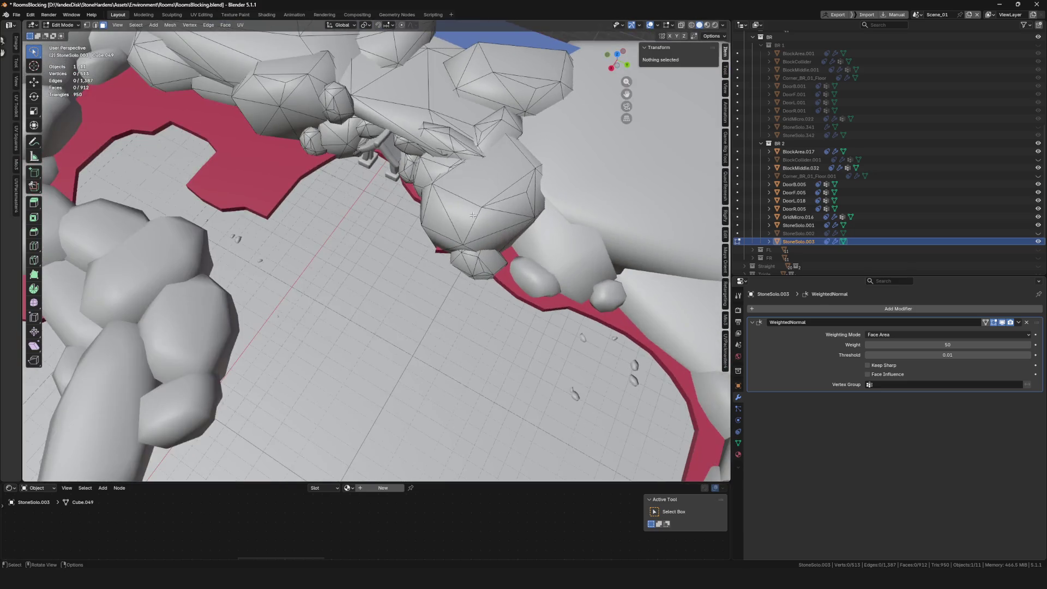
key("l")
scroll(469, 207, "down", 4)
scroll(480, 202, "up", 5)
key("g")
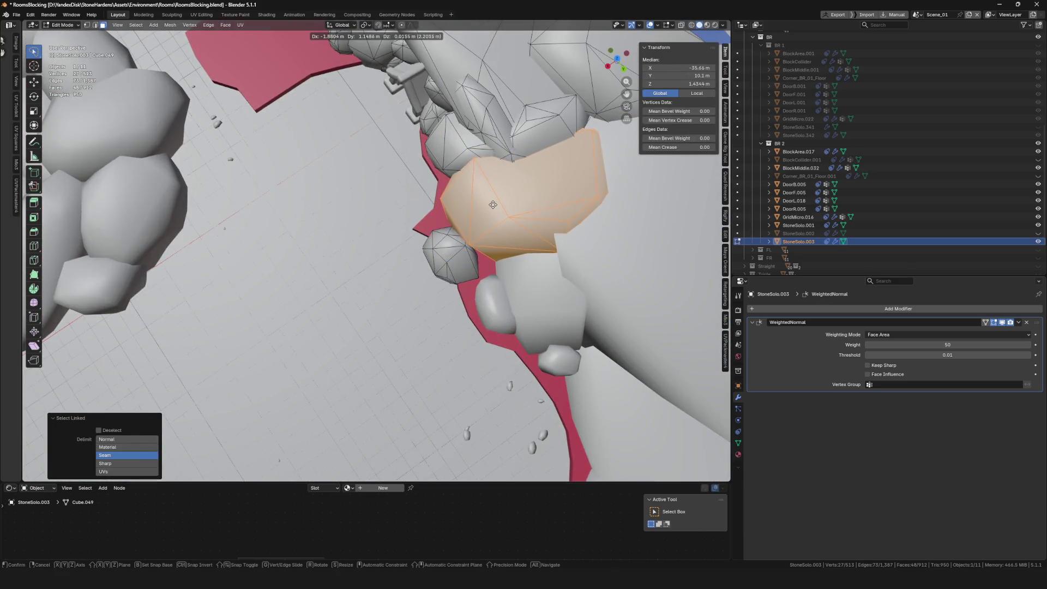
left_click(492, 205)
Step: Select a second rock, then move and turn it against the rock wall
key("alt+a")
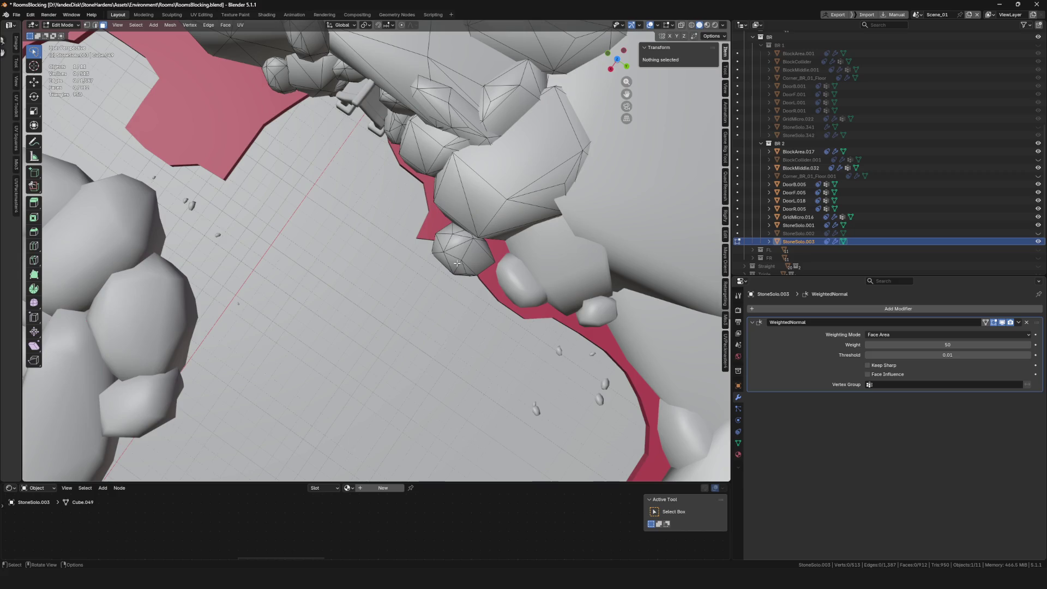
key("l")
key("g")
left_click(431, 224)
key("r")
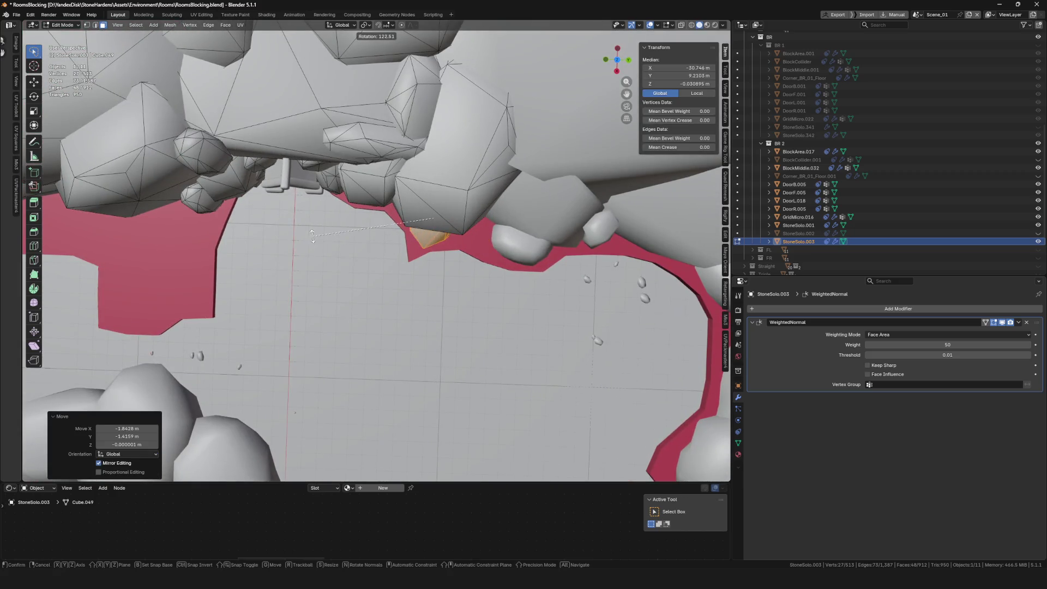
key("Escape")
key("g")
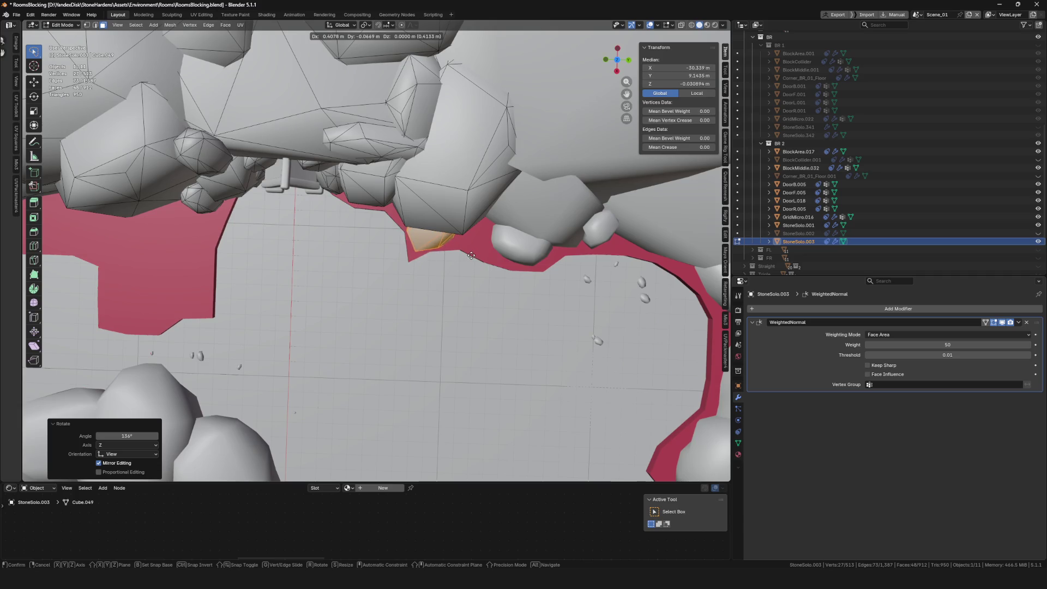
left_click(473, 253)
Step: Save RoomsBlocking.blend
scroll(472, 253, "down", 5)
scroll(436, 256, "up", 4)
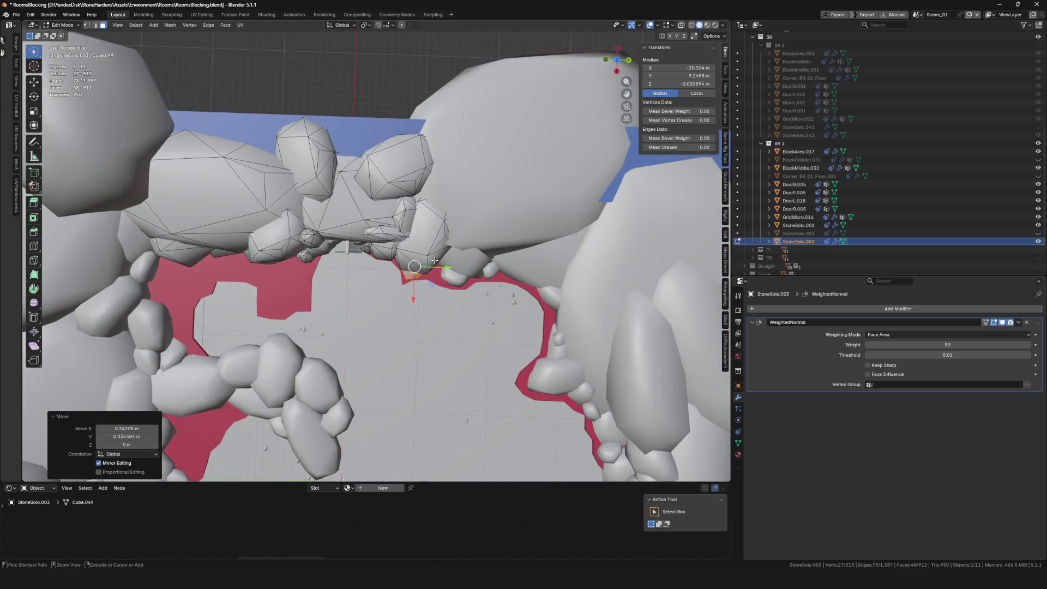
key("ctrl+s")
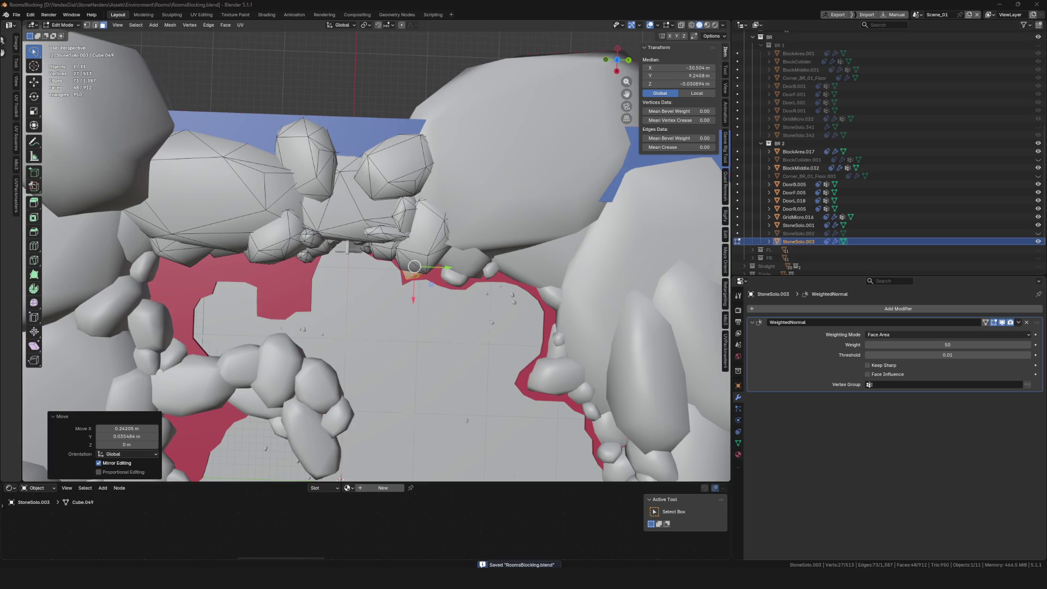
scroll(483, 202, "down", 5)
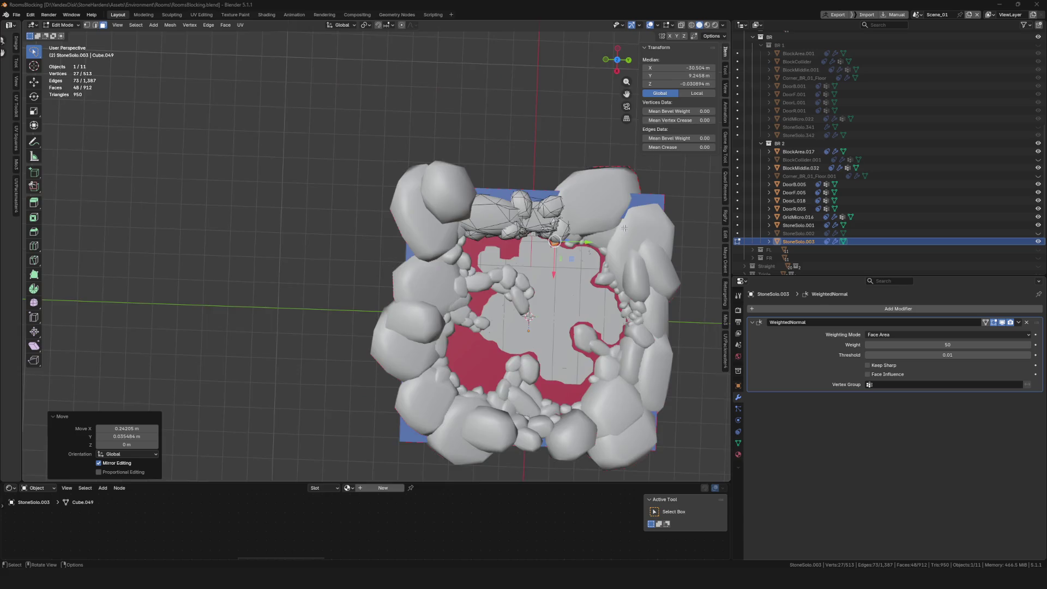
Step: Return to Object Mode and save RoomsBlocking.blend
scroll(483, 201, "up", 5)
left_click_drag(483, 201, 399, 193)
scroll(399, 193, "down", 6)
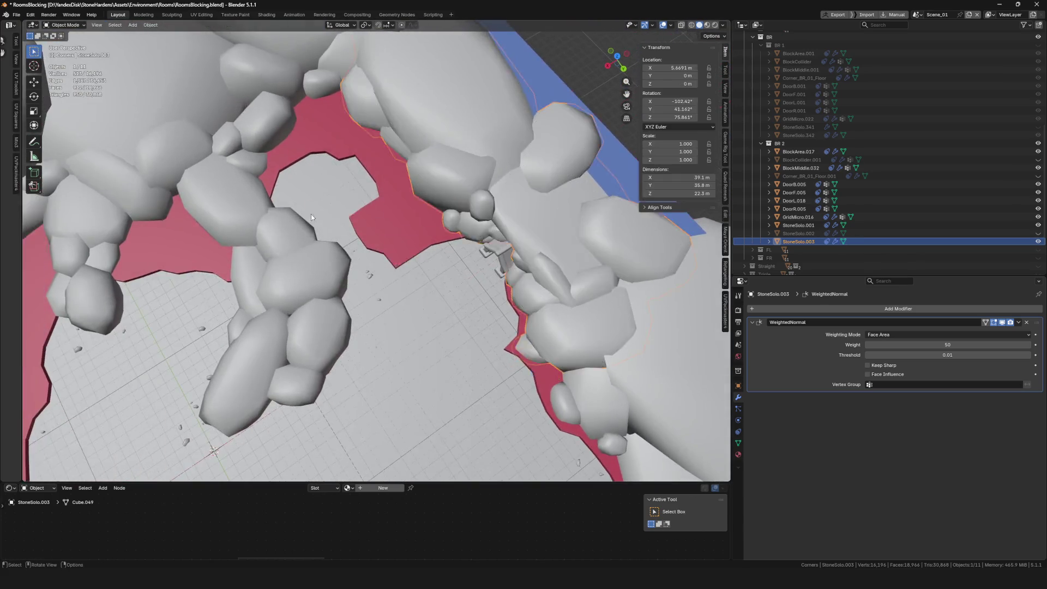
key("Tab")
mouse_move(464, 243)
left_mouse_down()
mouse_move(380, 235)
mouse_move(346, 251)
mouse_move(395, 321)
left_mouse_up()
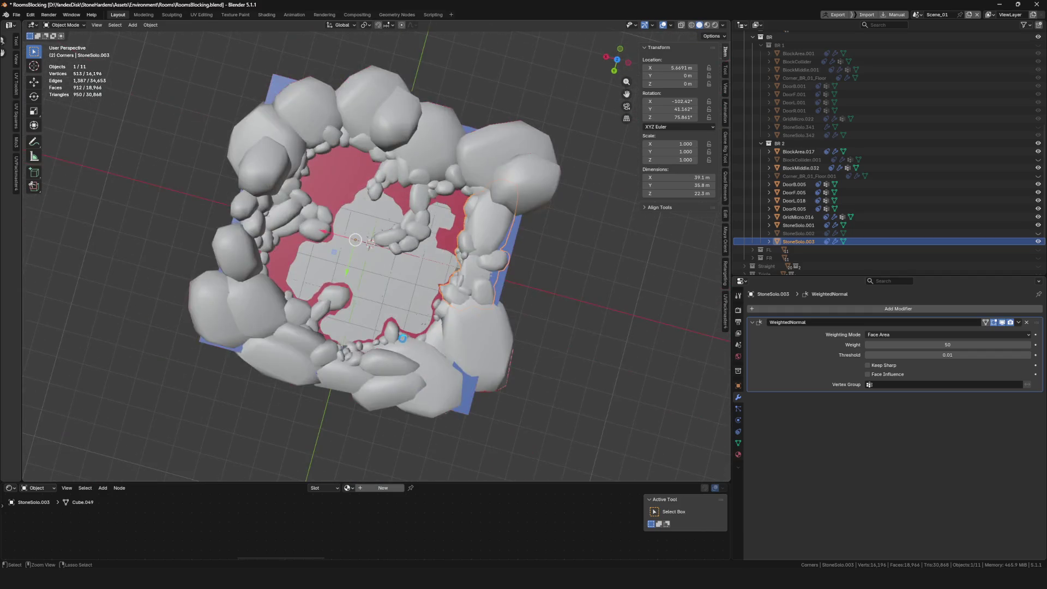
key("ctrl+s")
scroll(403, 333, "up", 4)
scroll(403, 332, "down", 5)
scroll(385, 277, "up", 8)
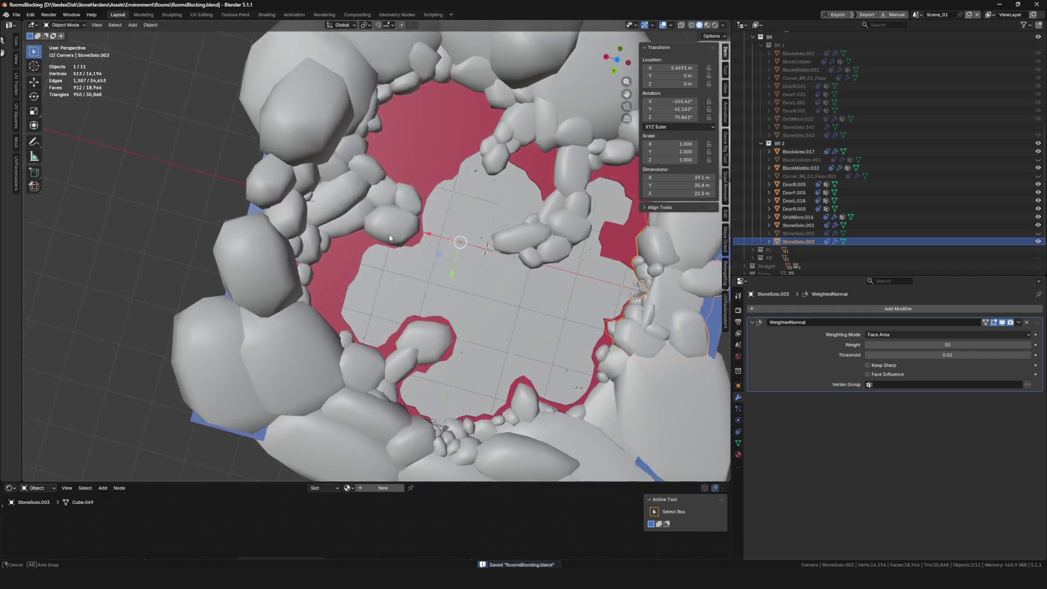
Step: Select the StoneSolo.001 rock ring, view the room from above, then deselect everything
left_click(512, 267)
scroll(511, 267, "down", 3)
left_click_drag(423, 280, 410, 263)
scroll(410, 263, "down", 5)
scroll(387, 185, "up", 6)
mouse_move(387, 185)
left_mouse_down()
mouse_move(398, 164)
mouse_move(390, 143)
left_mouse_up()
scroll(390, 143, "down", 5)
scroll(329, 181, "up", 5)
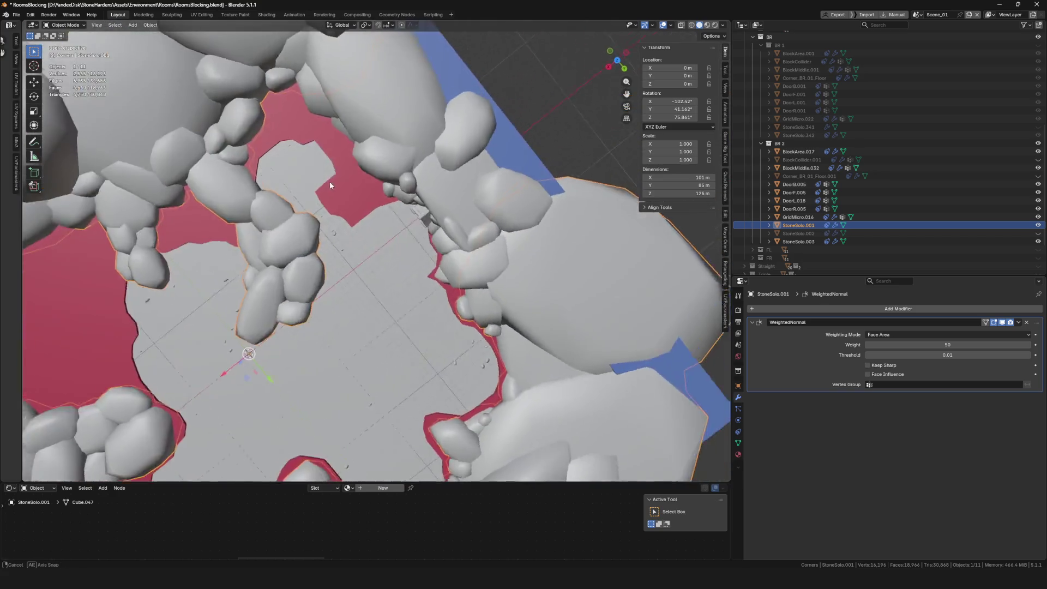
left_click_drag(329, 181, 461, 135)
scroll(461, 135, "down", 5)
left_click(449, 138)
scroll(450, 138, "up", 6)
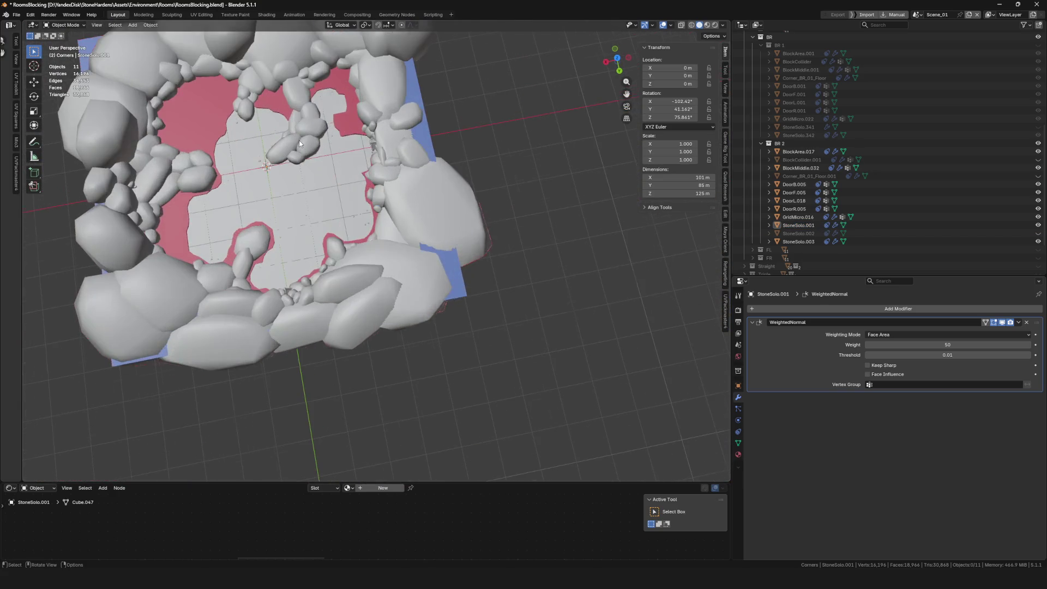